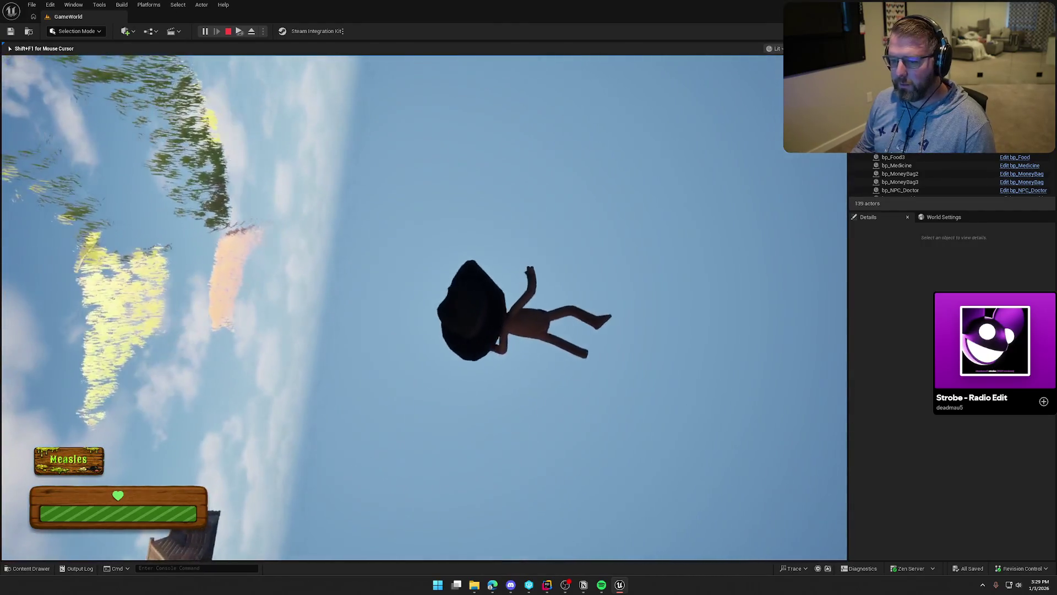
Step: End the running play-test and bring up the bp_Player event graph
key(Escape)
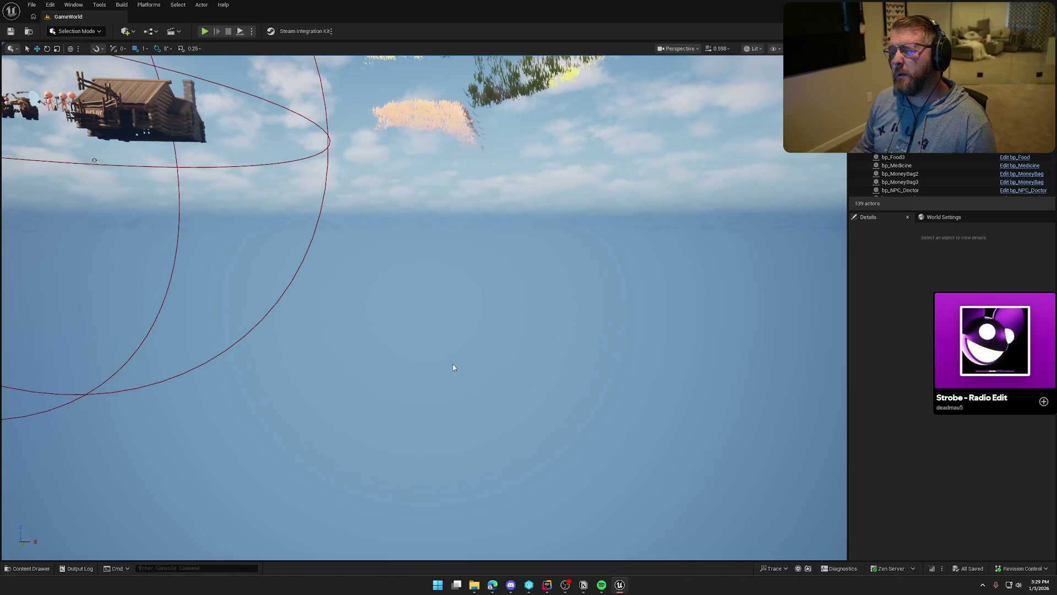
key(ctrl+Tab)
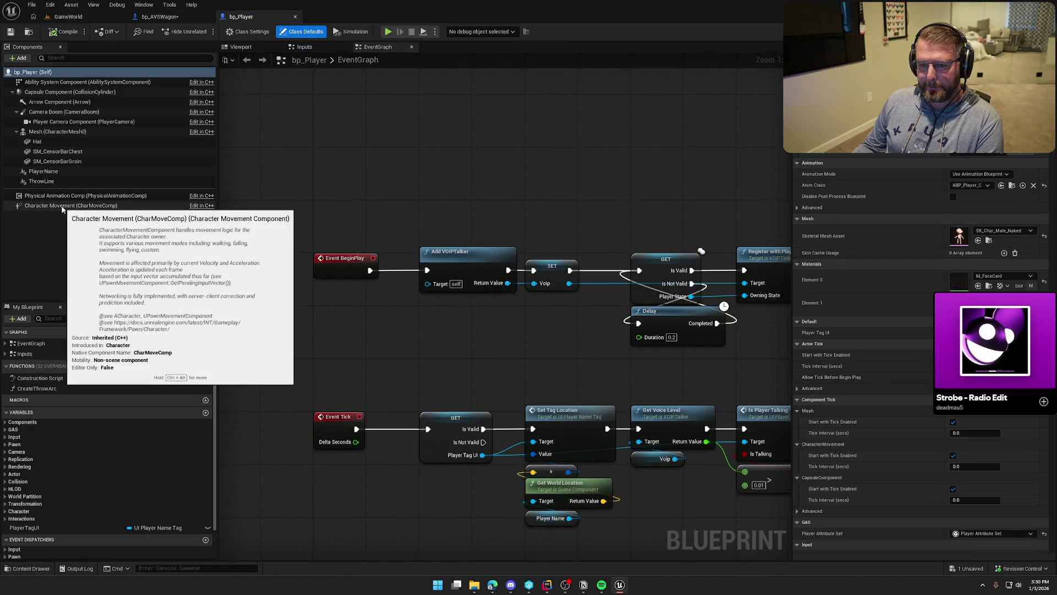
Step: Select the Ability System Component and expand its Default Abilities list with names readable
click(55, 82)
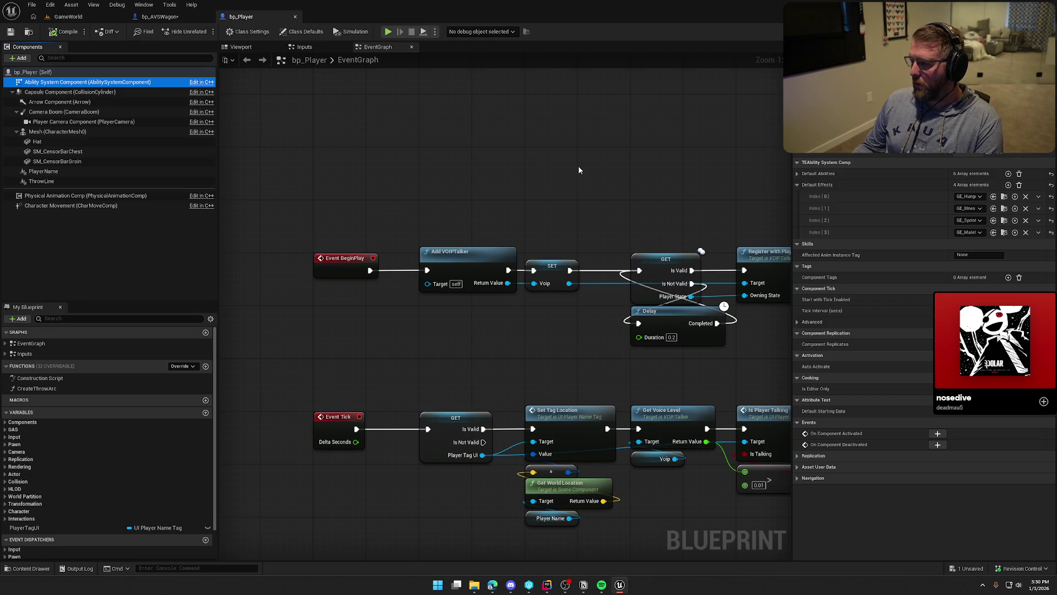
click(796, 174)
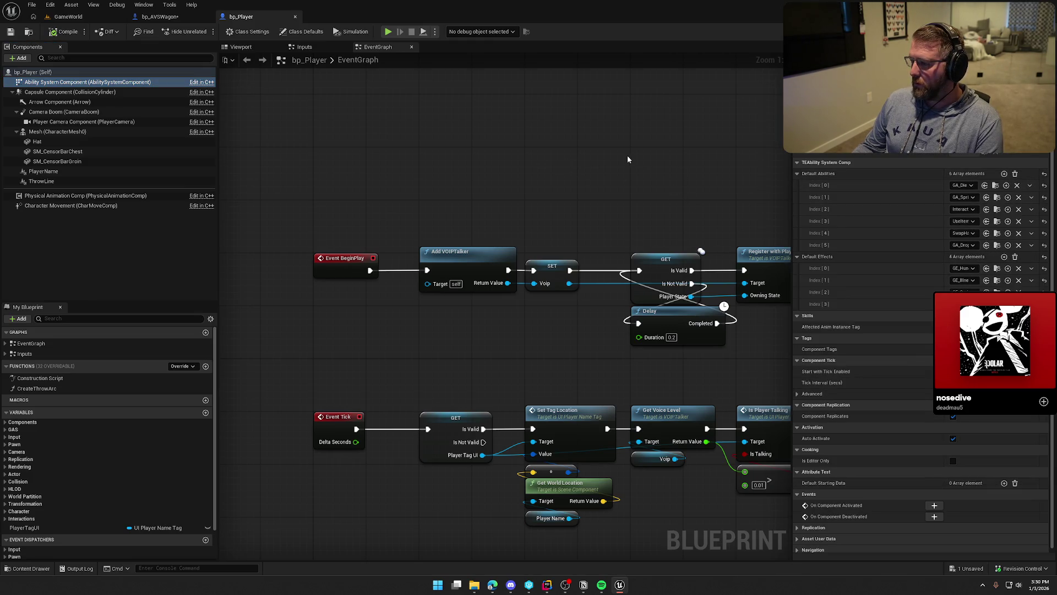
drag(945, 185, 894, 188)
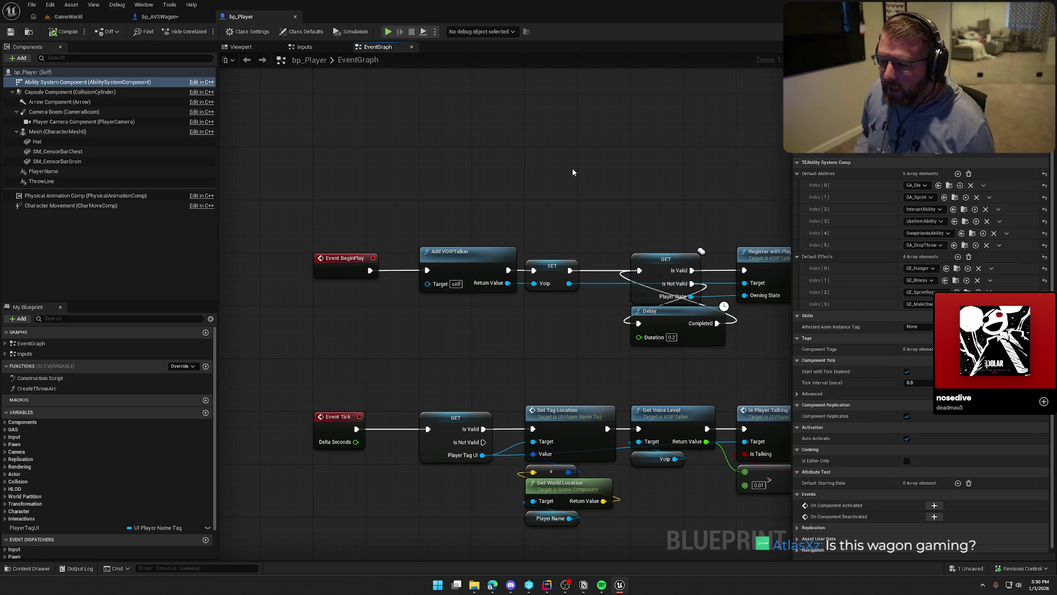
Step: Look through bp_Player's Health Changed, visuals, clothes and Fall Damage logic, then view bp_AVSWagon's IA_ExitWagon logic
mouse_move(527, 153)
mouse_down()
mouse_move(484, 129)
mouse_move(483, 102)
mouse_up()
drag(456, 304, 502, 267)
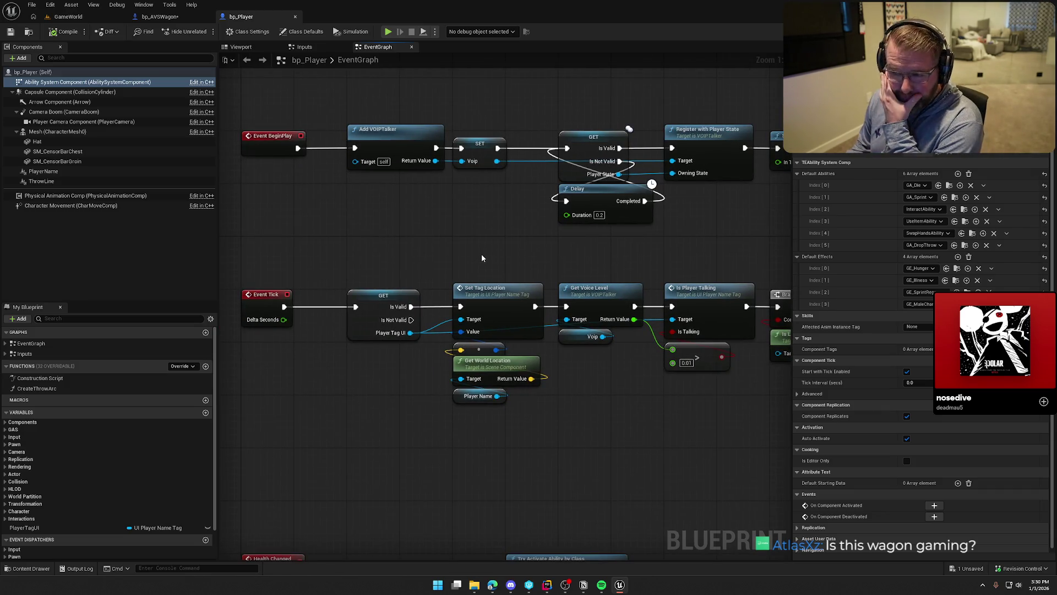
drag(481, 253, 494, 137)
drag(649, 330, 649, 67)
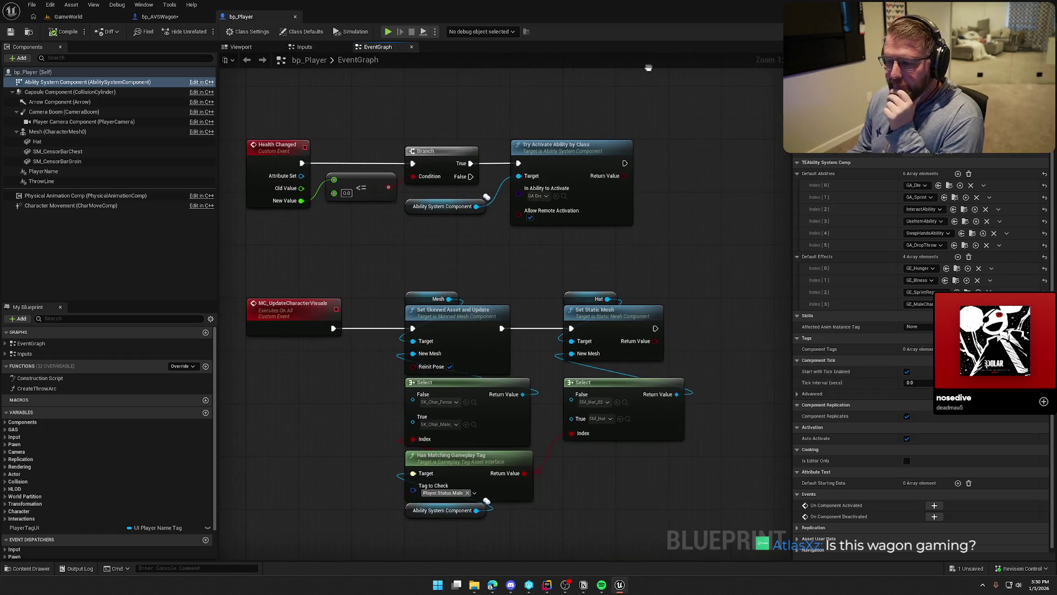
drag(695, 256, 695, 89)
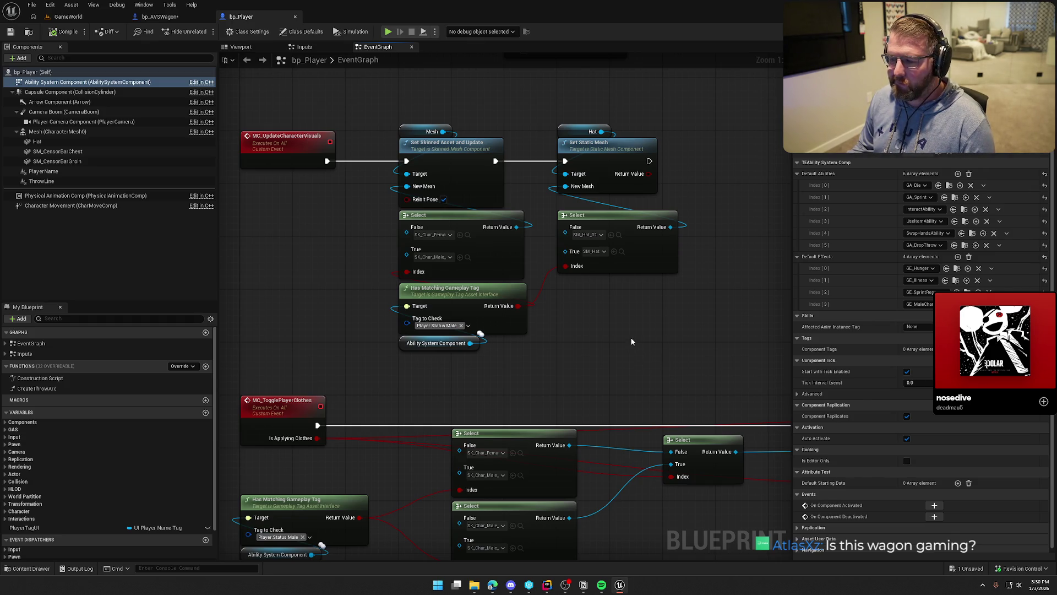
mouse_move(631, 342)
mouse_down()
mouse_move(618, 144)
mouse_move(723, 65)
mouse_up()
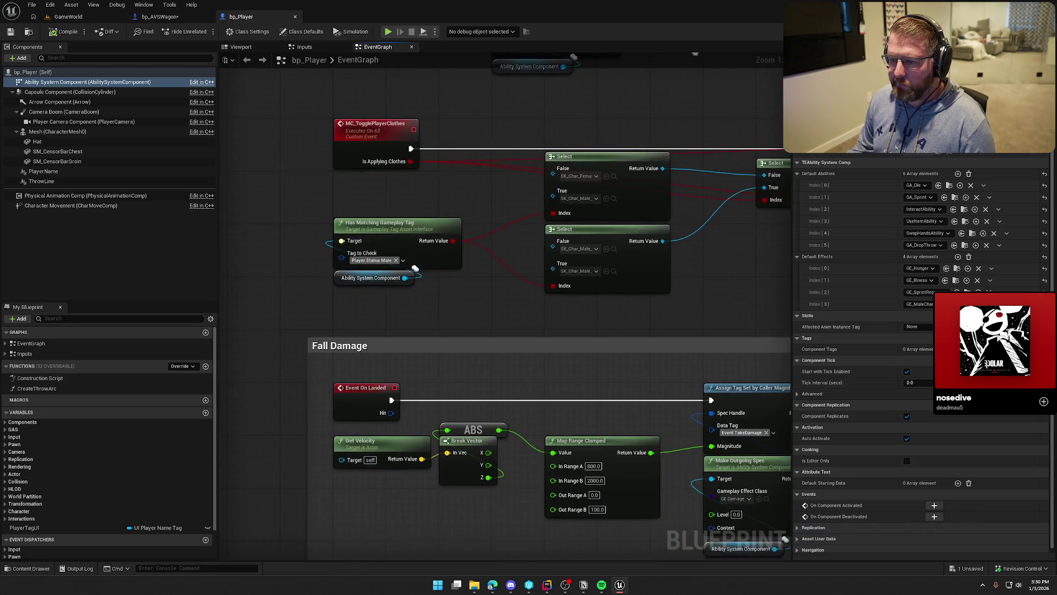
drag(692, 308, 609, 402)
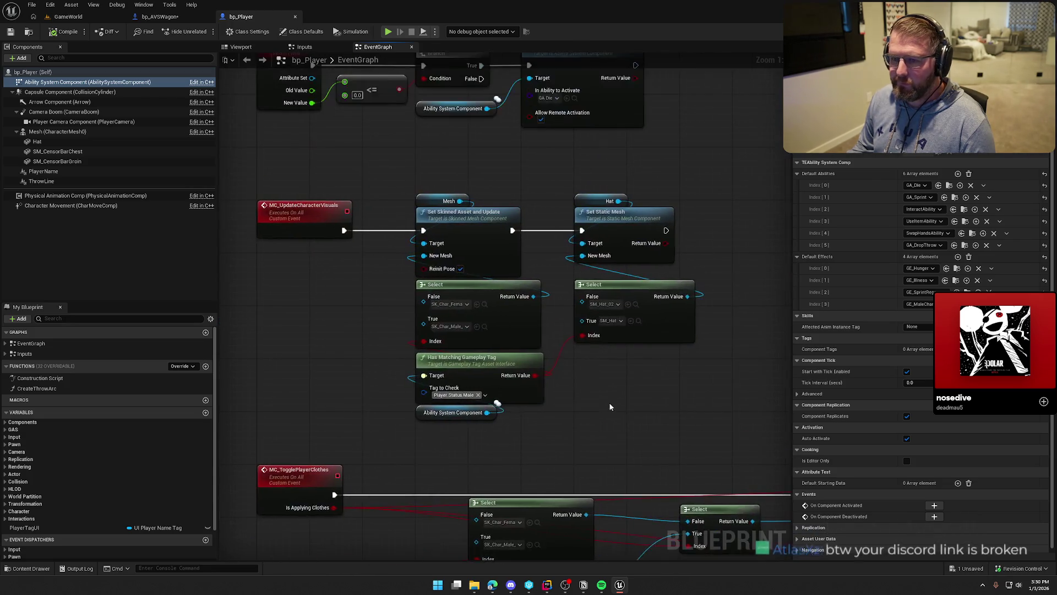
click(160, 17)
drag(657, 278, 603, 160)
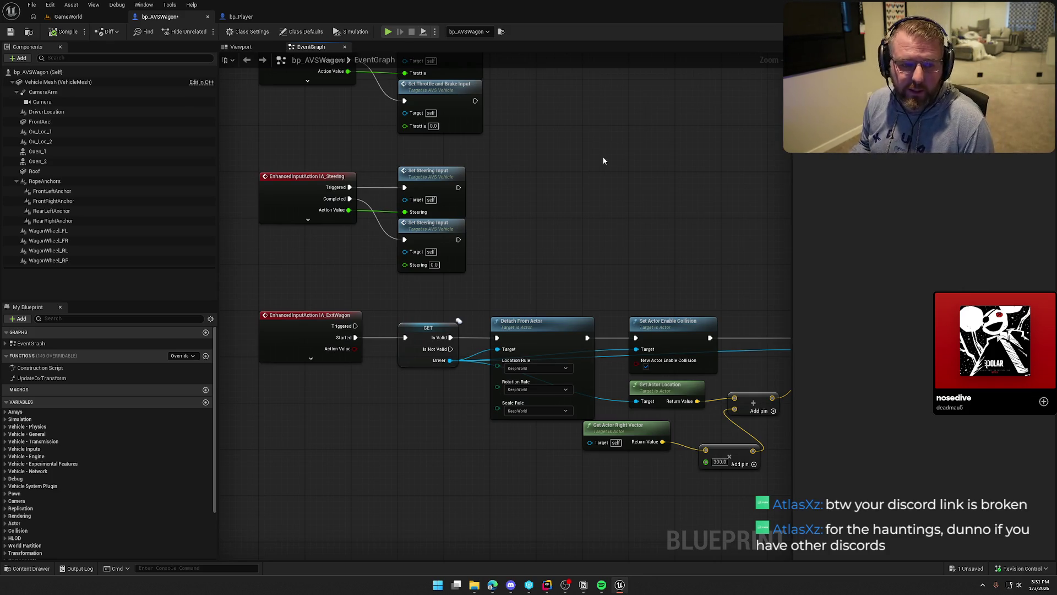
mouse_move(584, 233)
mouse_down()
mouse_move(564, 215)
mouse_move(639, 214)
mouse_move(588, 292)
mouse_up()
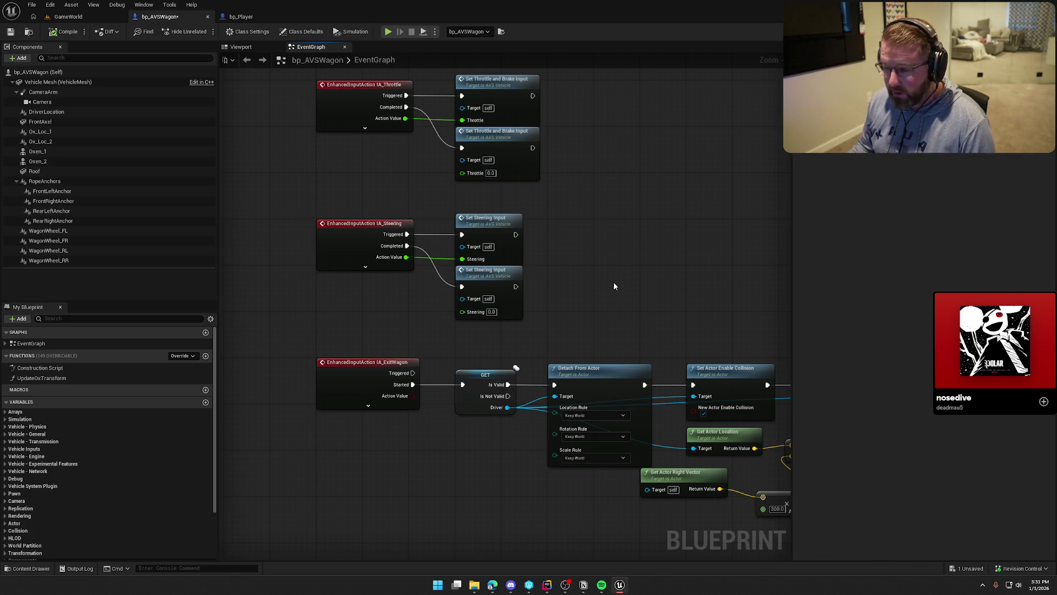
mouse_move(613, 282)
mouse_down()
mouse_move(567, 236)
mouse_move(558, 145)
mouse_move(589, 152)
mouse_up()
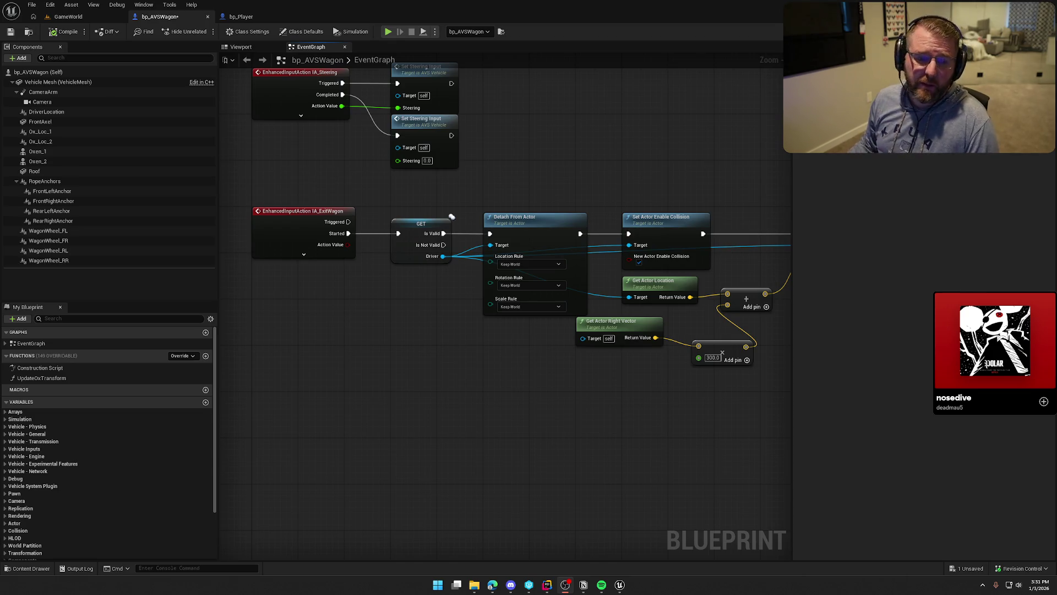
scroll(637, 411, up, 3)
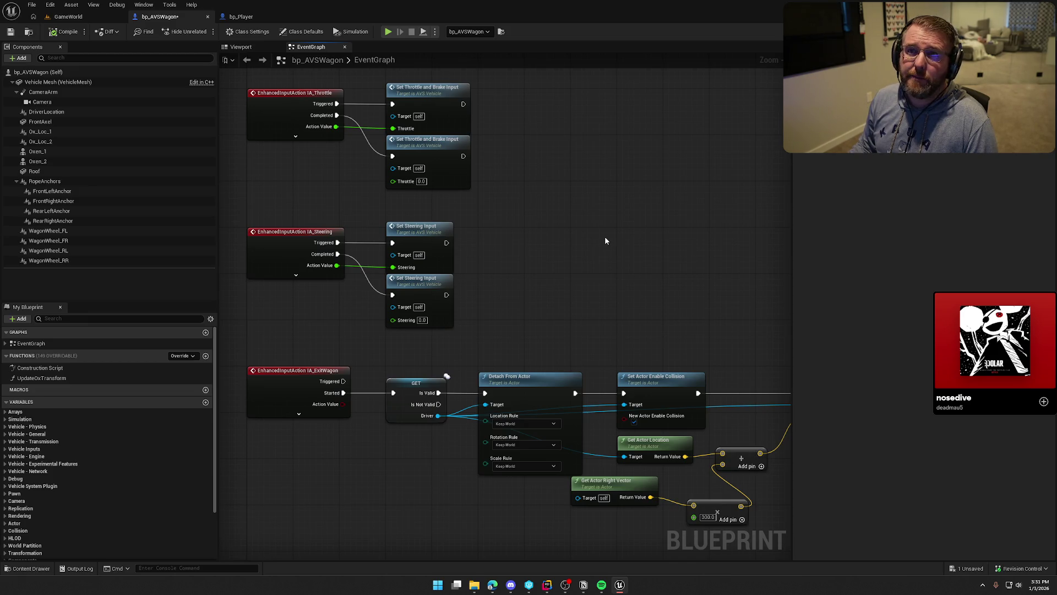
mouse_move(660, 280)
mouse_down()
mouse_move(573, 219)
mouse_move(269, 166)
mouse_move(484, 141)
mouse_up()
Step: Move the Get Player Controller node up slightly and follow the chain to the Possess nodes
click(436, 188)
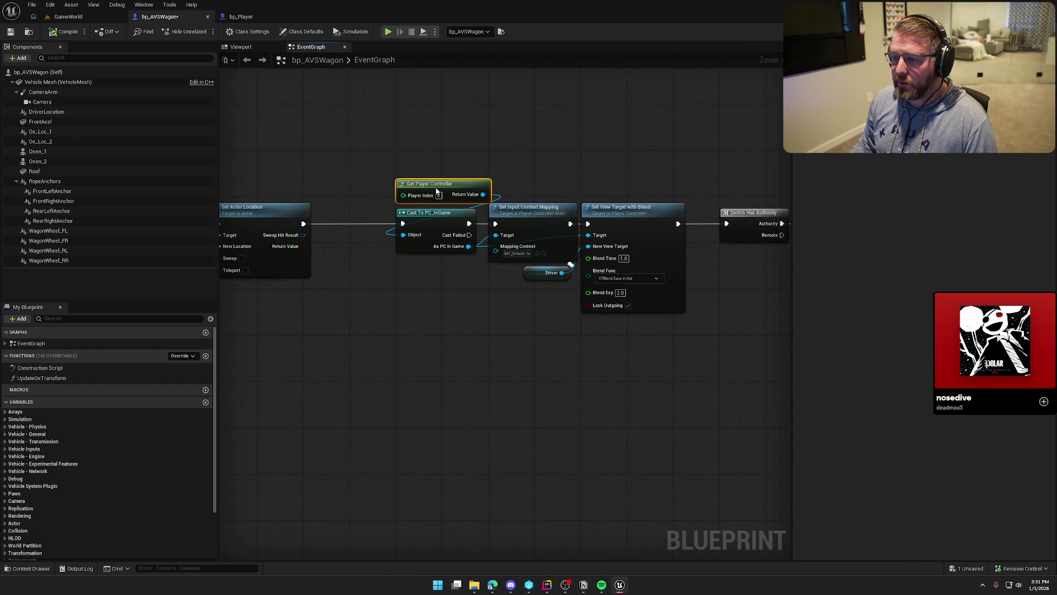
drag(417, 195, 425, 168)
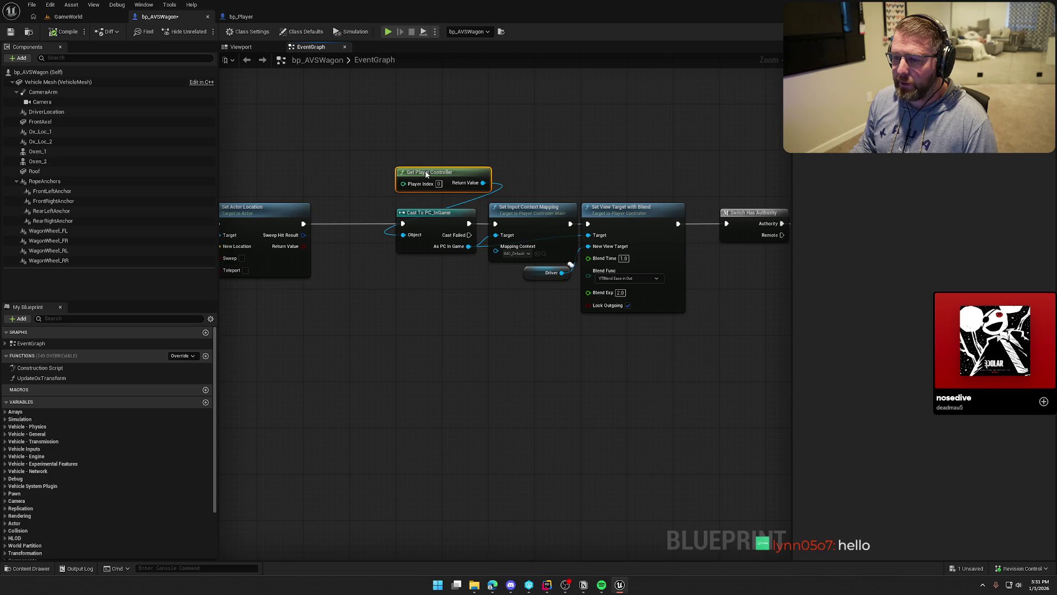
click(475, 143)
mouse_move(474, 143)
mouse_down()
mouse_move(331, 146)
mouse_move(622, 143)
mouse_up()
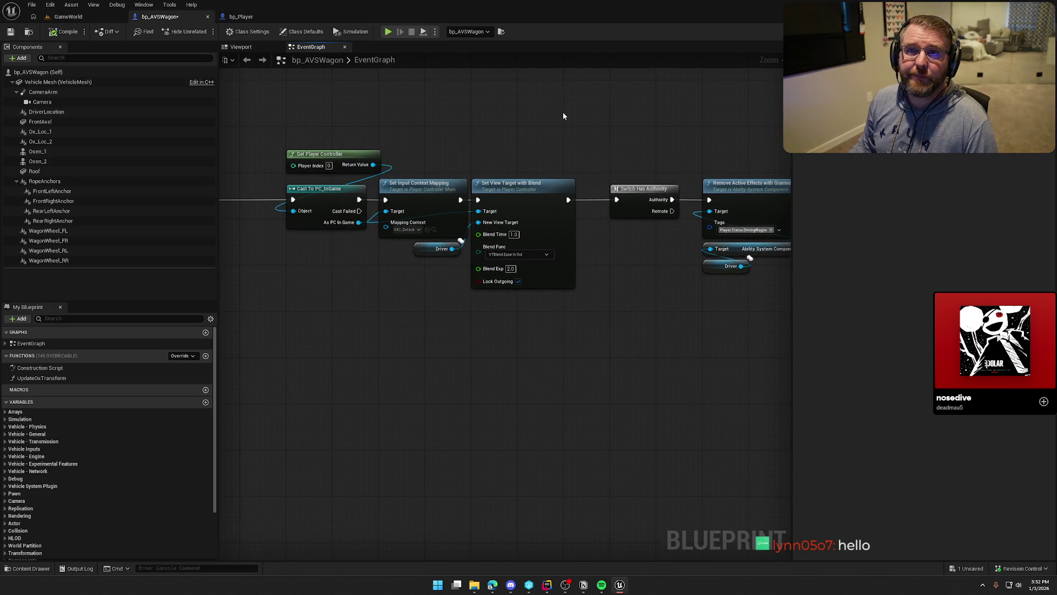
mouse_move(605, 339)
mouse_down()
mouse_move(435, 359)
mouse_move(310, 339)
mouse_move(479, 342)
mouse_up()
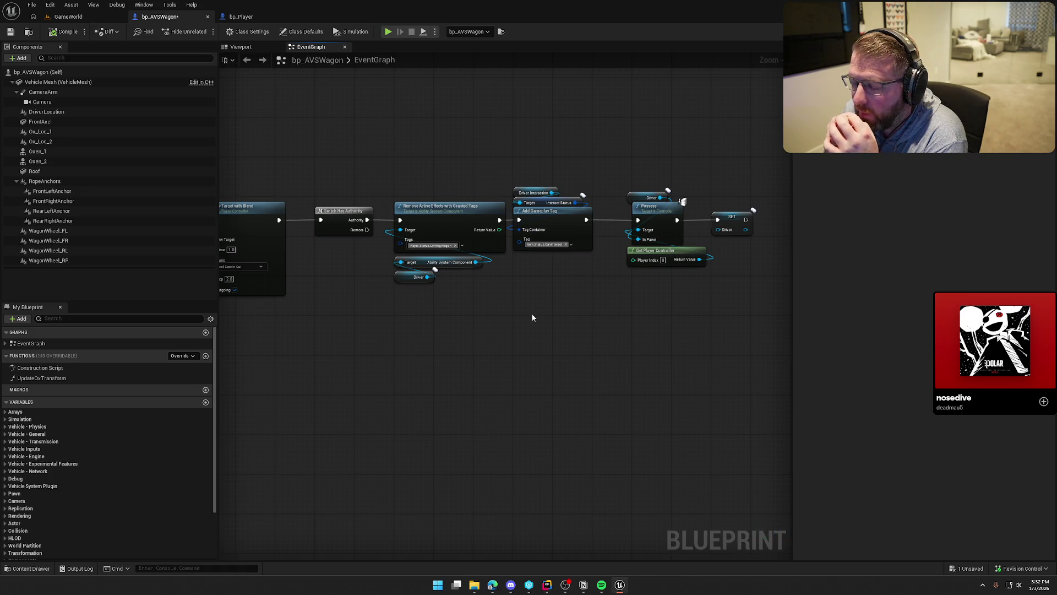
scroll(530, 313, up, 5)
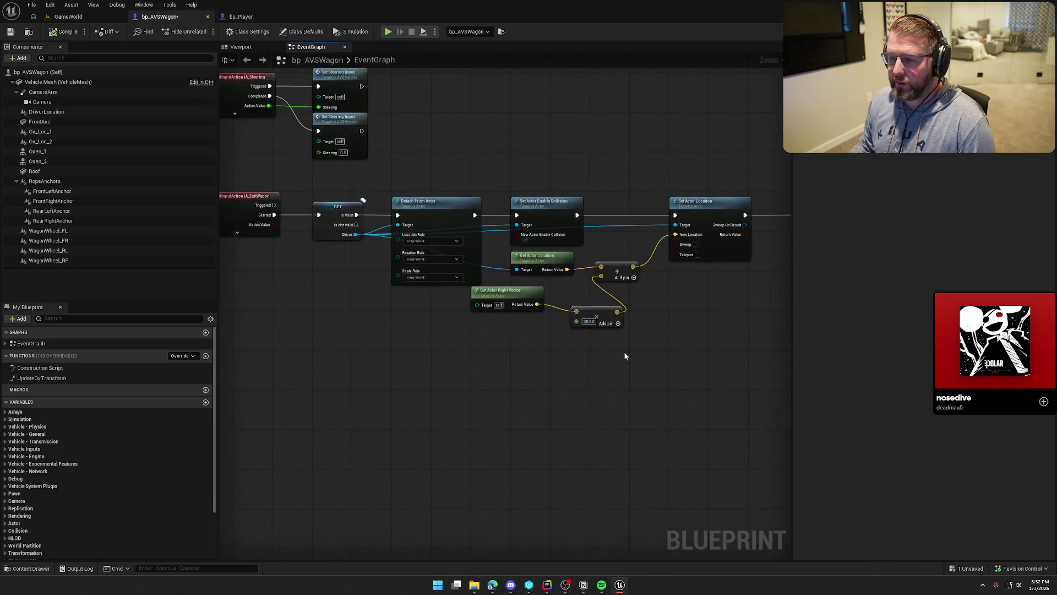
Step: Add a Vector Right node feeding the exit-offset Add node, moving Get Actor Right Vector aside
drag(448, 352, 447, 215)
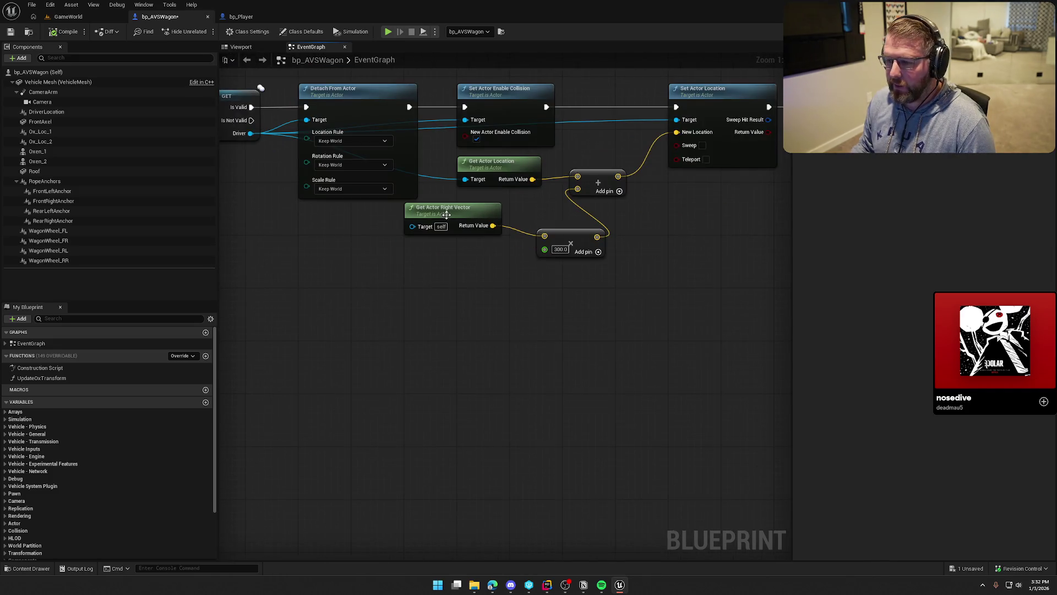
right_click(411, 254)
text(right)
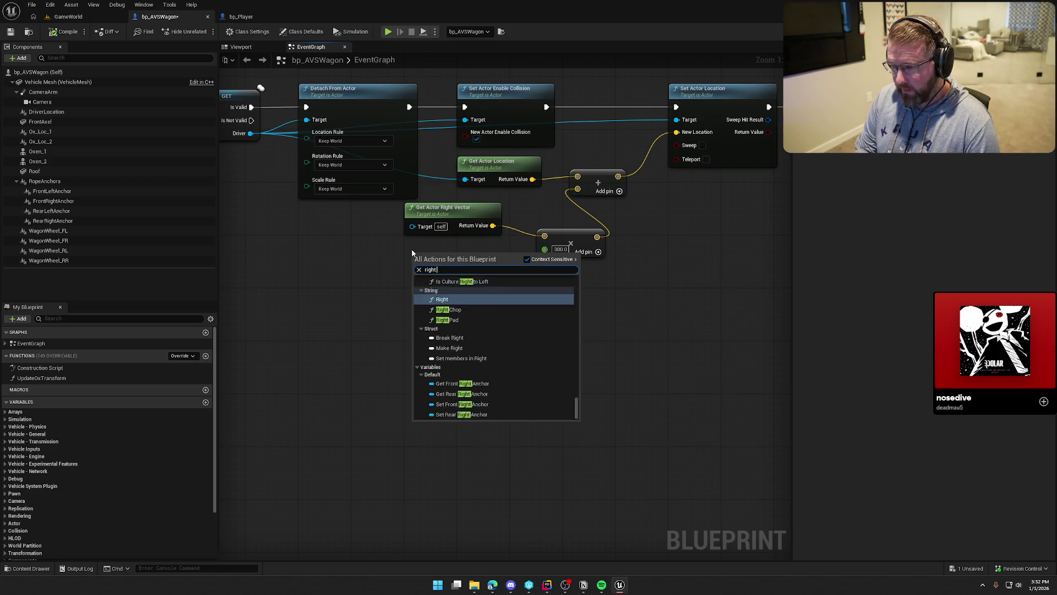
text( vector)
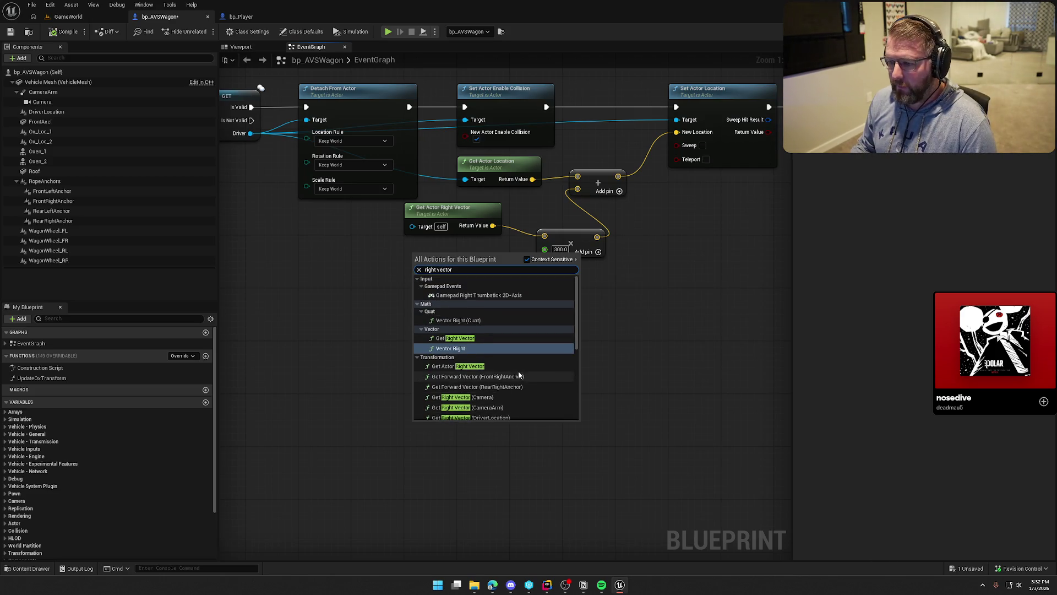
click(461, 348)
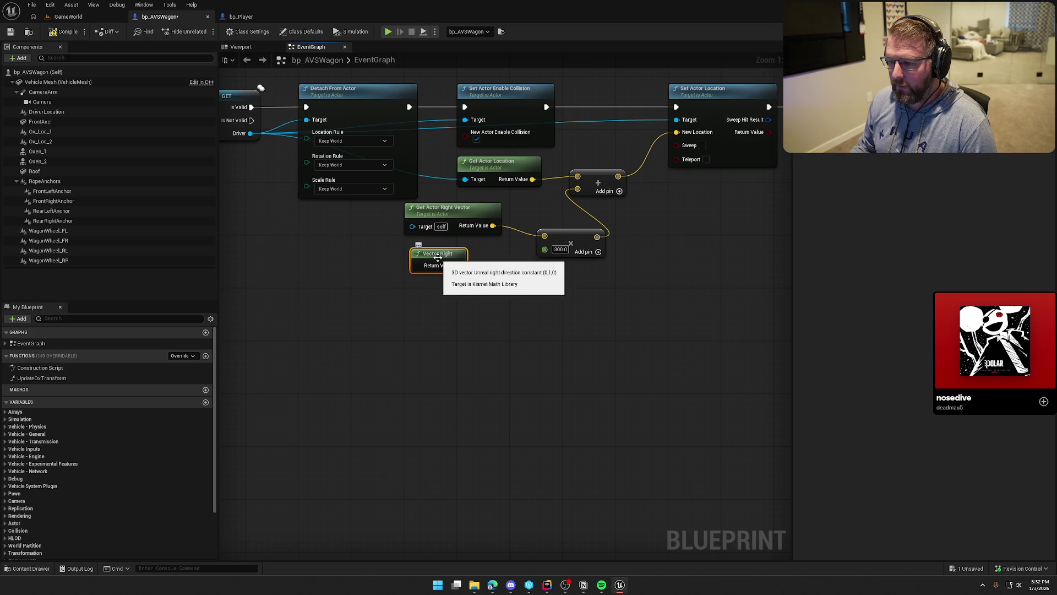
drag(458, 266, 545, 236)
mouse_move(444, 208)
mouse_down()
mouse_move(385, 229)
mouse_move(331, 222)
mouse_up()
drag(440, 256, 466, 232)
mouse_move(418, 377)
mouse_down()
mouse_move(514, 410)
mouse_move(466, 396)
mouse_up()
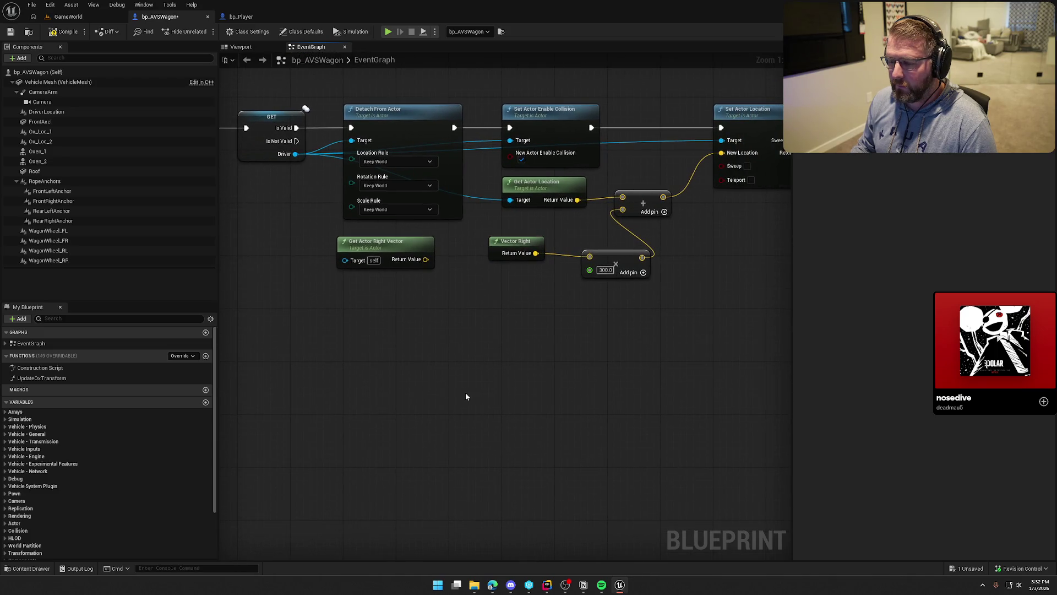
Step: Compile and check out bp_AVSWagon, then return to the GameWorld level
click(64, 31)
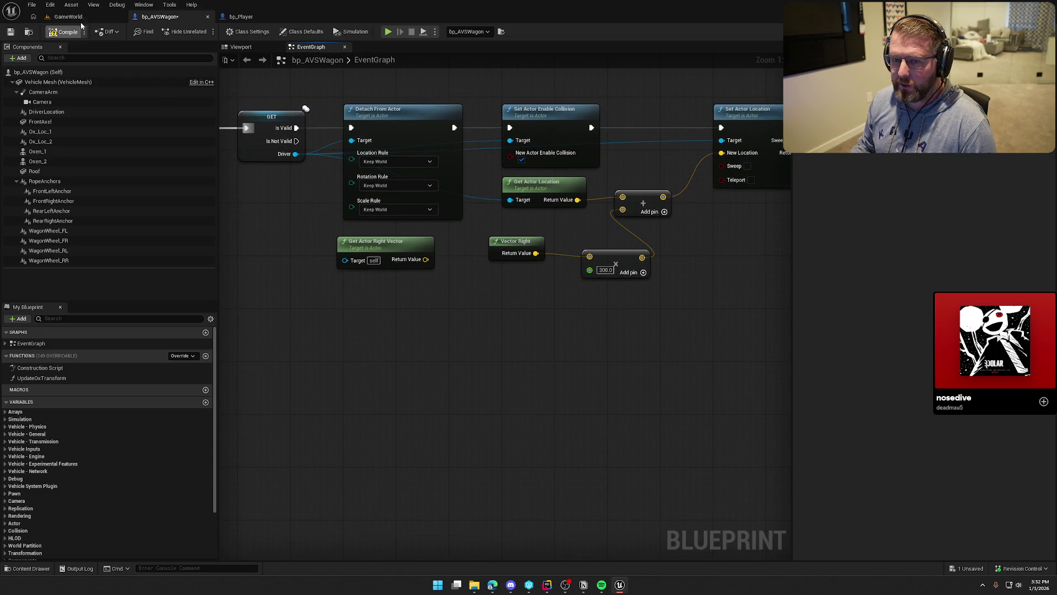
click(541, 386)
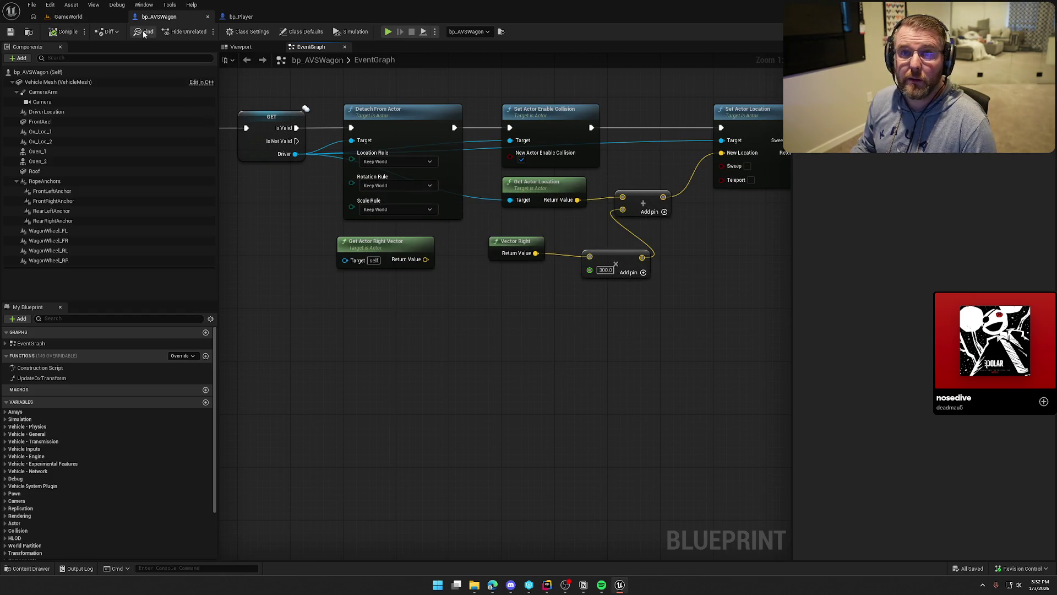
click(65, 18)
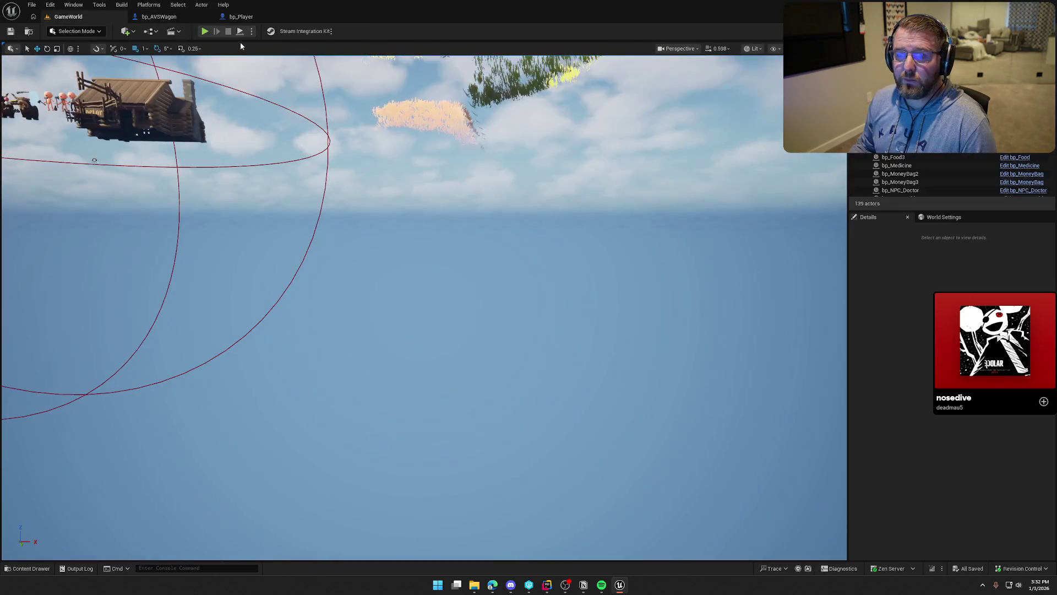
Step: Play-test the level with the show collision console command, then stop and return to bp_AVSWagon
click(204, 31)
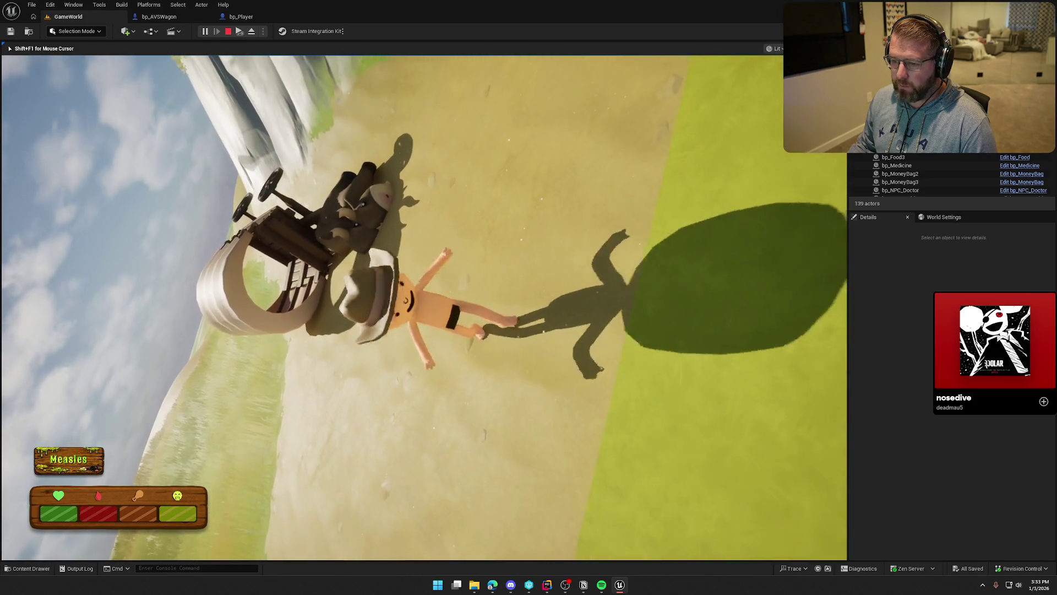
text(show )
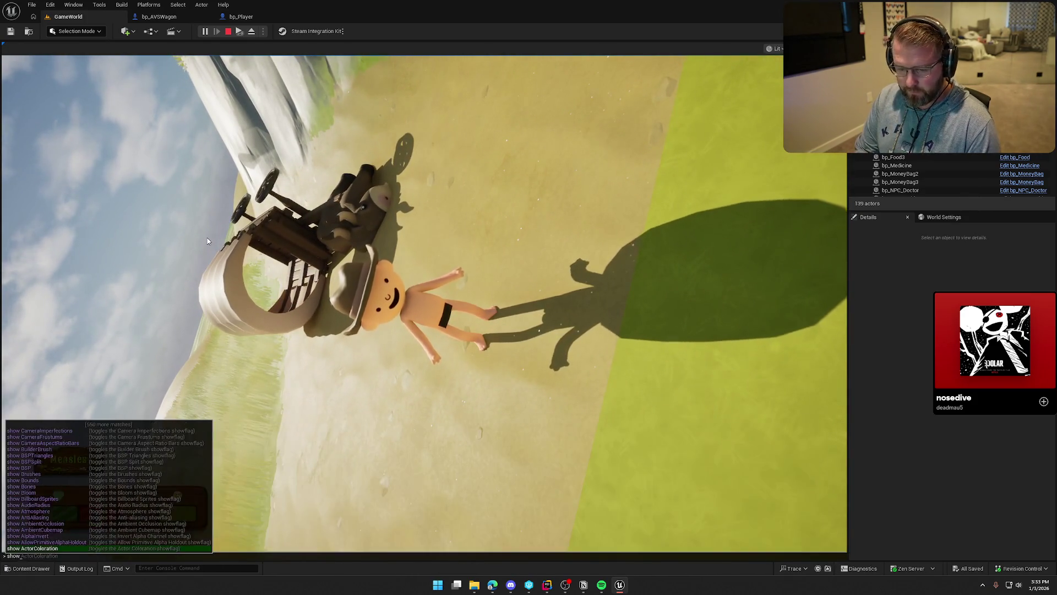
text(collrision)
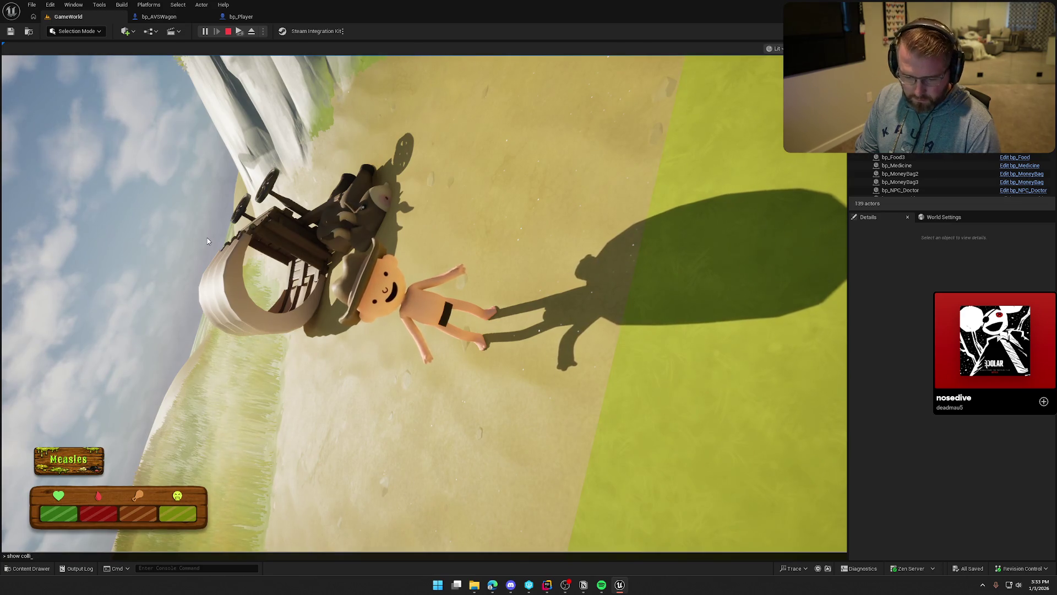
key(Return)
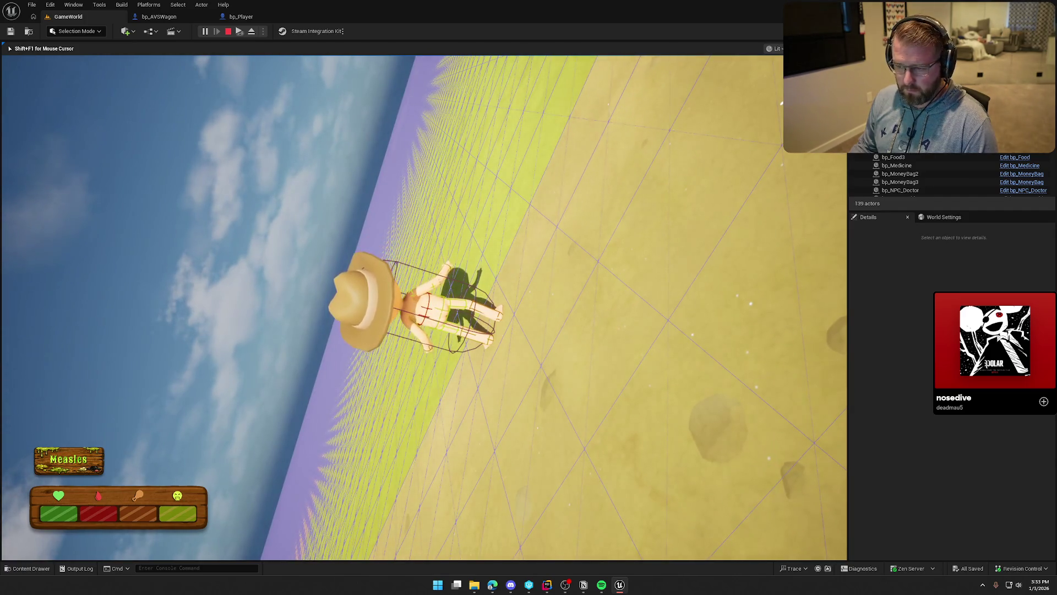
key(Escape)
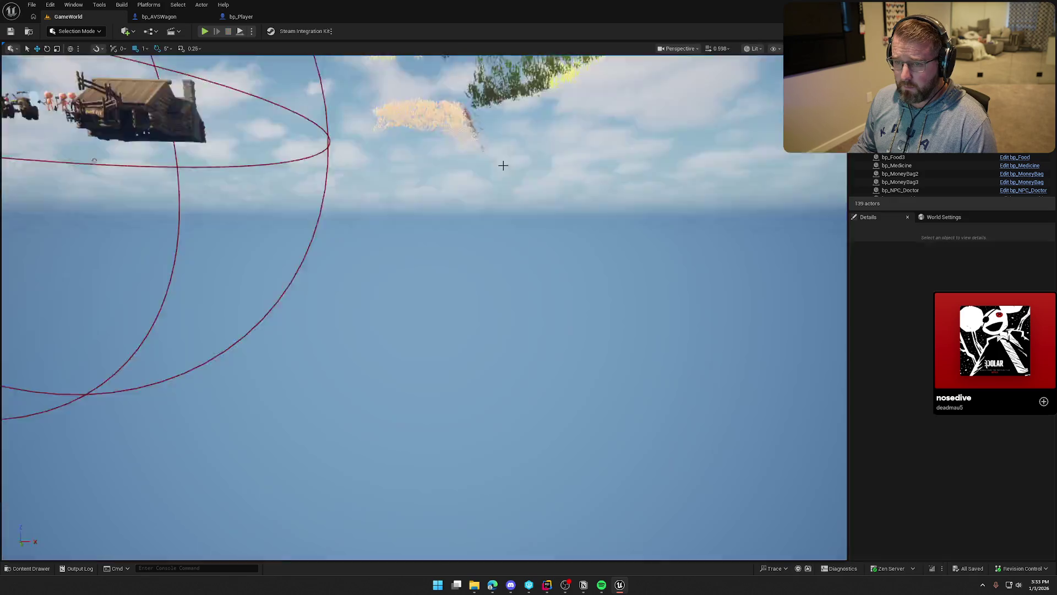
click(160, 17)
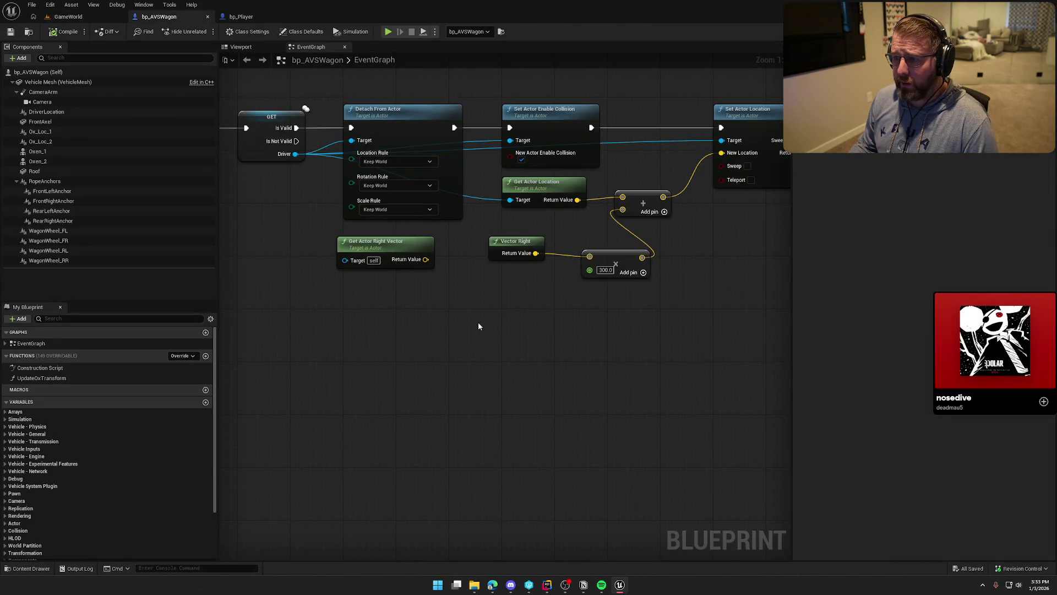
Step: Delete the Get Actor Right Vector node and tuck Vector Right and the multiply node into place
mouse_move(478, 322)
mouse_down()
mouse_move(697, 366)
mouse_move(394, 348)
mouse_up()
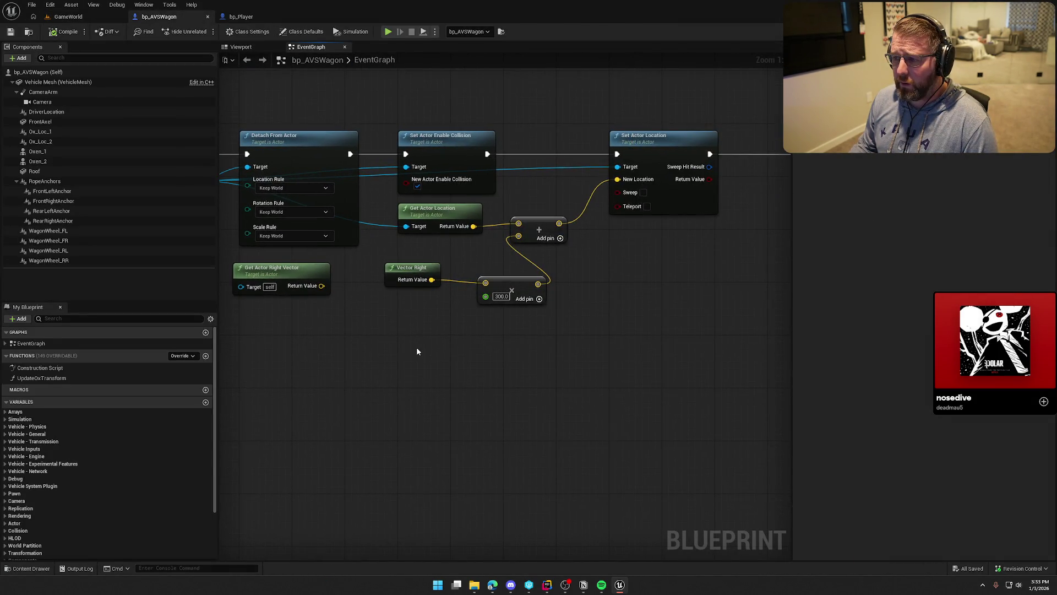
click(300, 269)
key(Delete)
drag(327, 306, 292, 347)
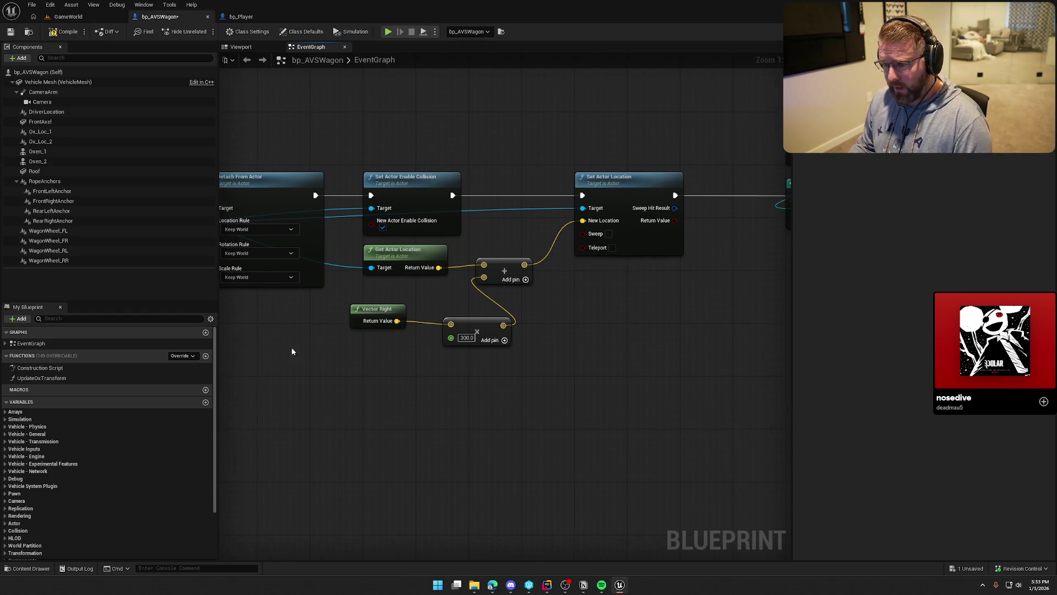
click(379, 309)
mouse_move(379, 309)
mouse_down()
mouse_move(384, 323)
mouse_move(391, 316)
mouse_up()
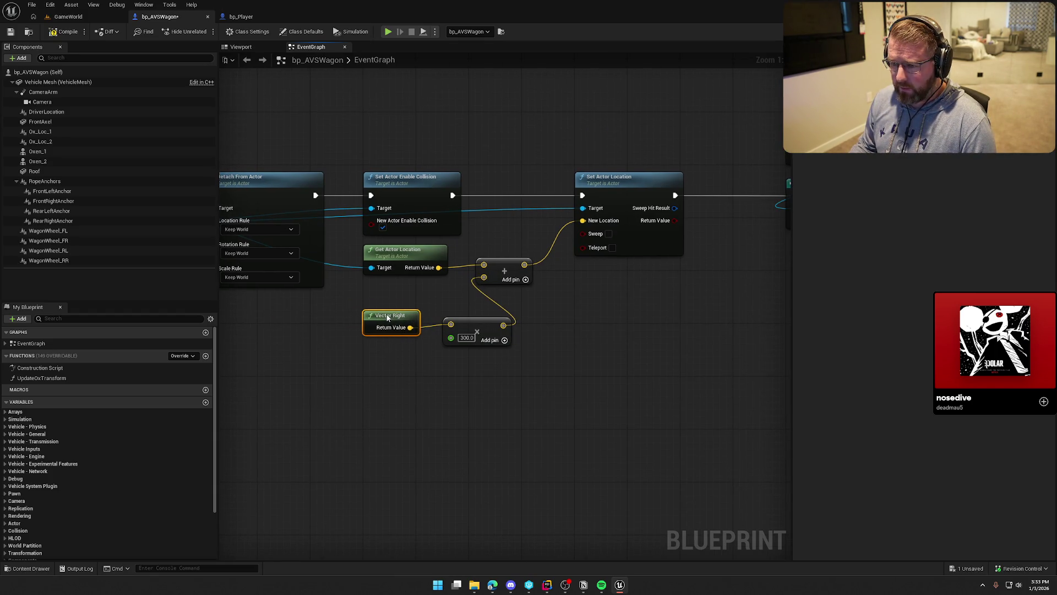
drag(465, 325, 445, 332)
click(584, 342)
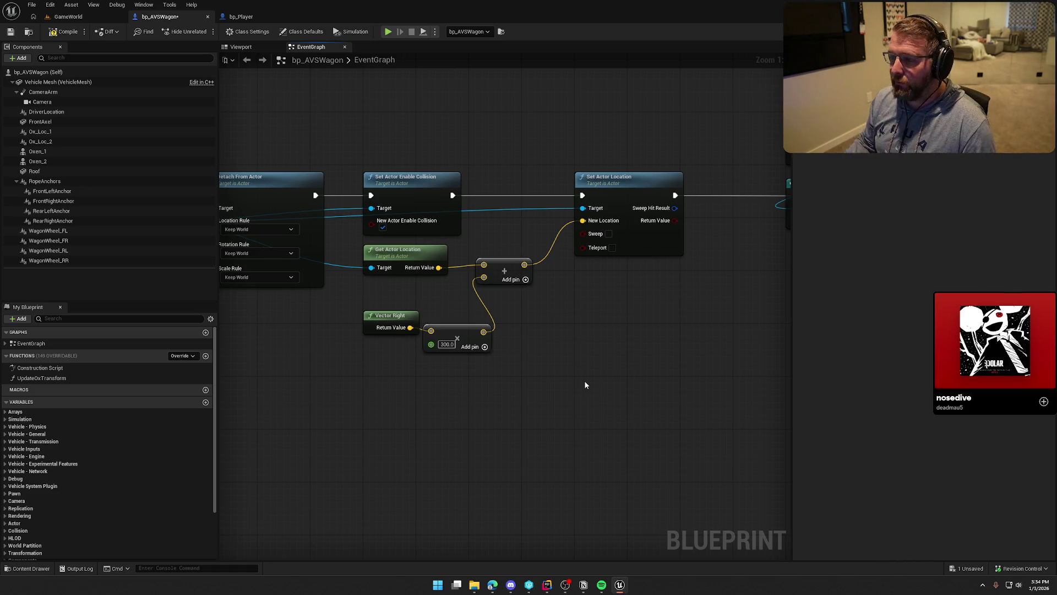
Step: Add a Line Trace By Channel after enabling collision, tracing from actor location to the offset point
drag(585, 385, 423, 370)
mouse_move(377, 191)
mouse_down()
mouse_move(468, 191)
mouse_move(457, 193)
mouse_up()
drag(323, 388, 532, 387)
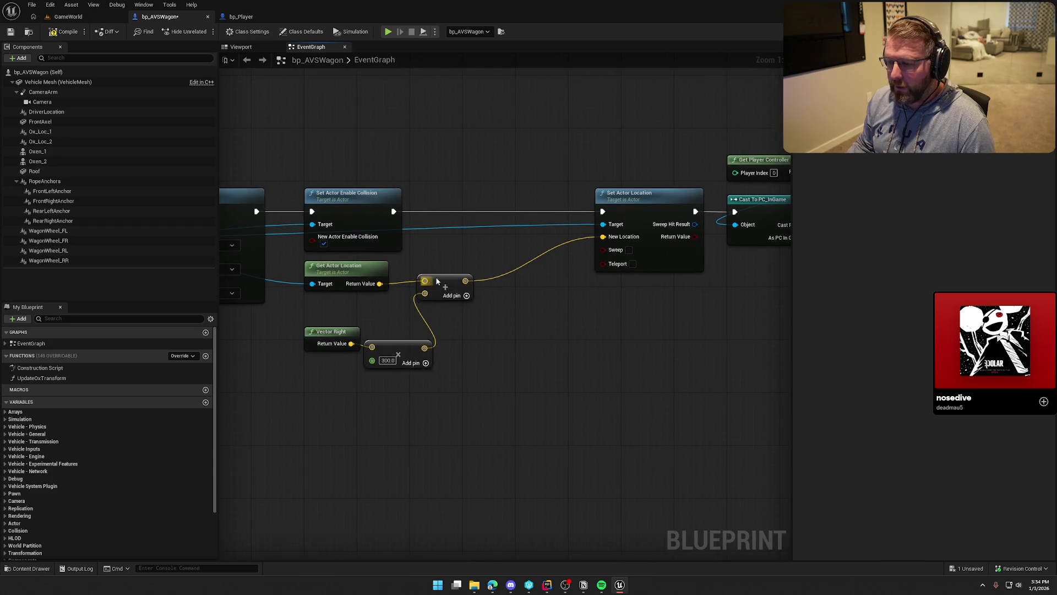
drag(437, 281, 423, 287)
drag(394, 212, 481, 190)
text(tra)
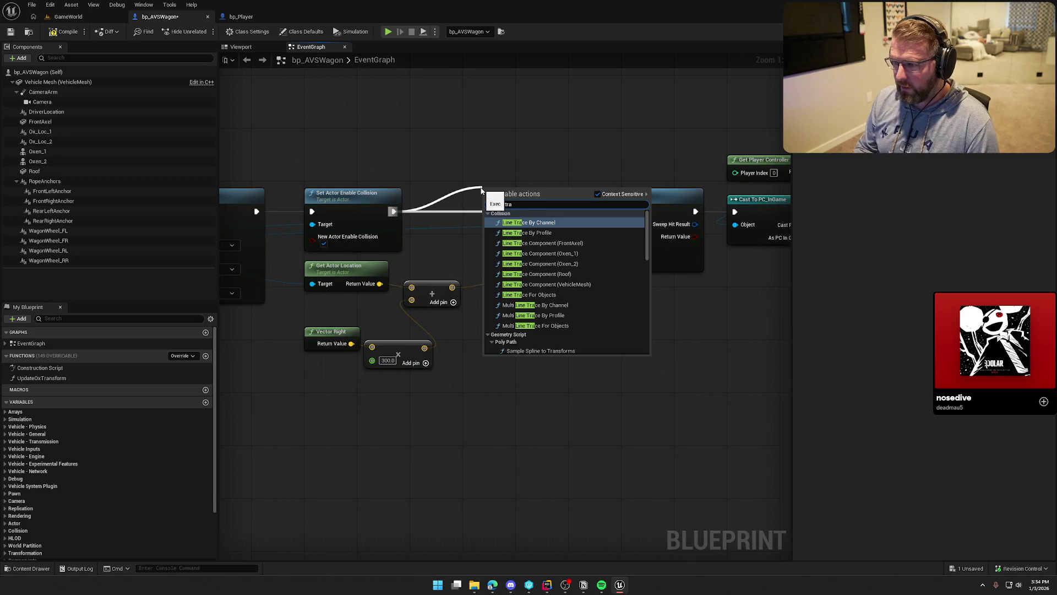
key(Return)
drag(499, 198, 500, 92)
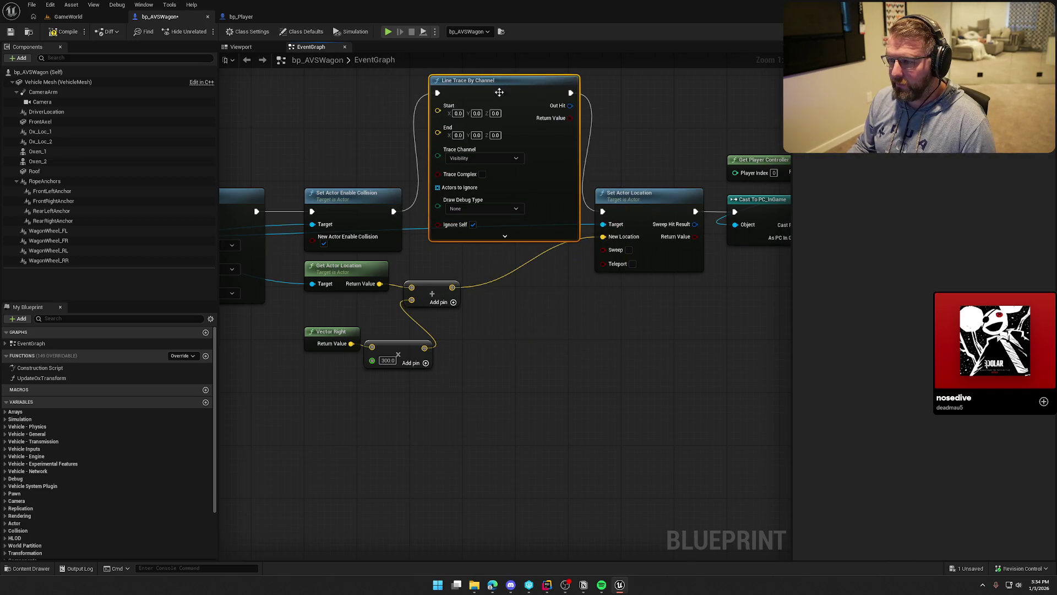
drag(514, 141, 670, 151)
drag(422, 308, 478, 130)
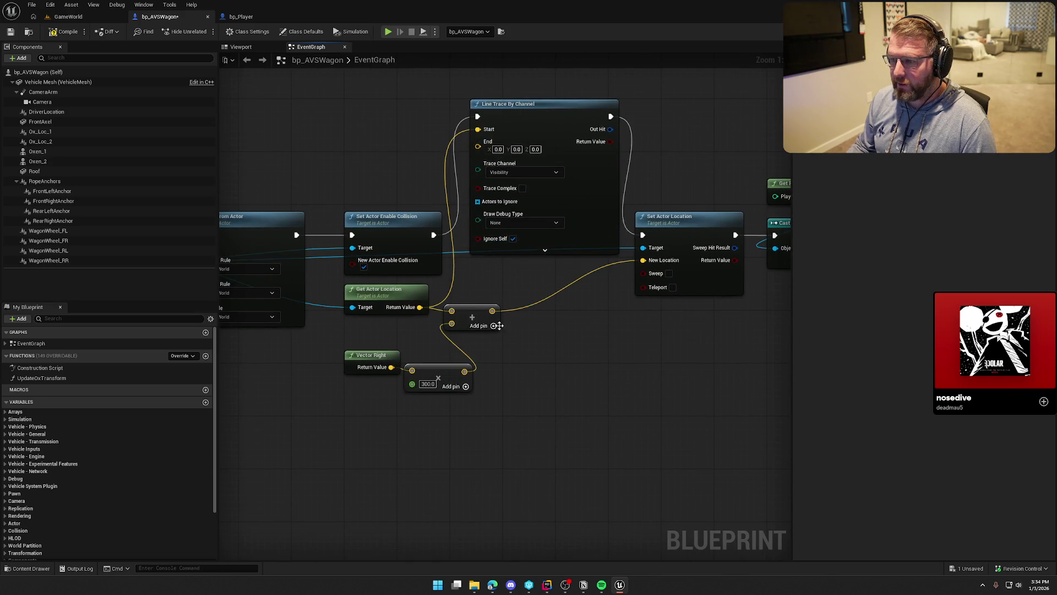
mouse_move(492, 310)
mouse_down()
mouse_move(509, 259)
mouse_move(478, 141)
mouse_up()
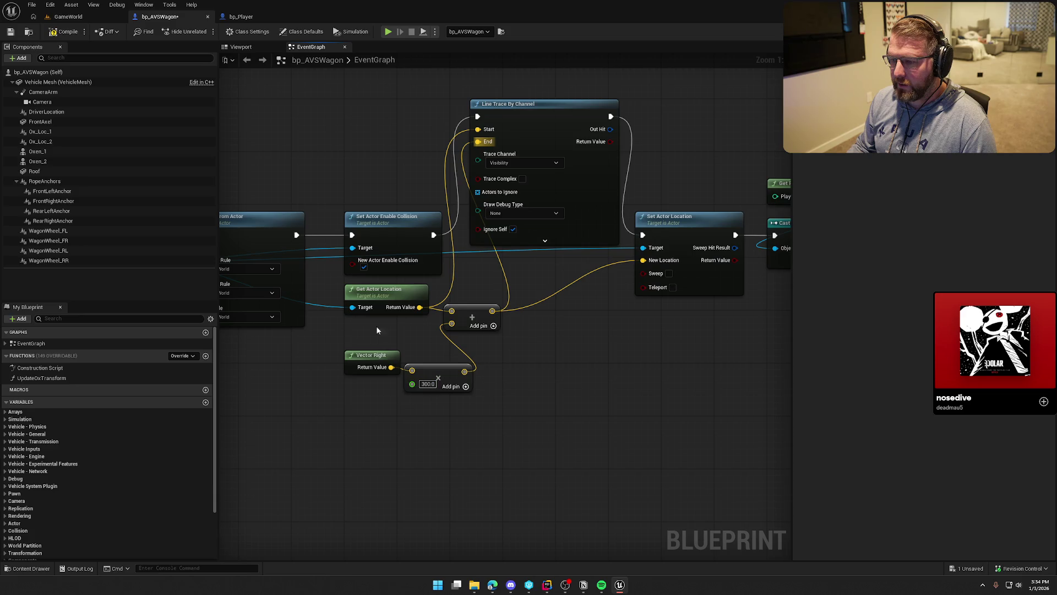
Step: Break the wire into Set Actor Location's New Location and place the line trace beside it
drag(567, 383, 516, 384)
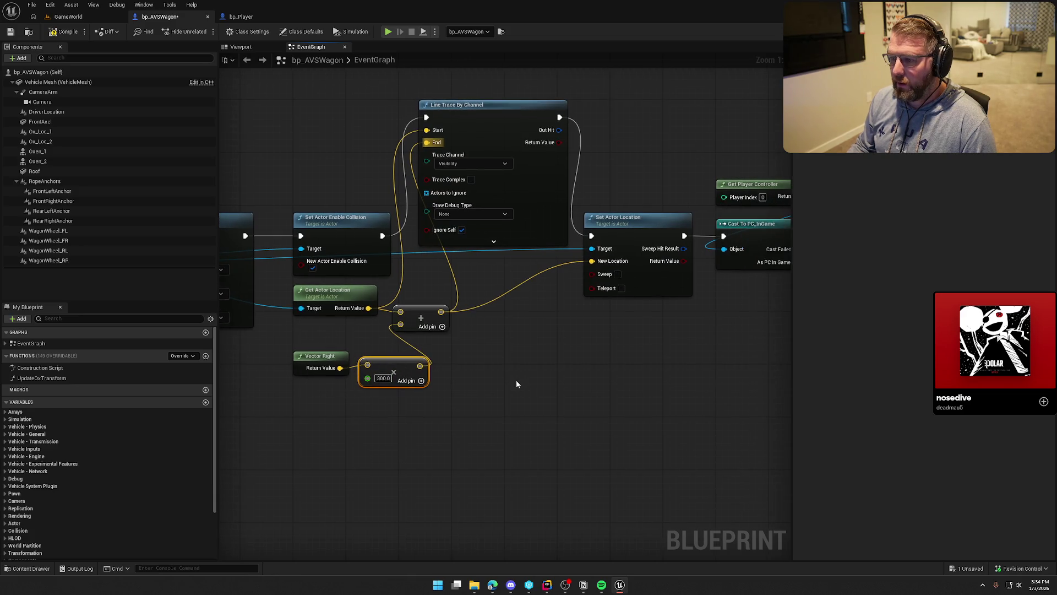
alt+click(592, 261)
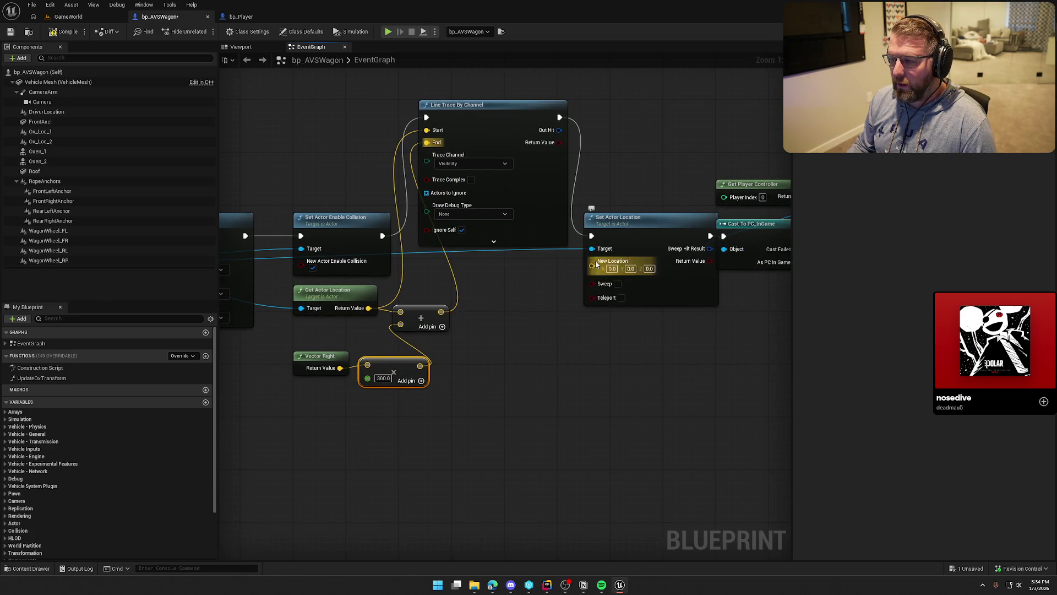
scroll(655, 386, down, 4)
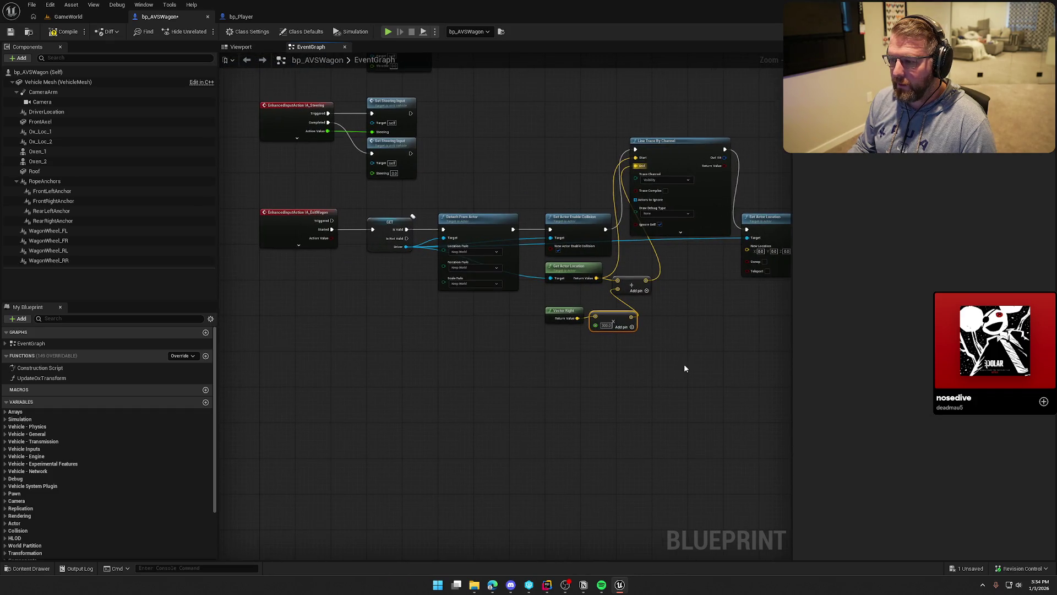
scroll(633, 365, down, 6)
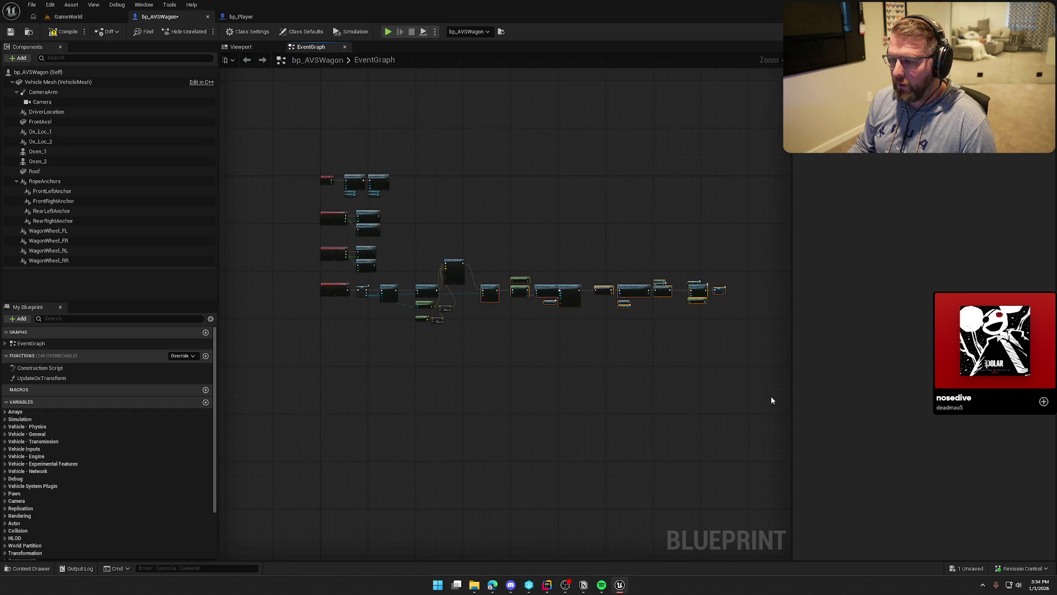
scroll(502, 294, up, 8)
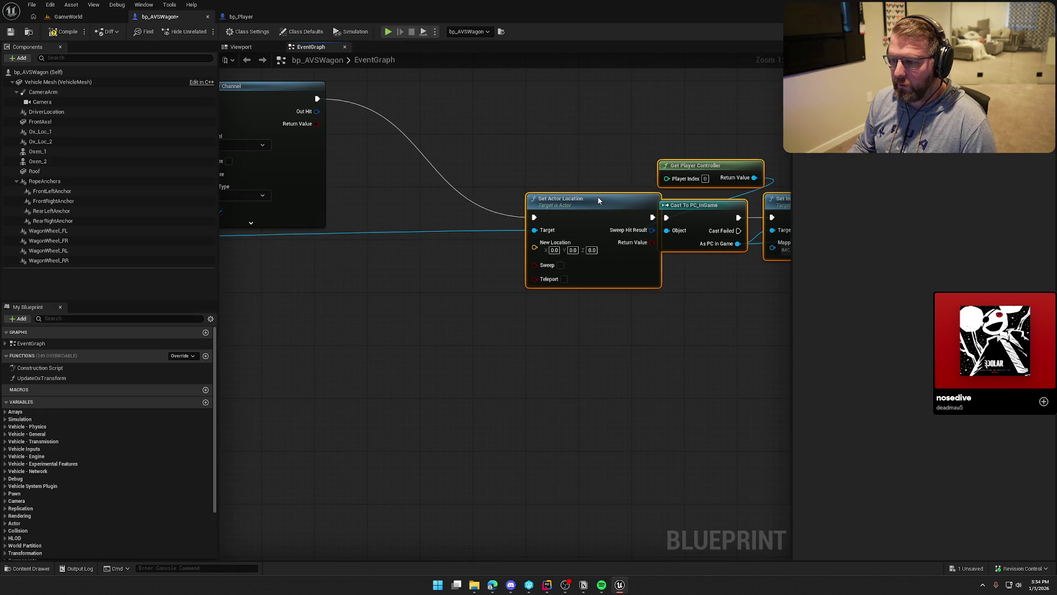
drag(596, 196, 817, 243)
mouse_move(479, 146)
mouse_down()
mouse_move(569, 261)
mouse_move(550, 263)
mouse_move(567, 257)
mouse_up()
drag(661, 351, 451, 315)
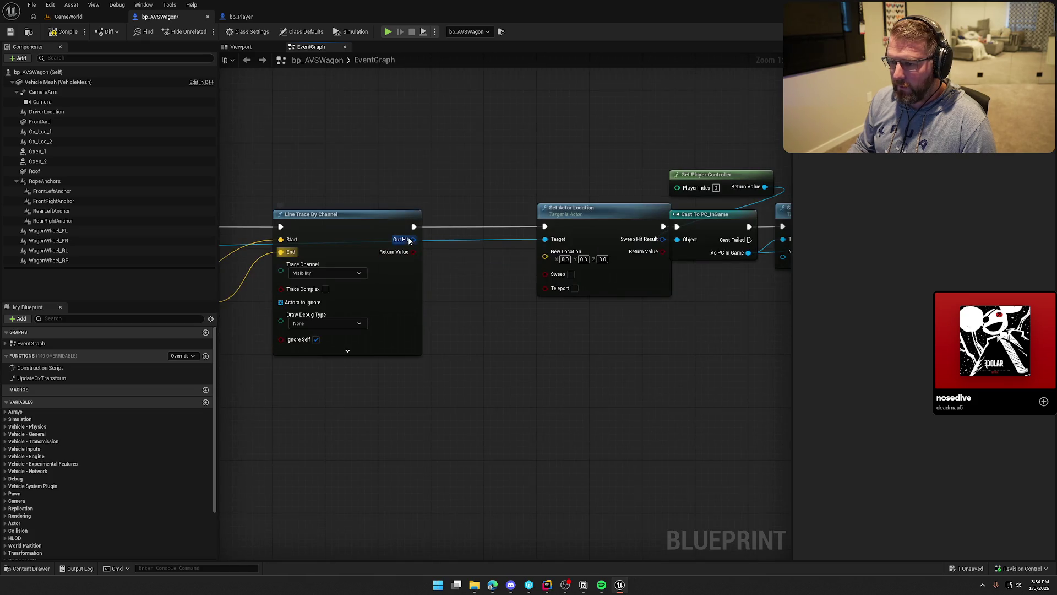
Step: Split the trace's Out Hit pin into its individual fields and move Set Actor Location closer
drag(409, 241, 460, 291)
text(b)
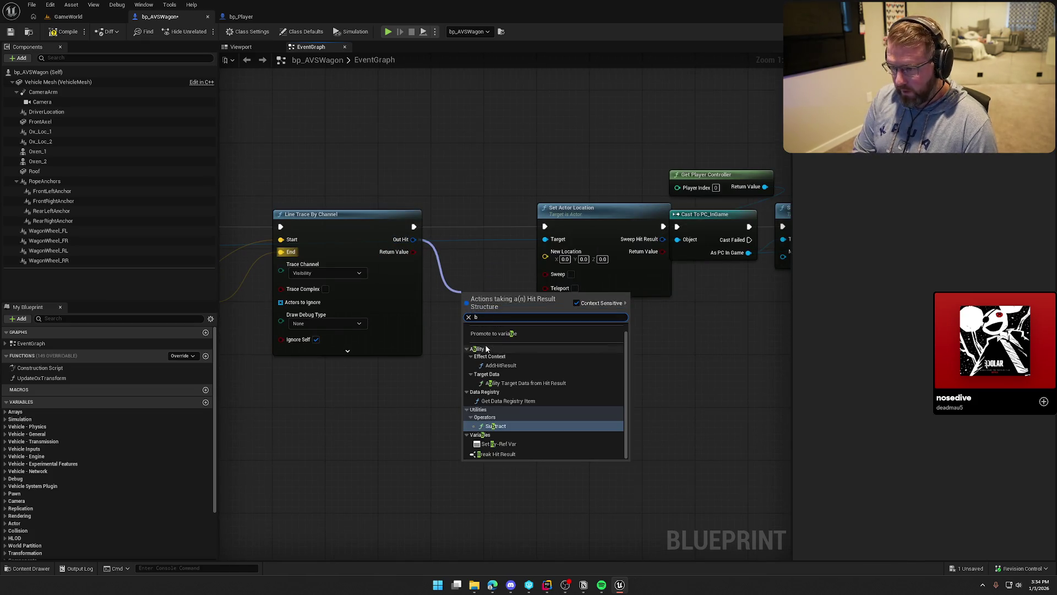
text(re)
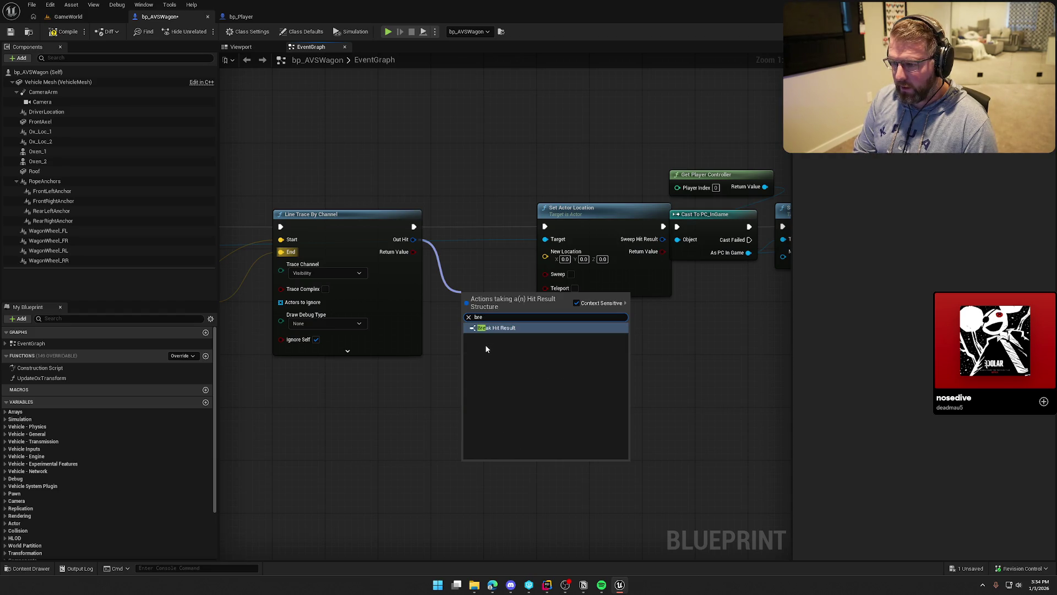
key(Escape)
right_click(413, 239)
click(480, 274)
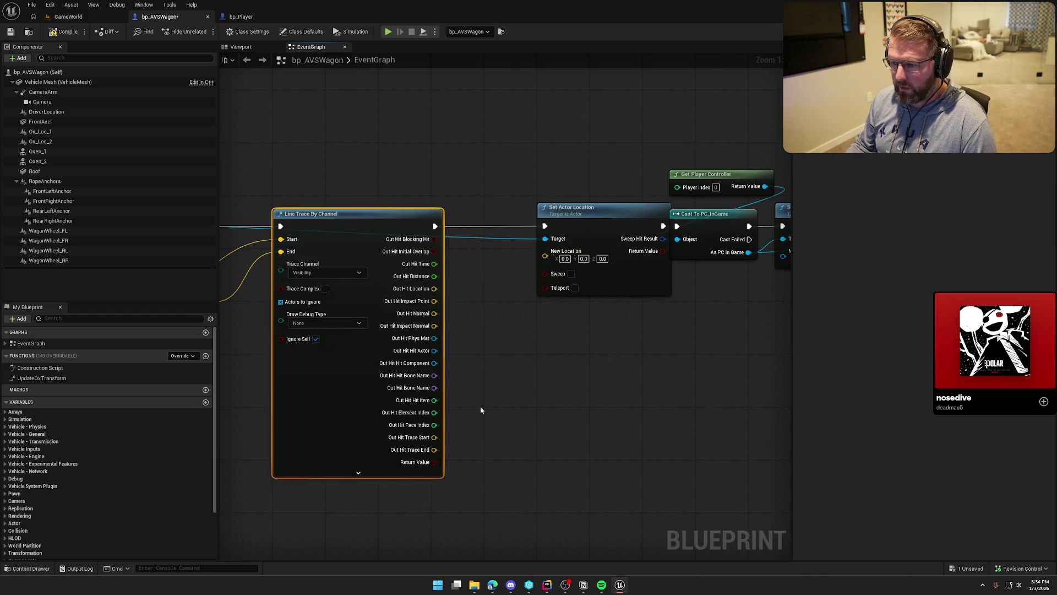
mouse_move(564, 379)
mouse_down()
mouse_move(688, 363)
mouse_move(449, 324)
mouse_up()
scroll(688, 363, down, 2)
scroll(556, 346, up, 2)
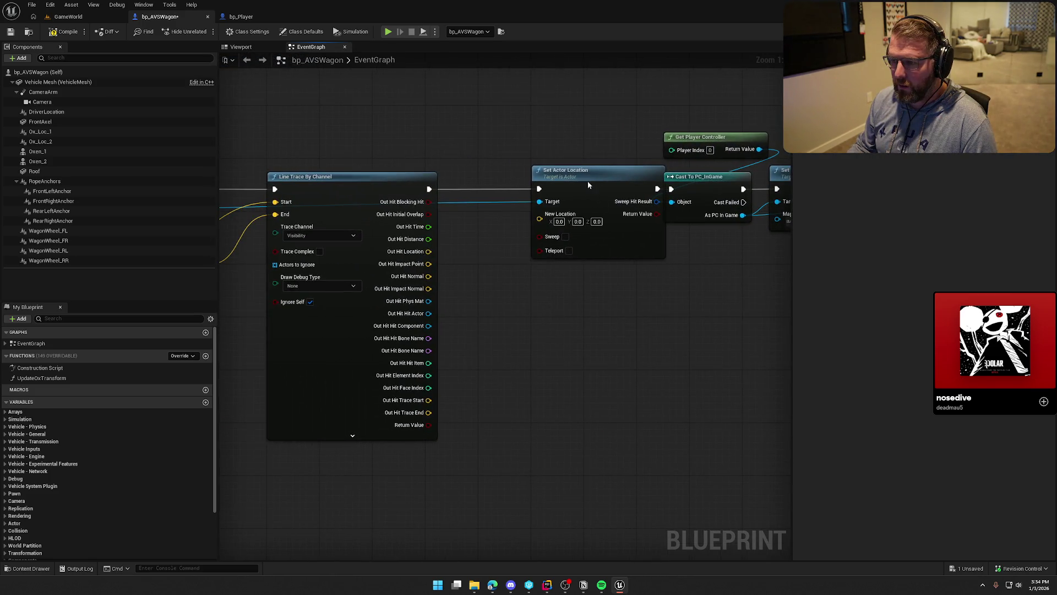
drag(588, 184, 535, 183)
click(545, 136)
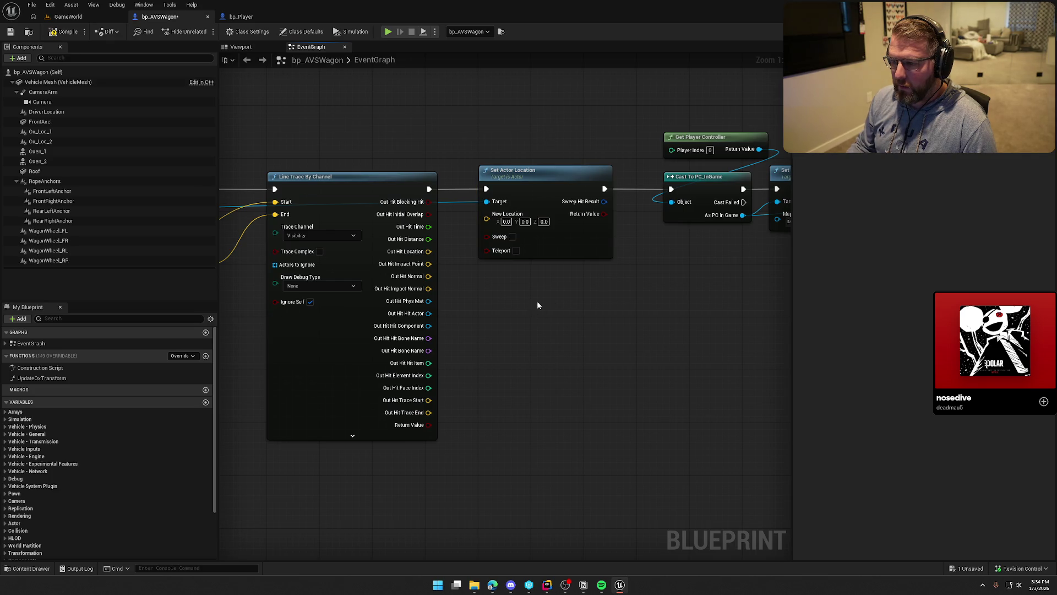
drag(538, 305, 619, 299)
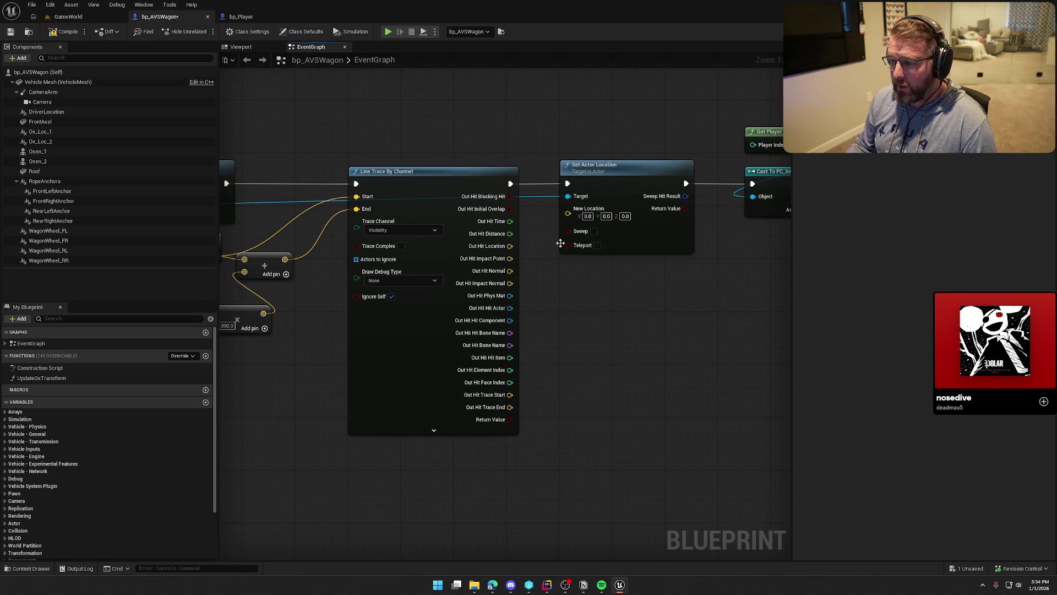
Step: Add a Select node for New Location, indexed by Out Hit Blocking Hit, with Out Hit Location as True
drag(567, 213, 575, 331)
text(sleec)
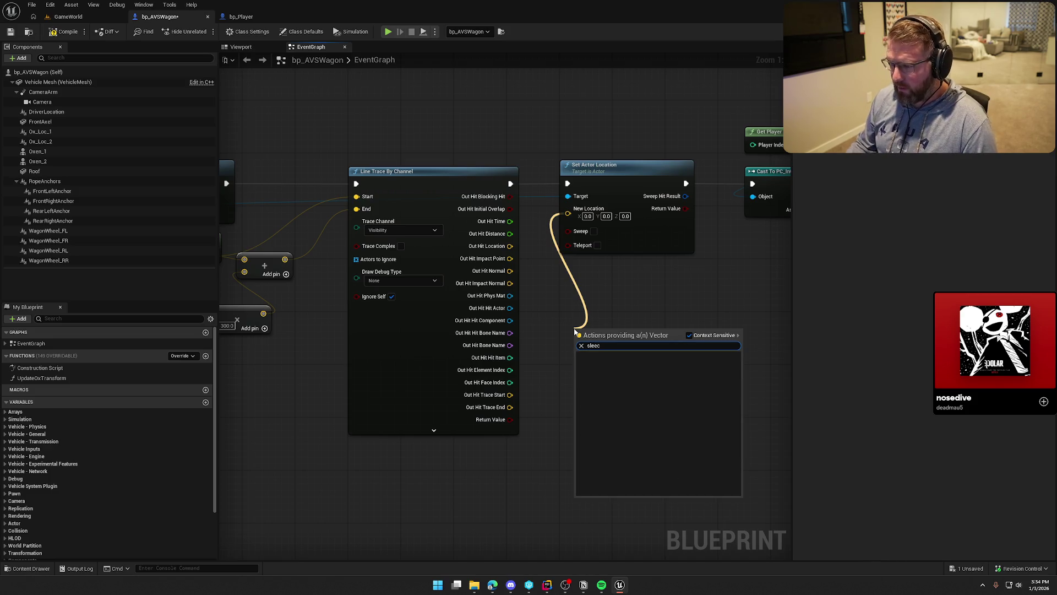
key(BackSpace)
key(BackSpace)
key(BackSpace)
text(elec)
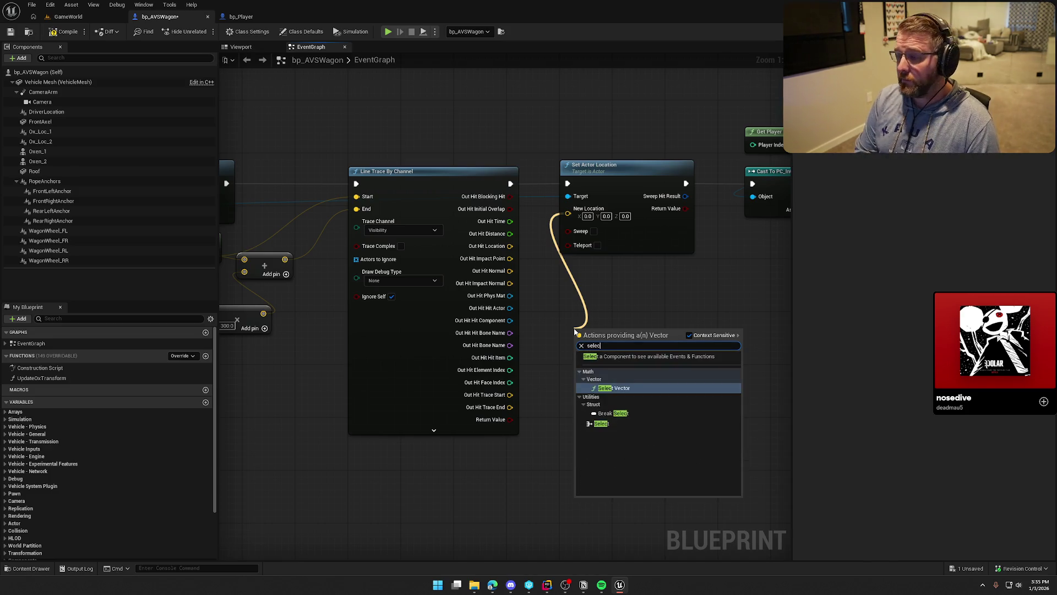
click(609, 424)
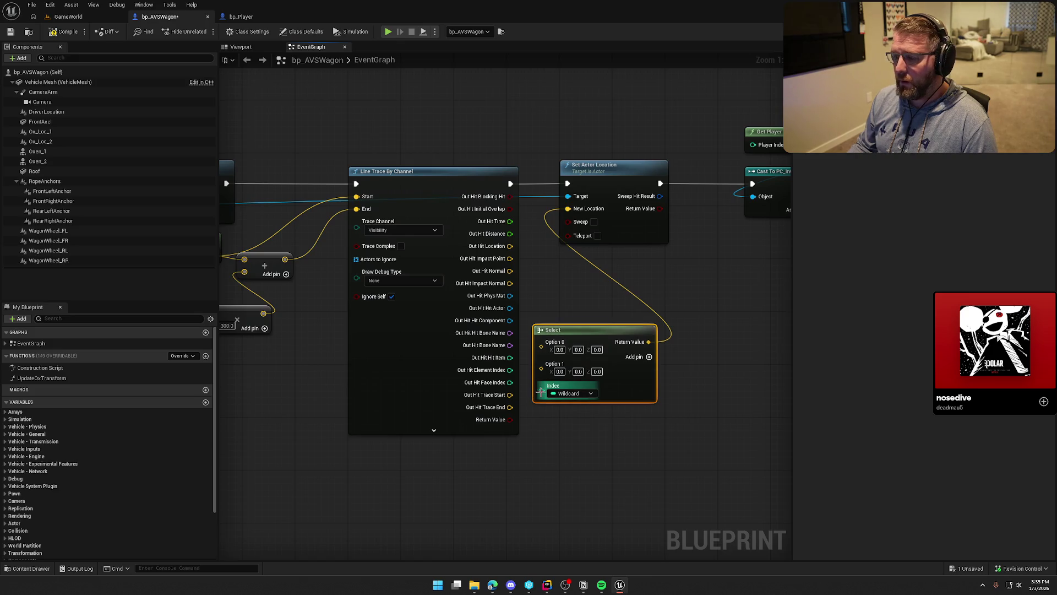
mouse_move(542, 391)
mouse_down()
mouse_move(512, 430)
mouse_move(510, 420)
mouse_up()
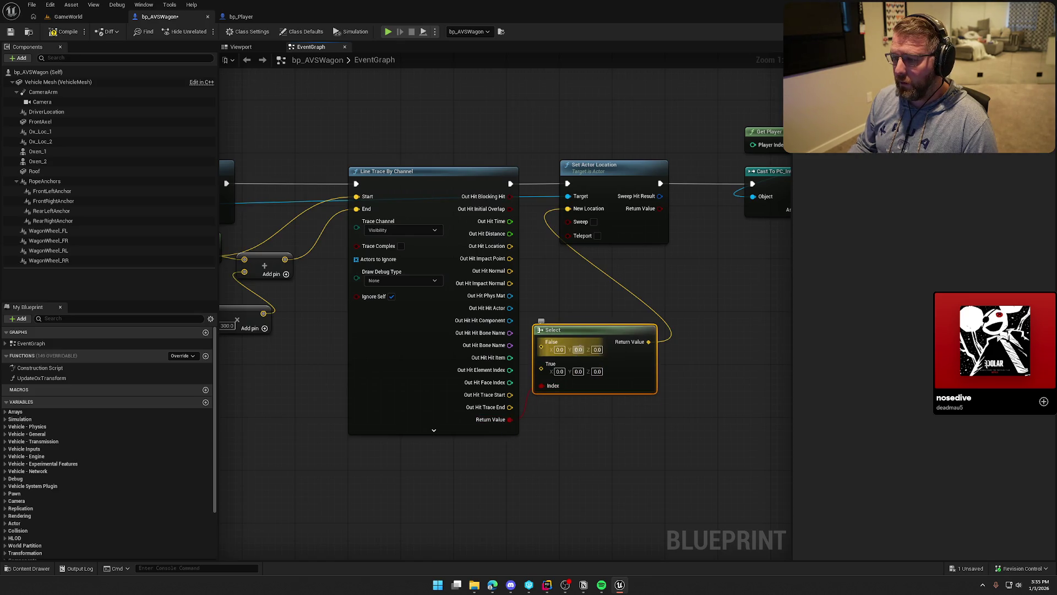
drag(584, 333, 610, 272)
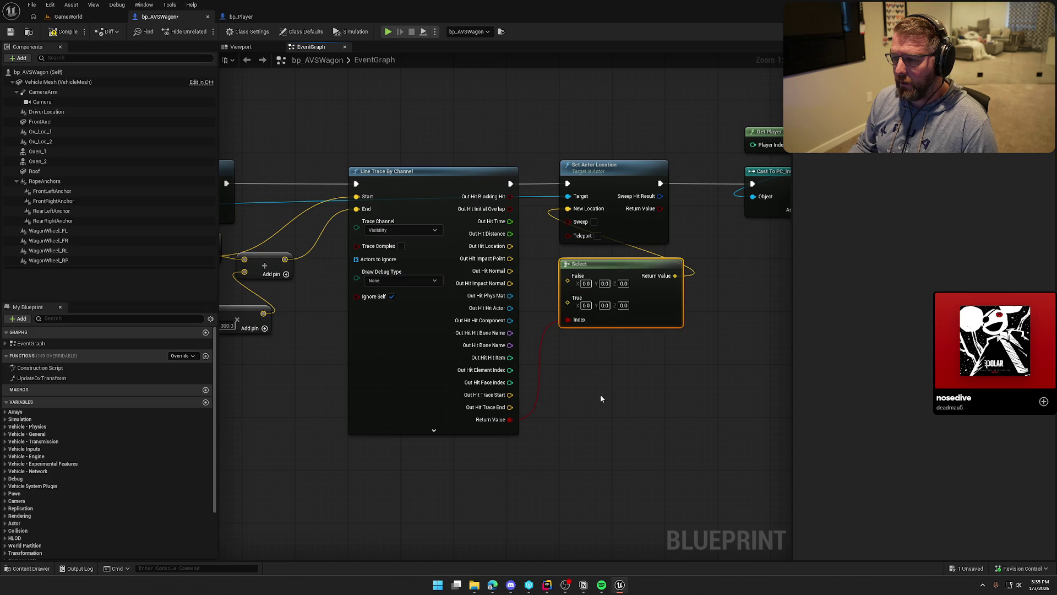
drag(567, 319, 509, 197)
click(584, 376)
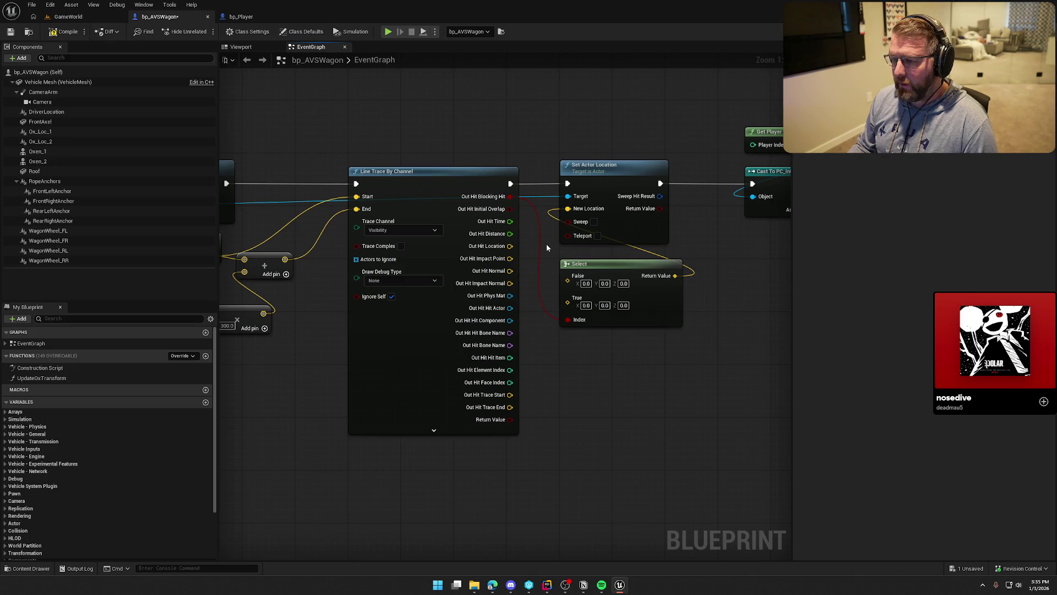
mouse_move(510, 246)
mouse_down()
mouse_move(571, 309)
mouse_move(510, 407)
mouse_up()
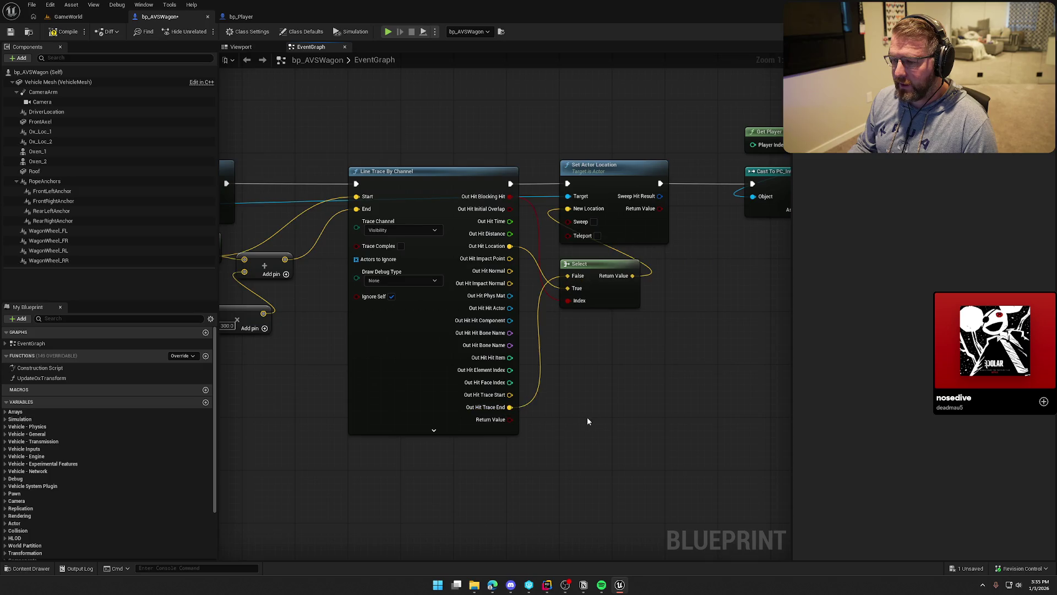
Step: Tidy the graph by moving the multiply node and the player controller and input nodes
scroll(587, 417, down, 2)
scroll(518, 172, down, 1)
scroll(517, 173, down, 1)
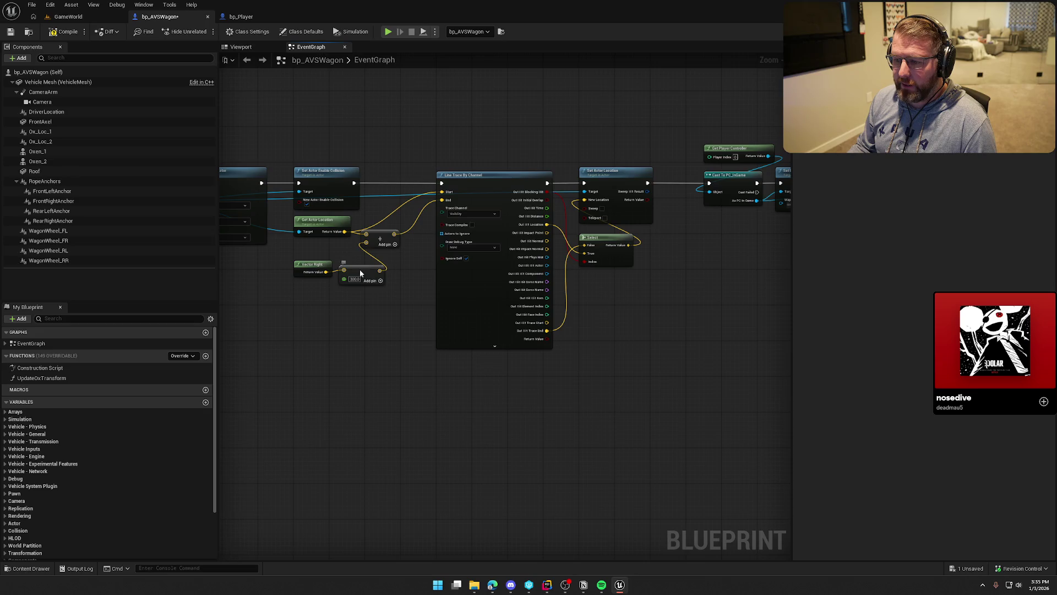
drag(368, 263, 305, 253)
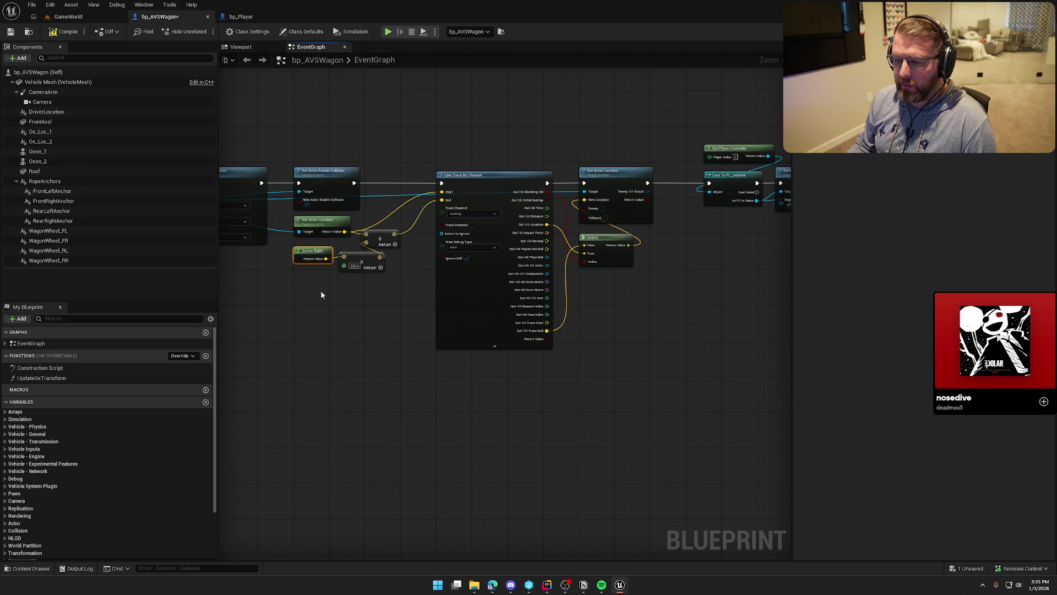
drag(408, 336, 248, 338)
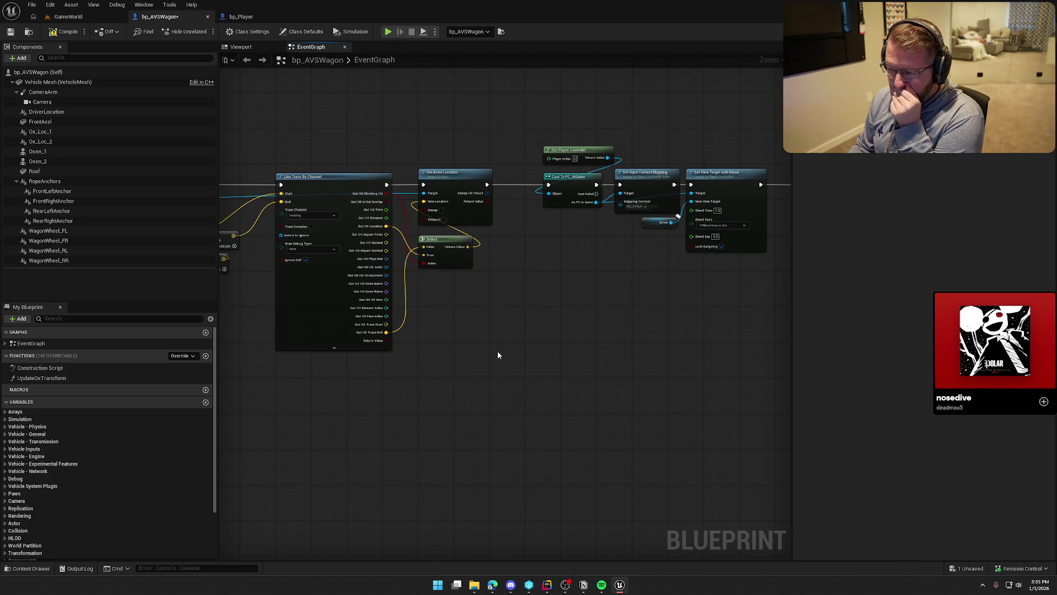
scroll(546, 328, down, 4)
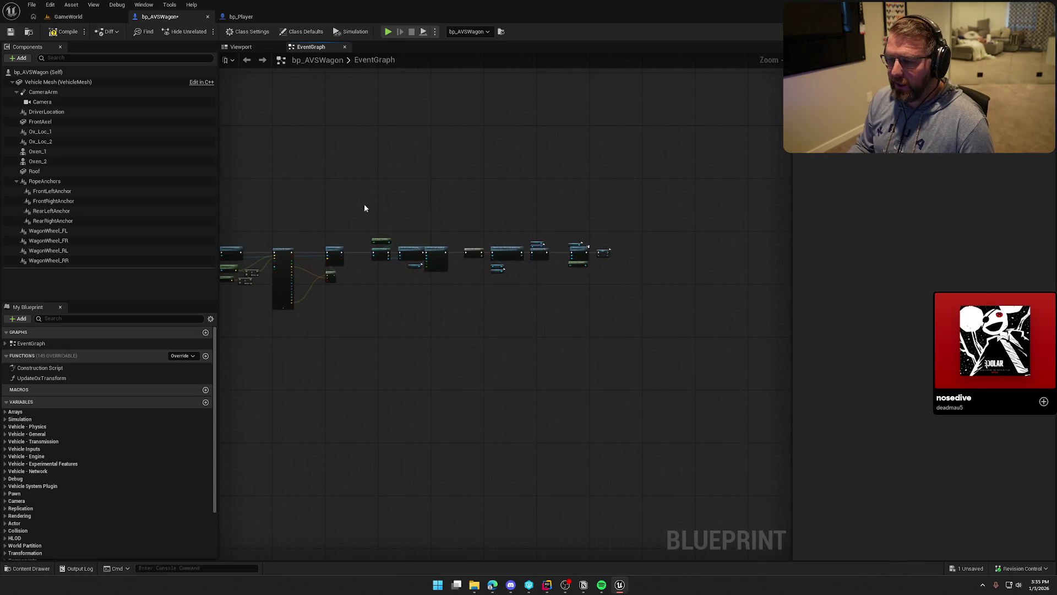
scroll(364, 208, up, 4)
mouse_move(495, 317)
mouse_down()
mouse_move(609, 315)
mouse_move(524, 239)
mouse_up()
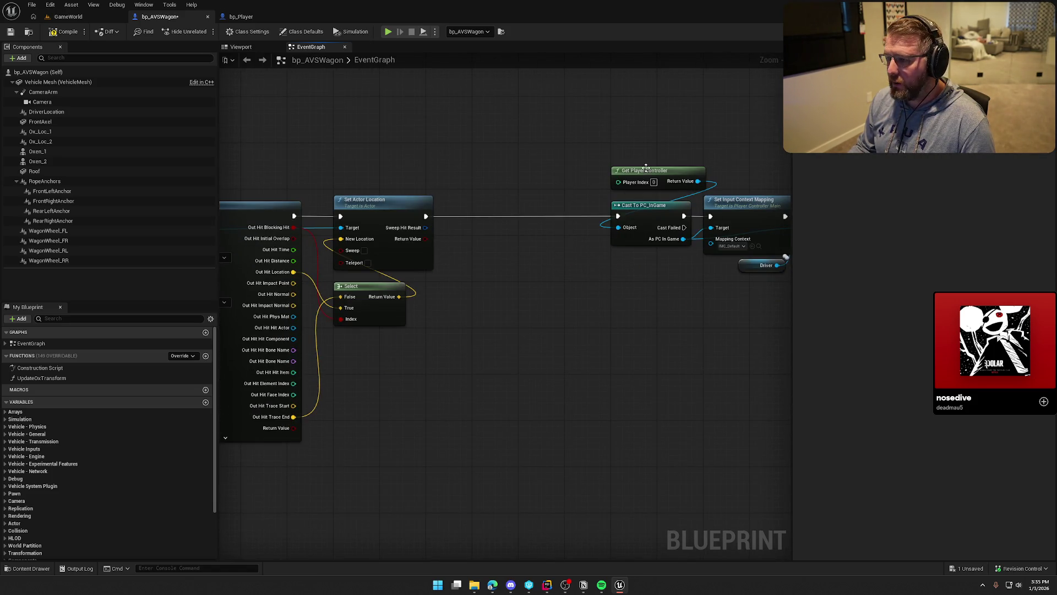
Step: Insert a Set Control Rotation node on the player controller between Set Actor Location and the cast
mouse_move(655, 174)
mouse_down()
mouse_move(376, 174)
mouse_move(490, 174)
mouse_up()
text(control ro)
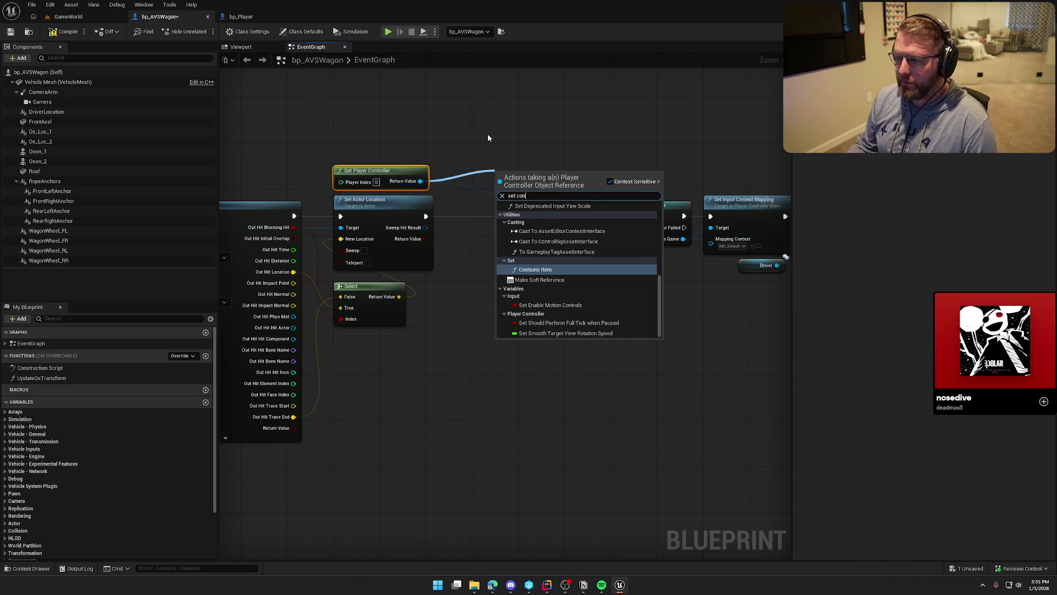
key(Return)
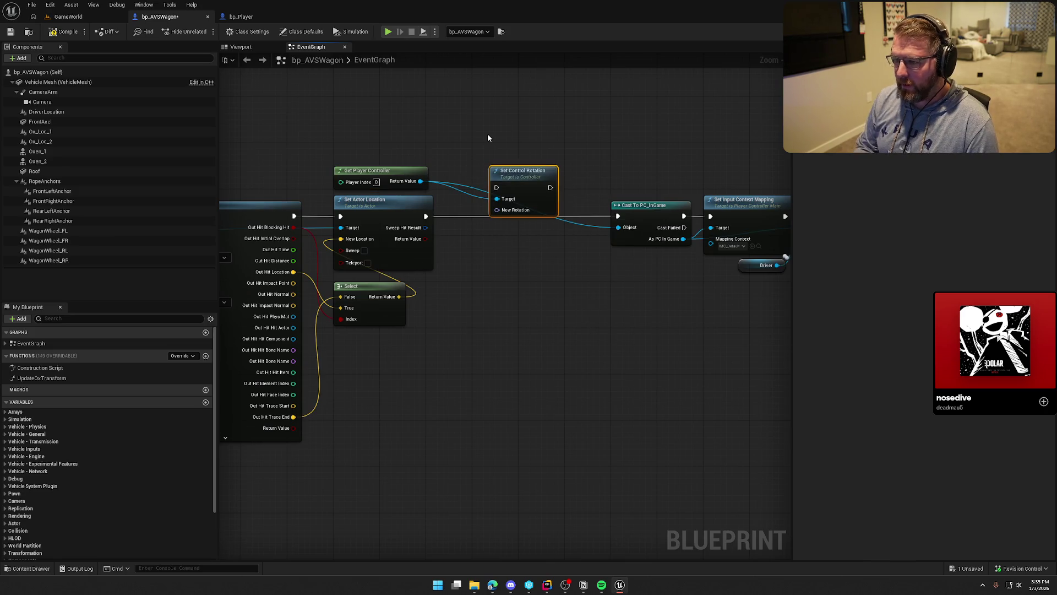
mouse_move(426, 216)
mouse_down()
mouse_move(501, 188)
mouse_move(618, 215)
mouse_up()
mouse_move(515, 177)
mouse_down()
mouse_move(544, 206)
mouse_move(503, 262)
mouse_up()
Step: Feed New Rotation from a new Make Rotator node and compile the wagon Blueprint
click(545, 168)
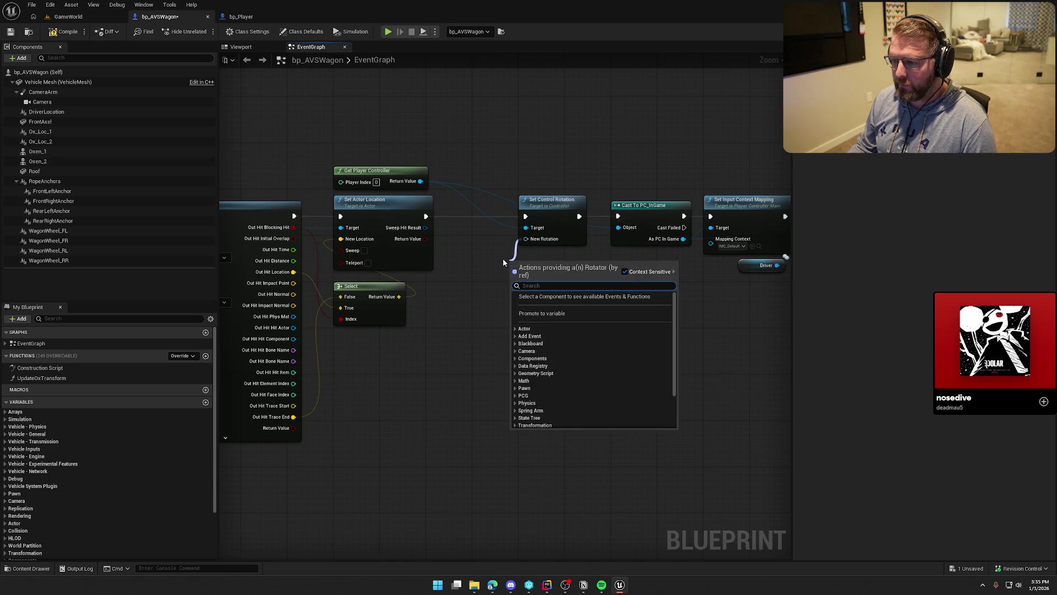
text(make)
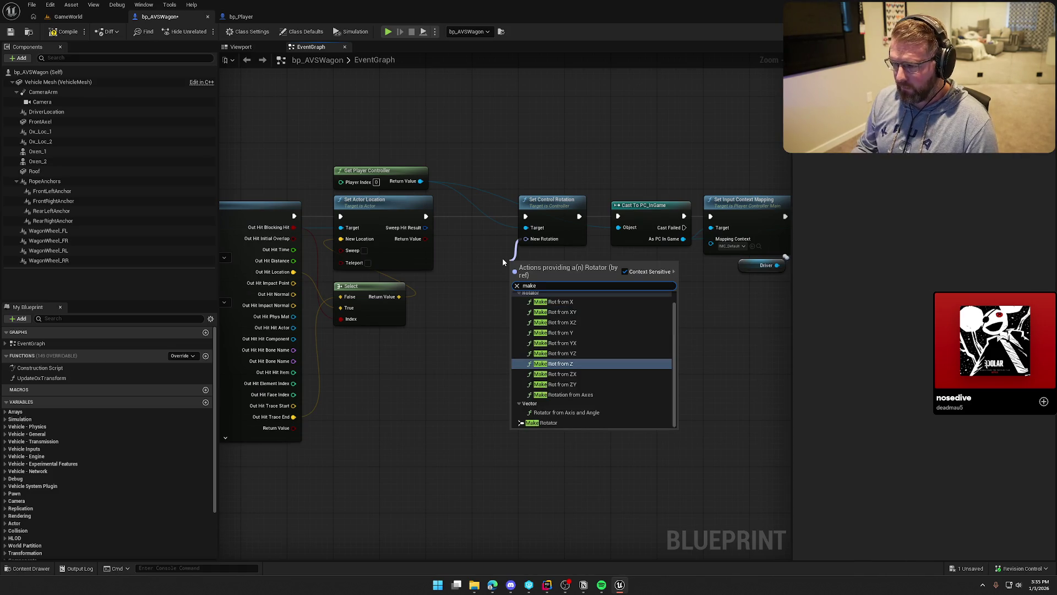
click(546, 422)
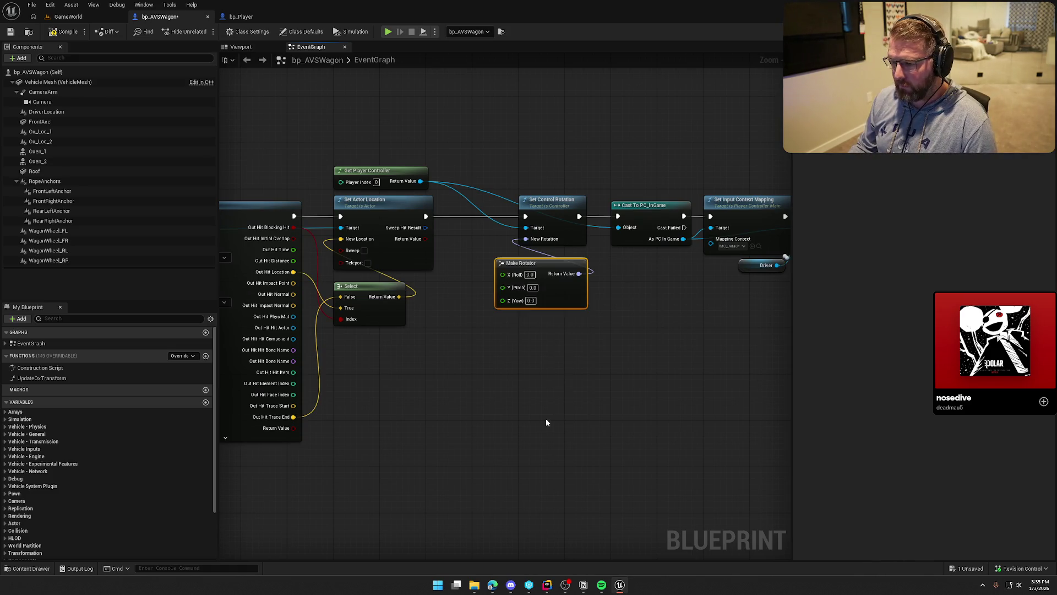
click(61, 32)
click(60, 17)
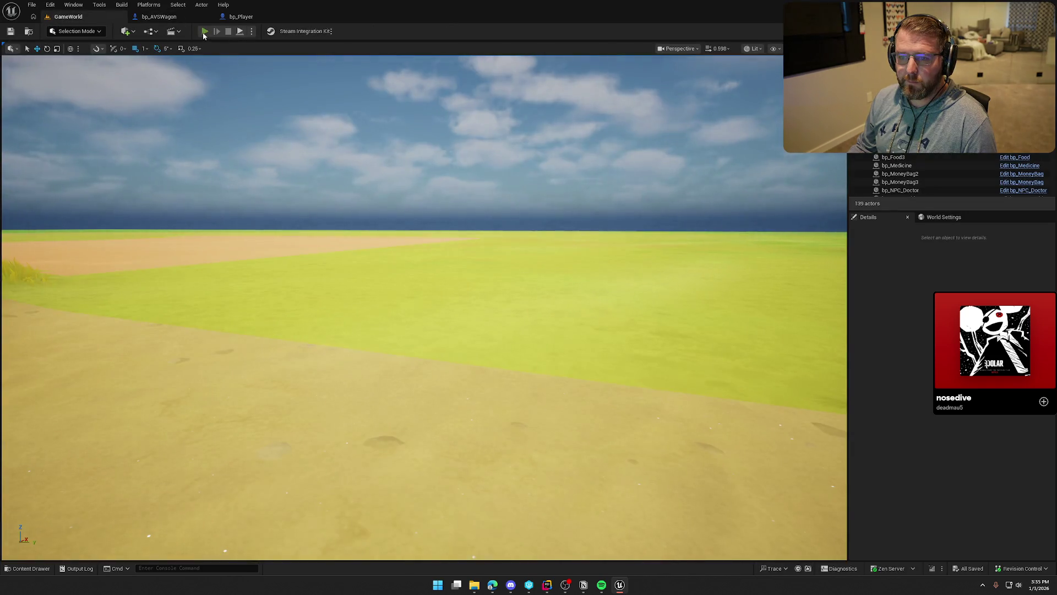
click(203, 31)
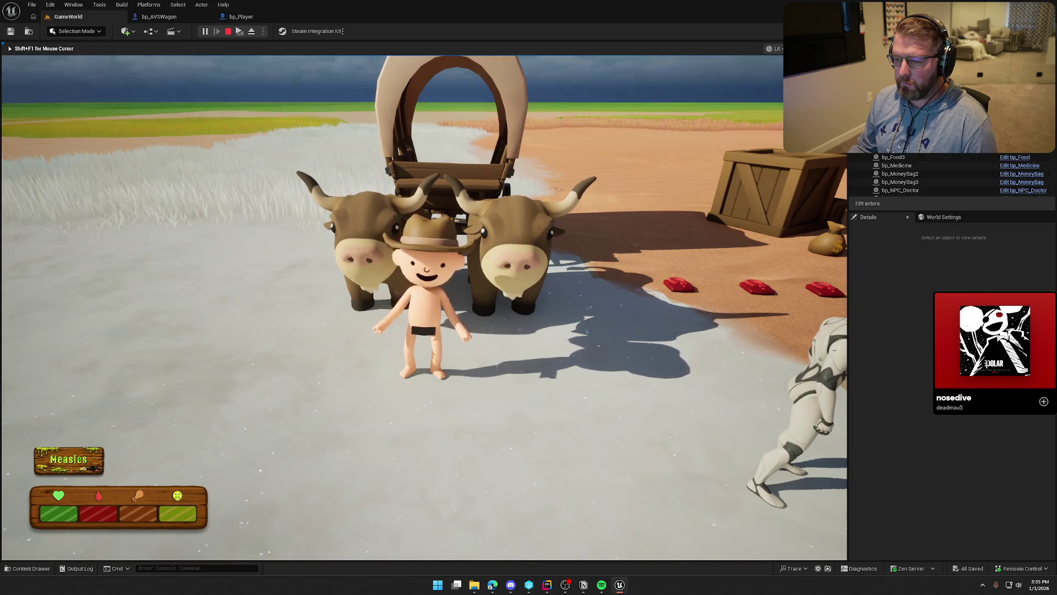
key(Escape)
click(160, 17)
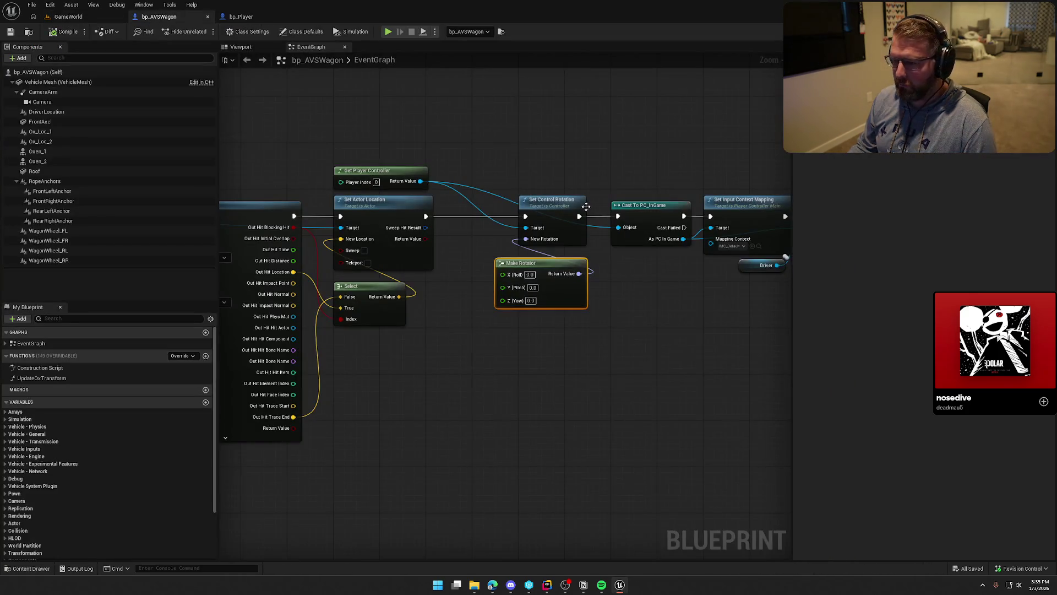
Step: Set the Line Trace By Channel's Draw Debug Type to Persistent, then go back to GameWorld
mouse_move(586, 206)
mouse_down()
mouse_move(593, 113)
mouse_move(484, 74)
mouse_up()
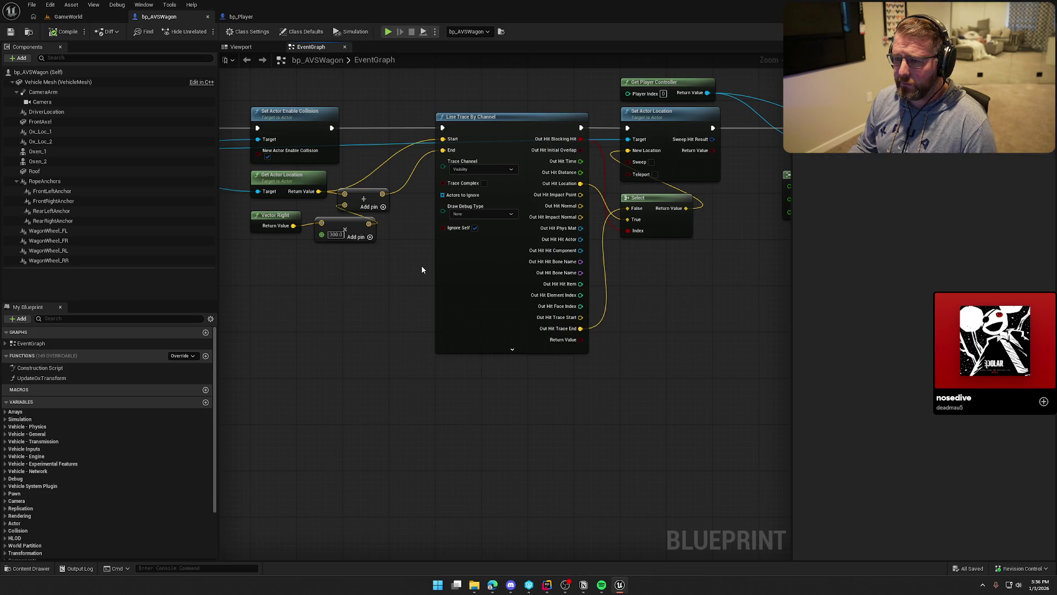
click(481, 214)
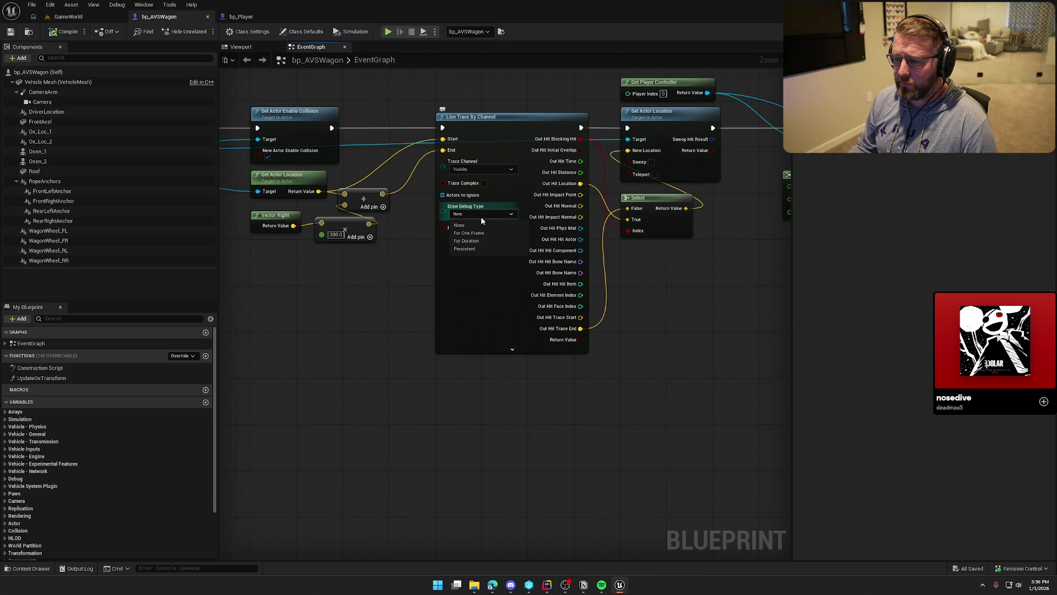
click(488, 248)
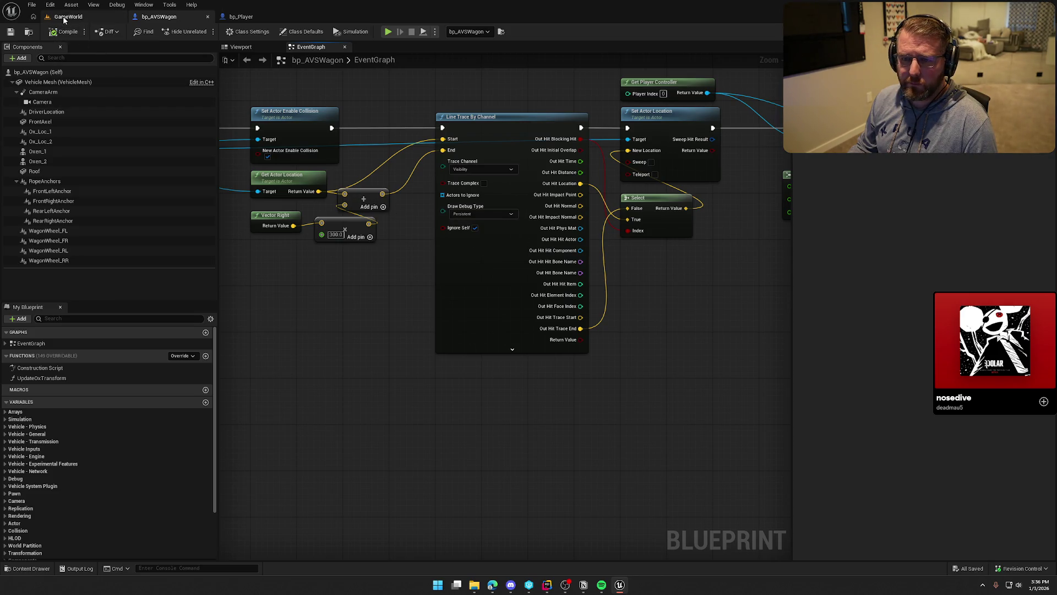
click(83, 17)
Step: Play-test, walking toward the oxen to see the red trace line, then stop and reopen bp_AVSWagon
key(alt+p)
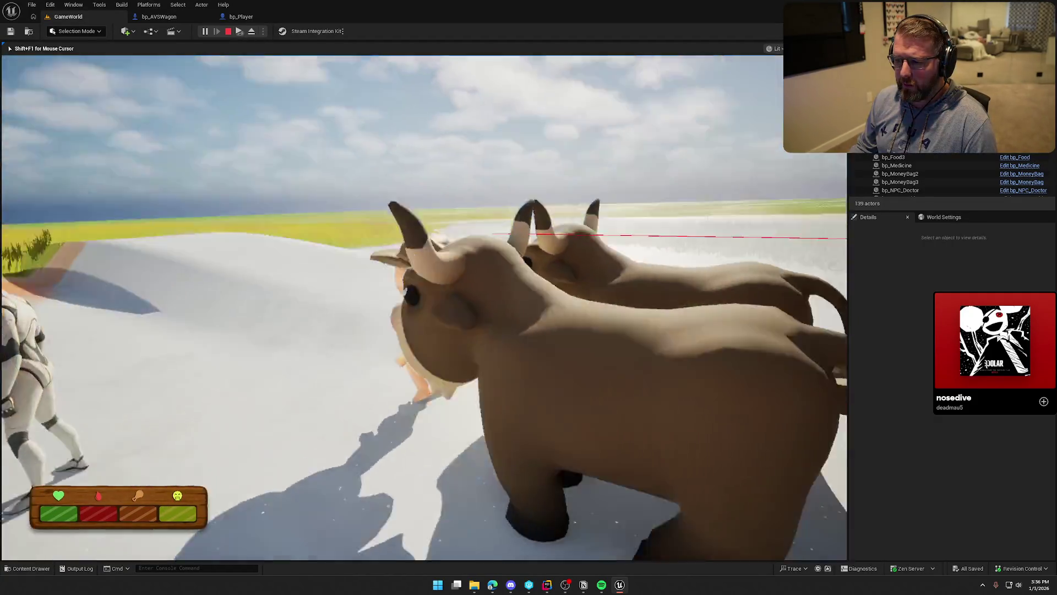
key(w)
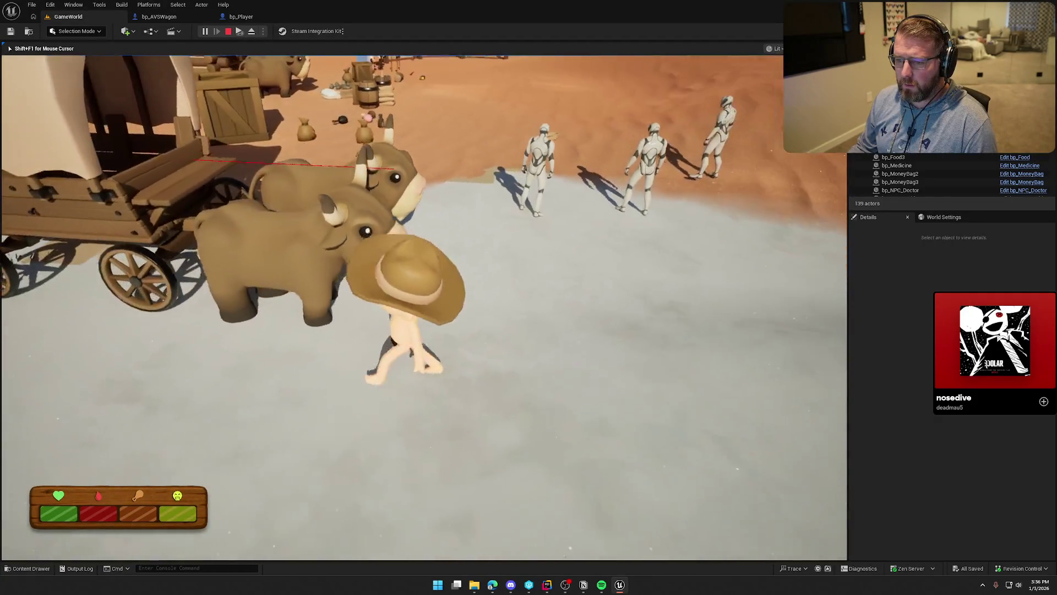
key(Escape)
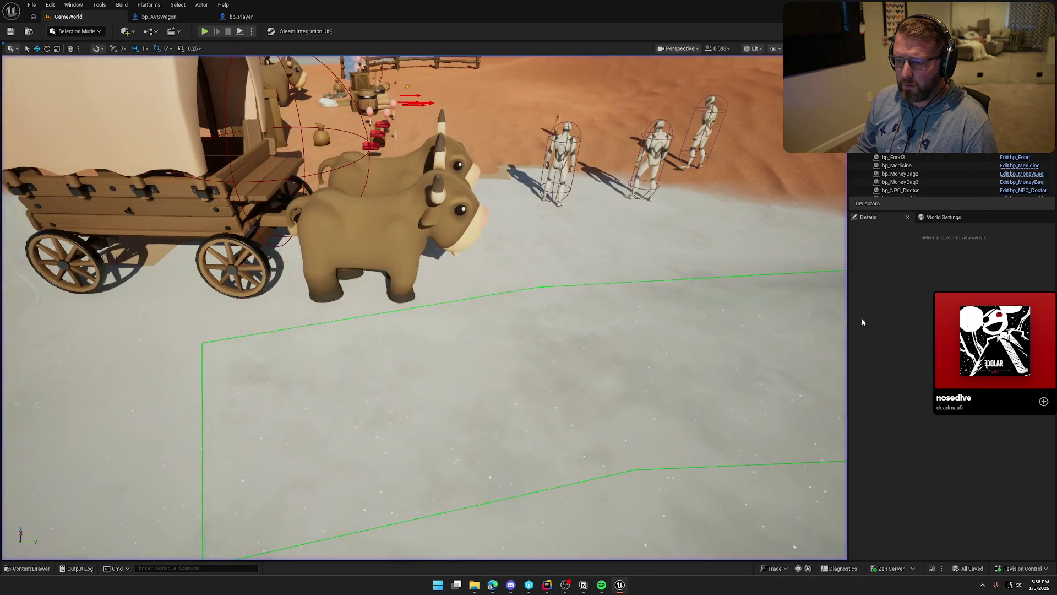
click(181, 19)
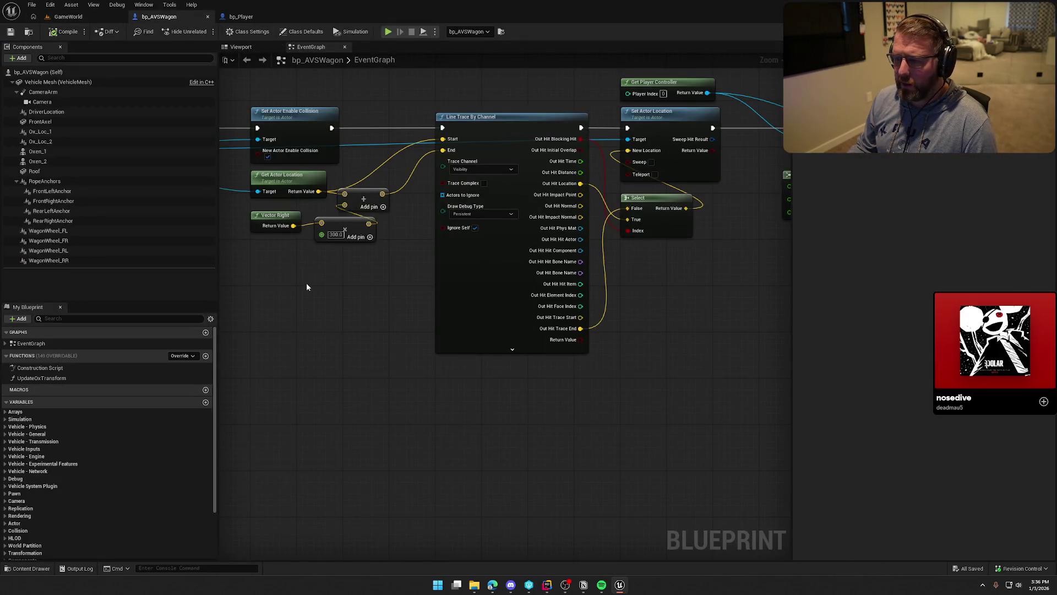
Step: Add a Get Actor Right Vector node by the trace nodes, then return to the GameWorld level
drag(341, 285, 418, 288)
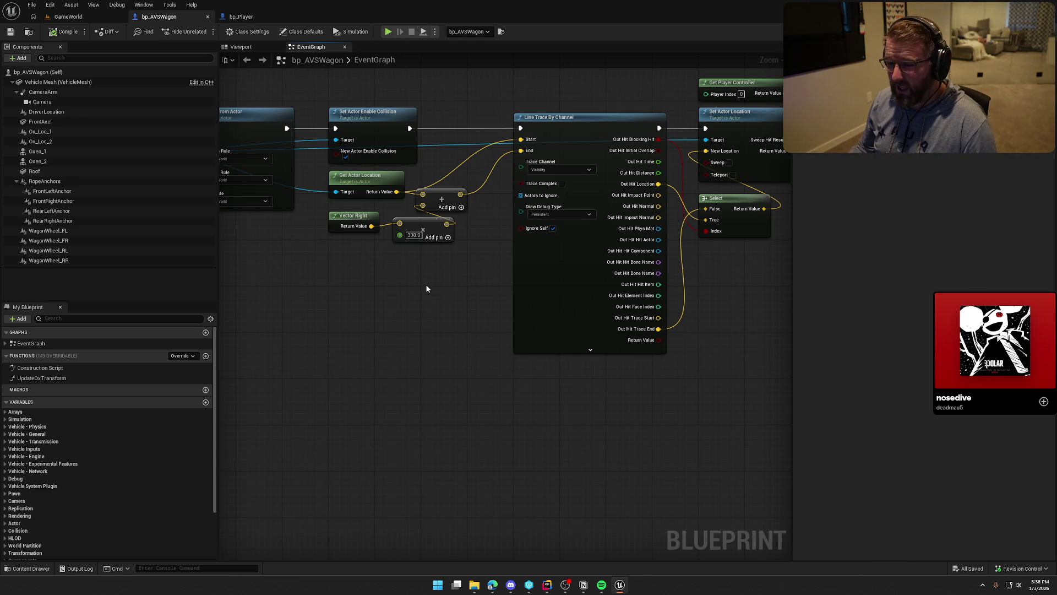
mouse_move(426, 289)
mouse_down()
mouse_move(487, 293)
mouse_move(484, 350)
mouse_up()
scroll(487, 293, up, 1)
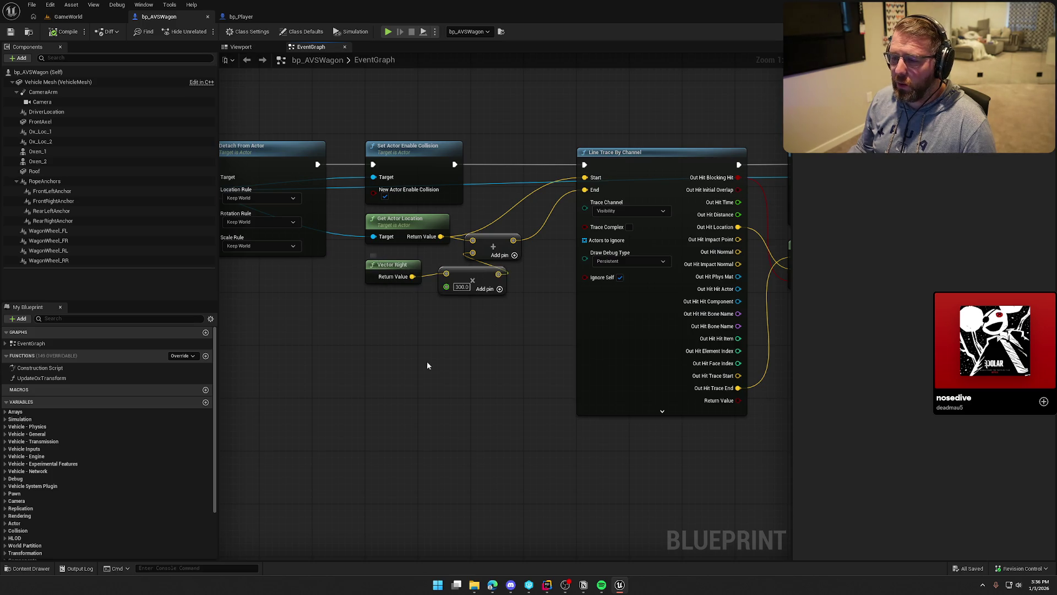
right_click(378, 314)
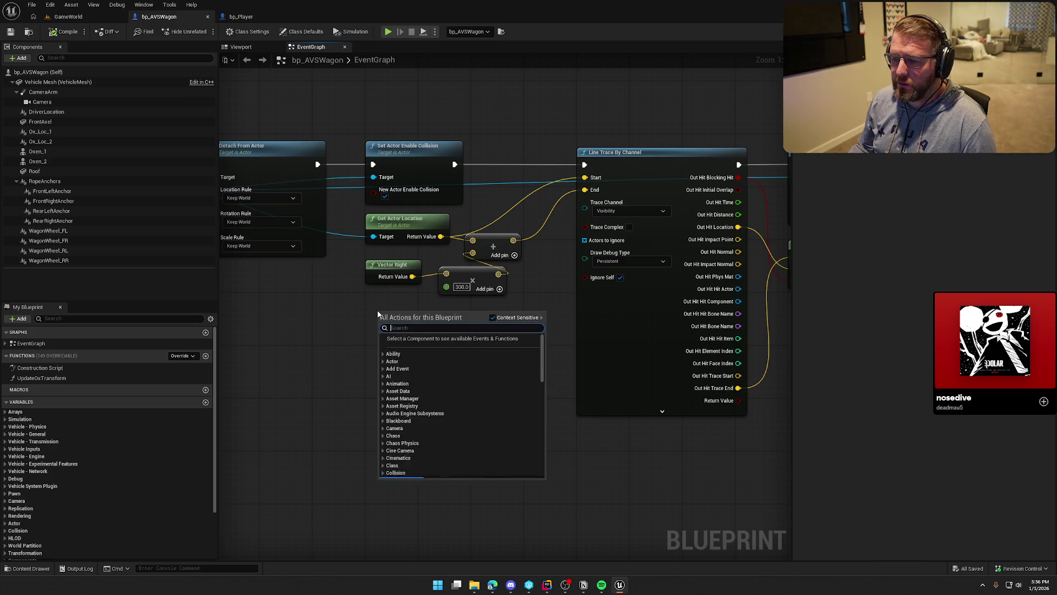
text(get)
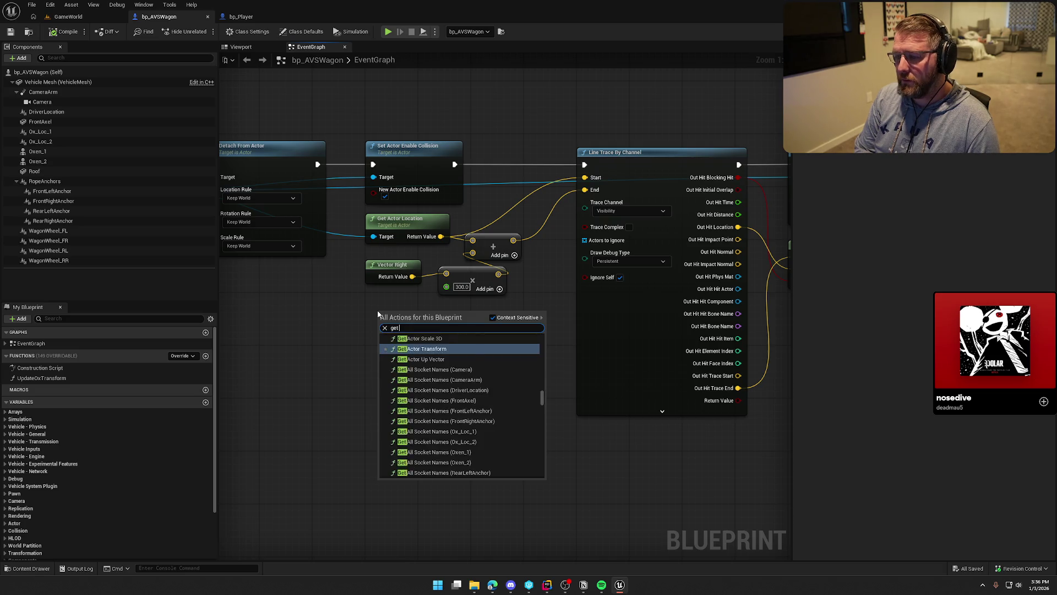
text( actor right)
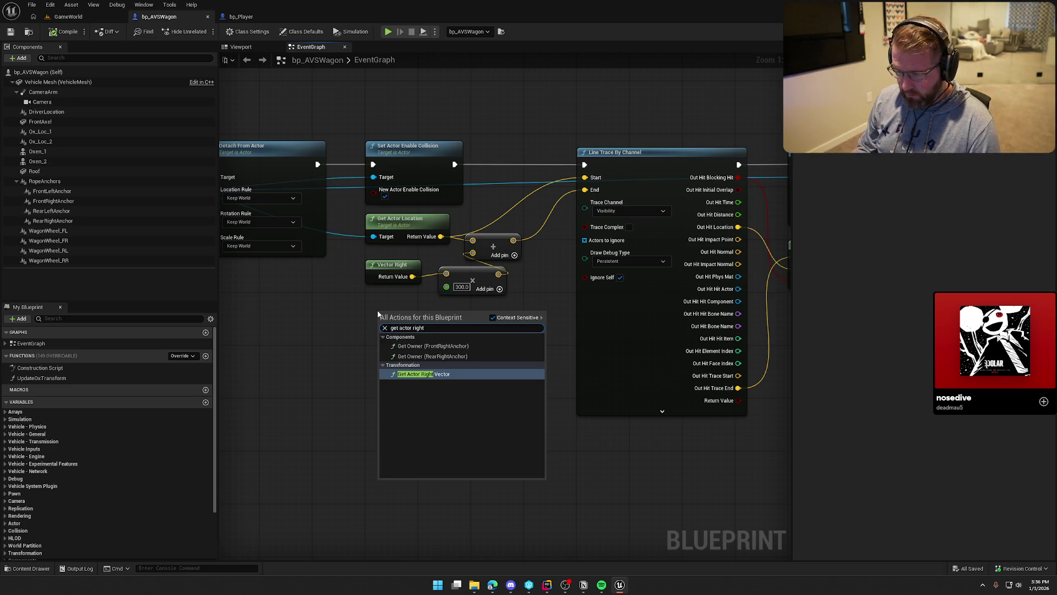
key(Return)
drag(426, 312, 396, 298)
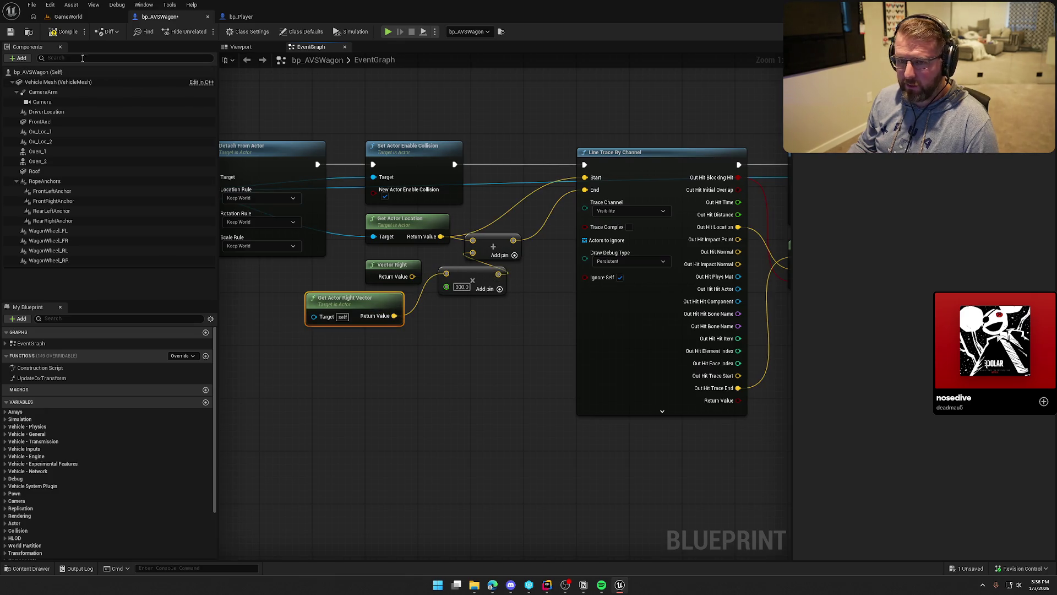
click(62, 17)
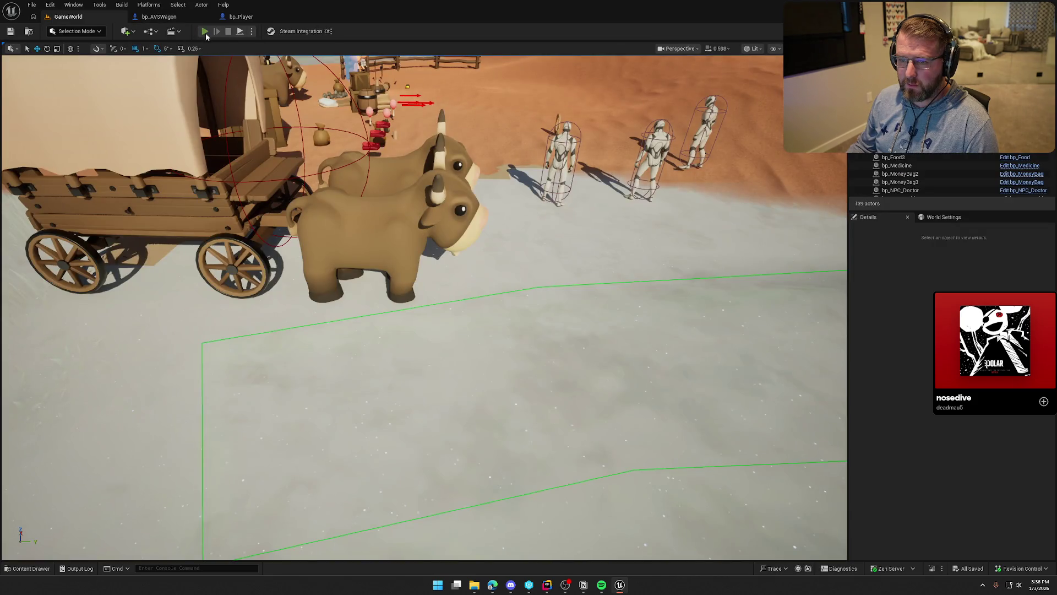
Step: Play in the editor, exit the wagon with E, run with W and S, then stop
click(206, 31)
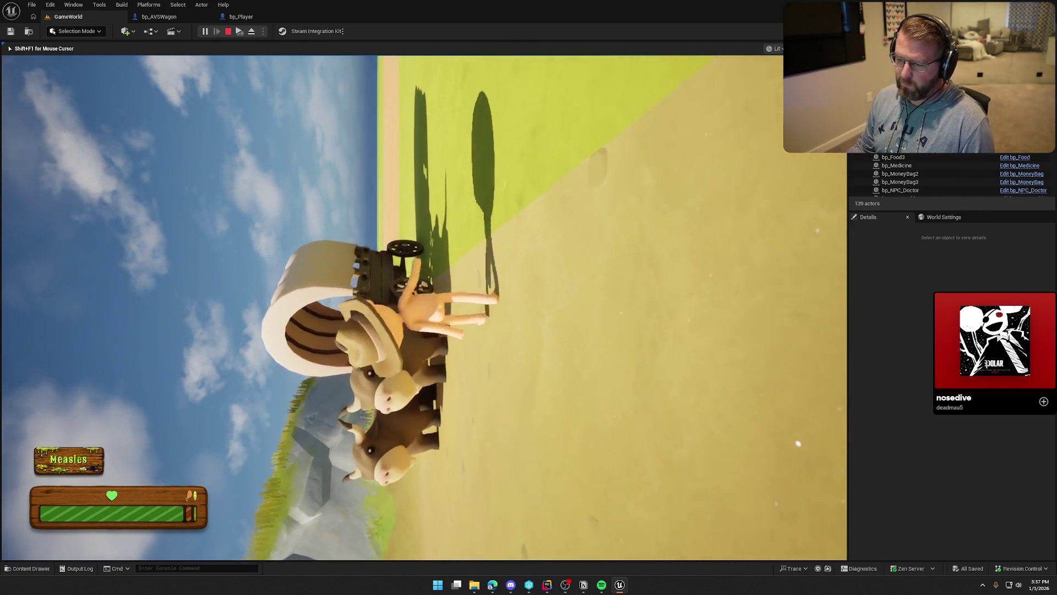
key(e)
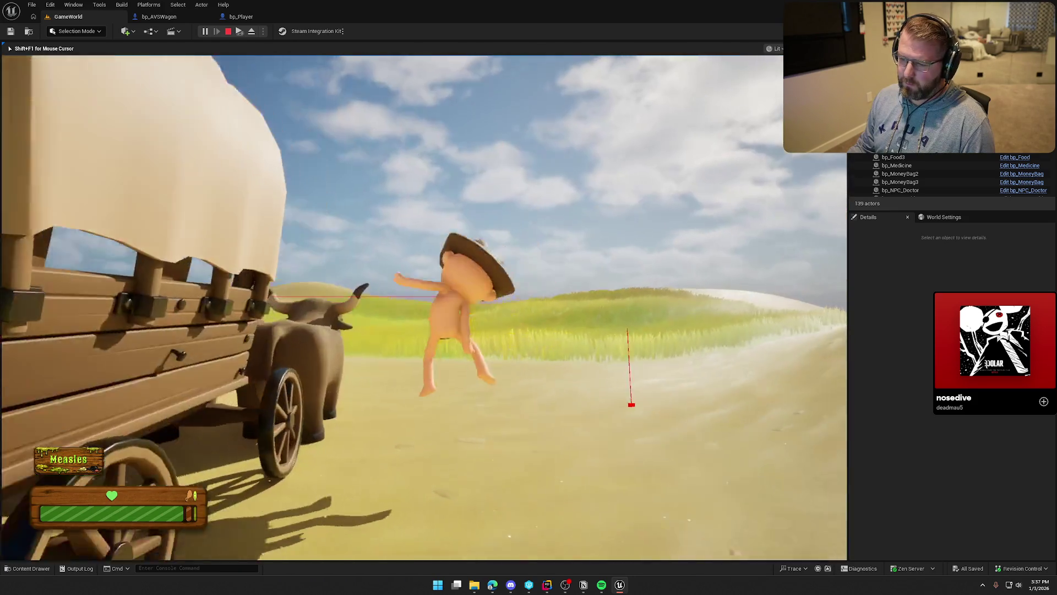
key(w)
key(s)
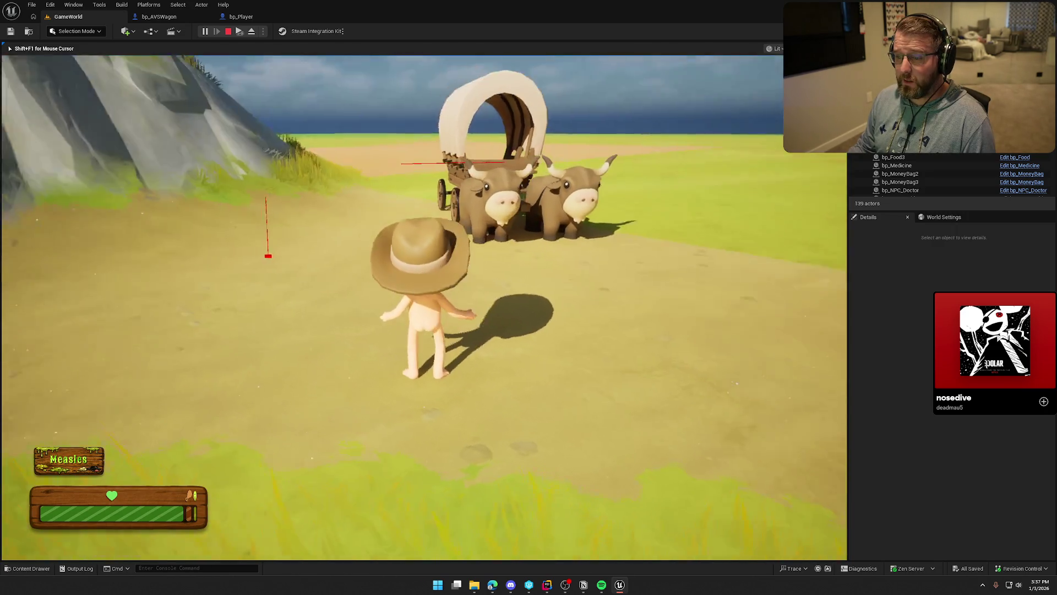
key(Escape)
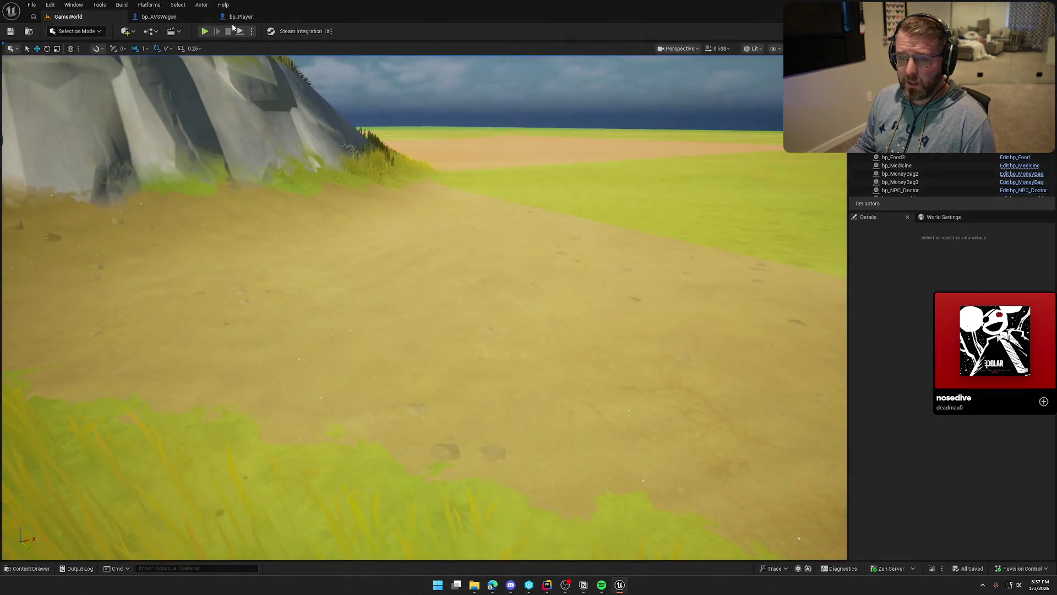
Step: Review the bp_AVSWagon graph and reposition its Make Rotator node
click(237, 17)
click(183, 20)
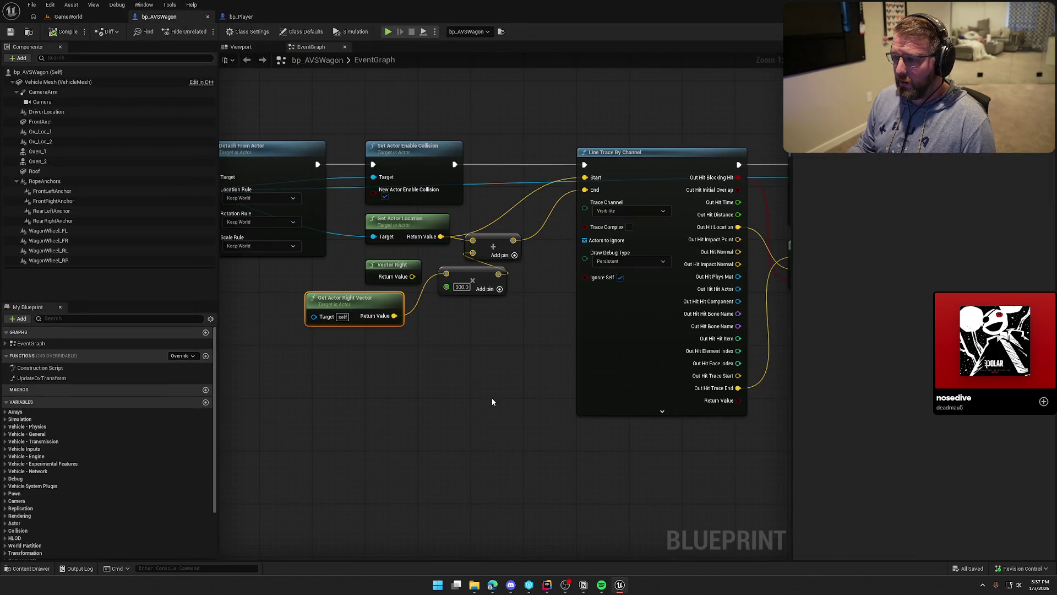
drag(549, 389, 365, 384)
drag(481, 256, 453, 238)
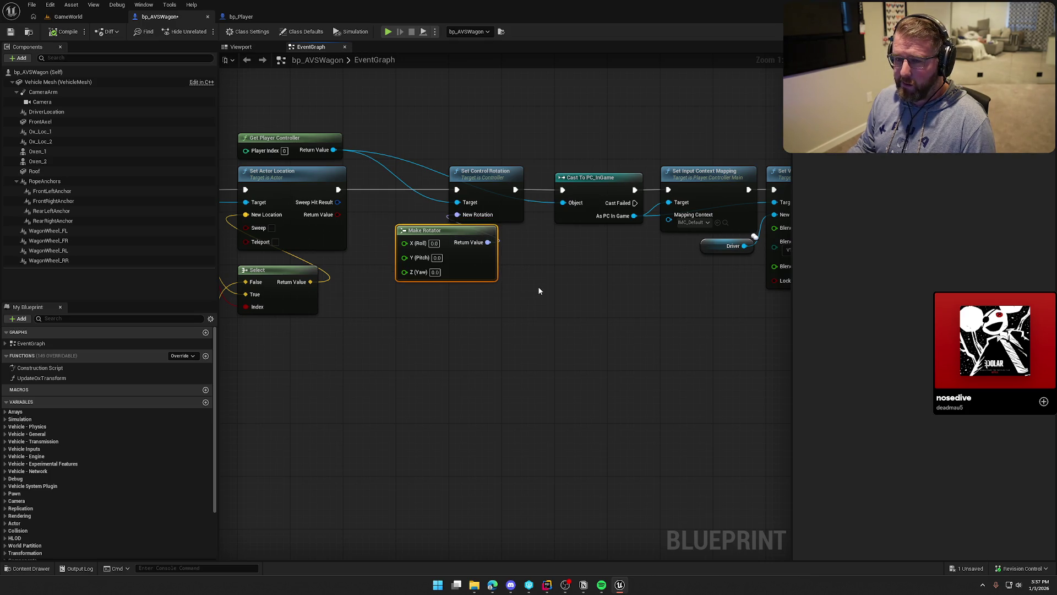
Step: Turn off Inherit Roll on bp_Player's Camera Boom, compile bp_Player, and check it out
click(264, 17)
click(55, 112)
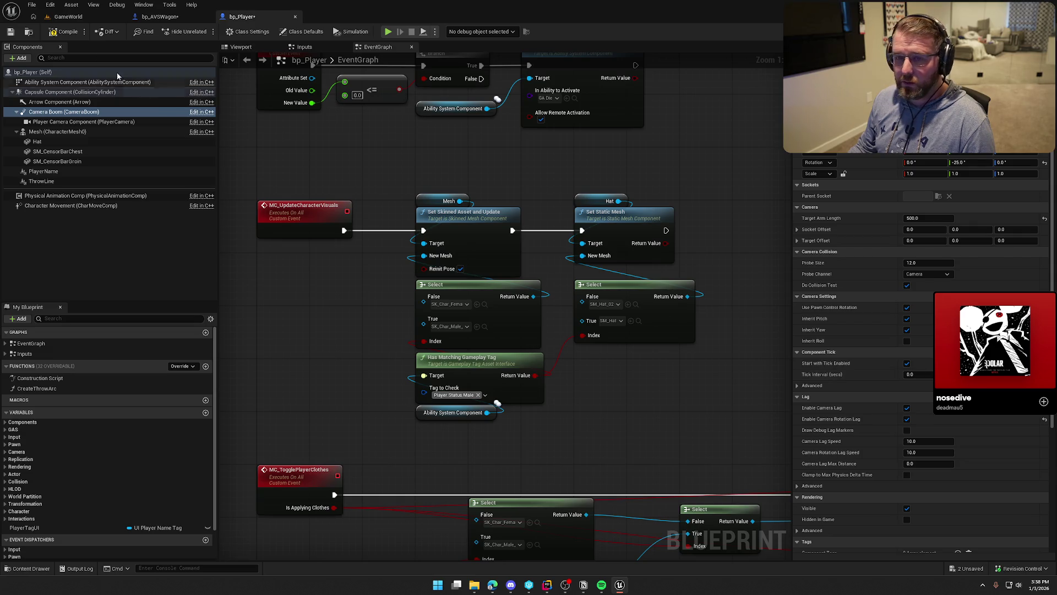
click(65, 34)
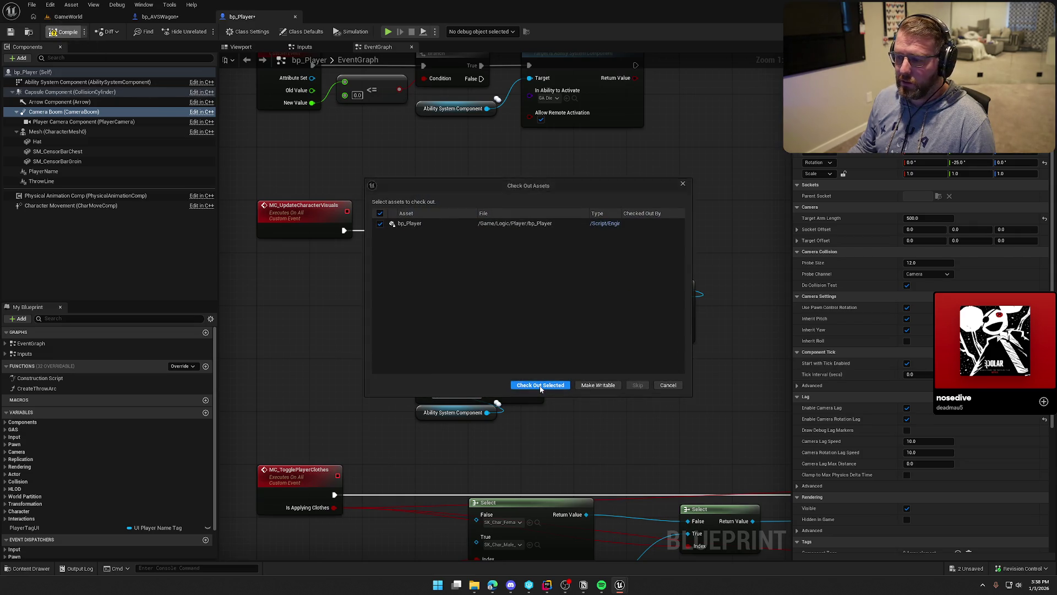
click(559, 389)
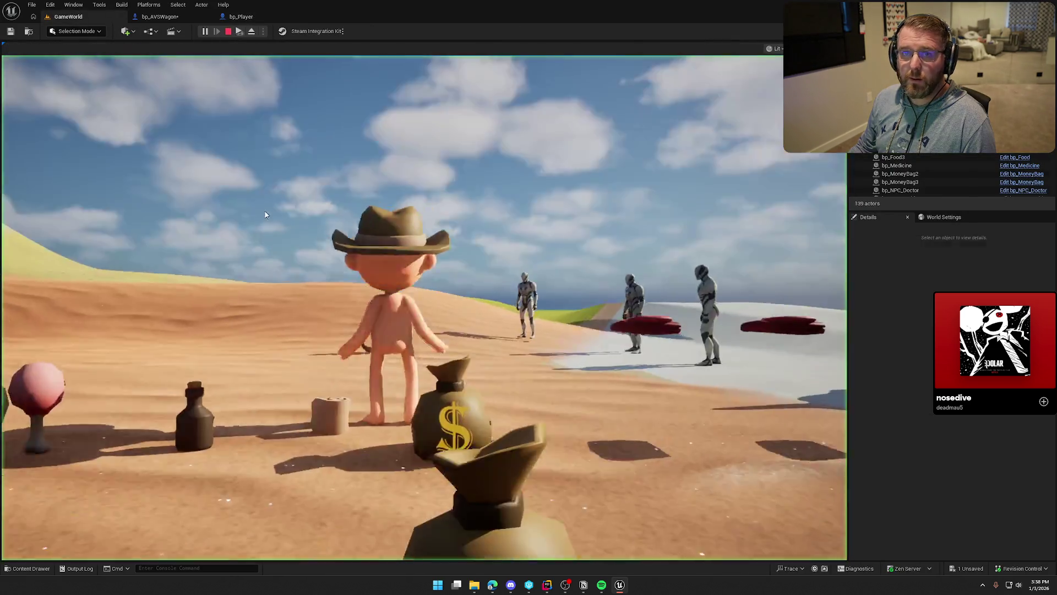
Step: Walk the character to the oxen, board the wagon with E, and drive it along the road
click(264, 215)
key(w)
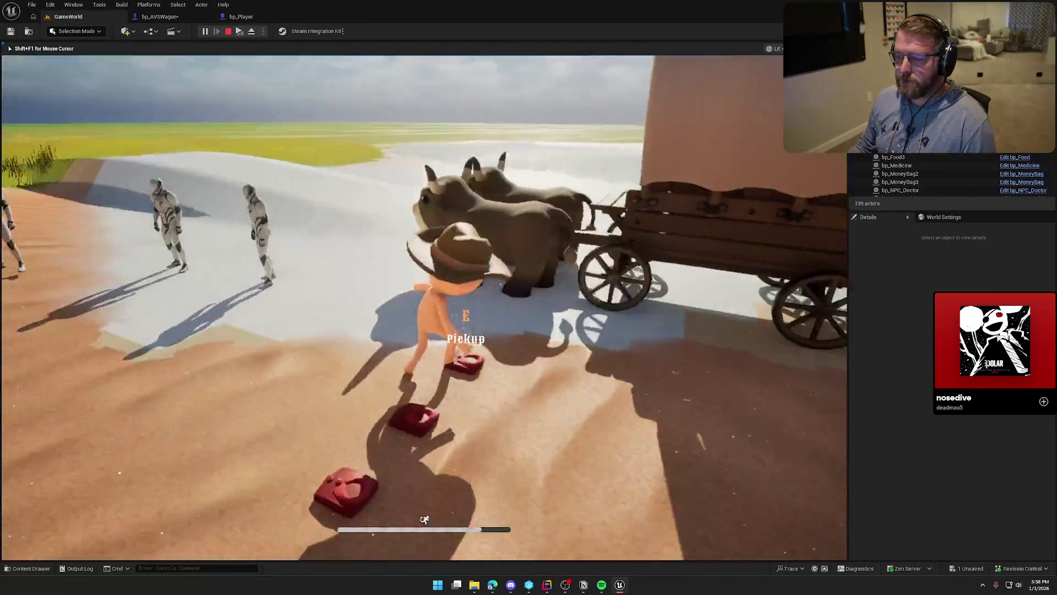
key(w)
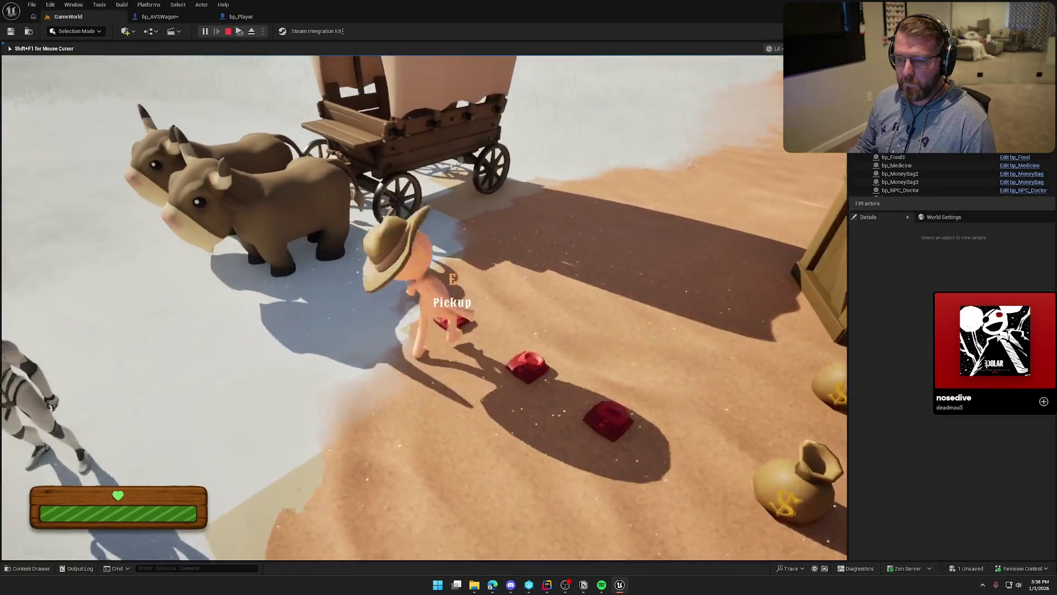
key(w)
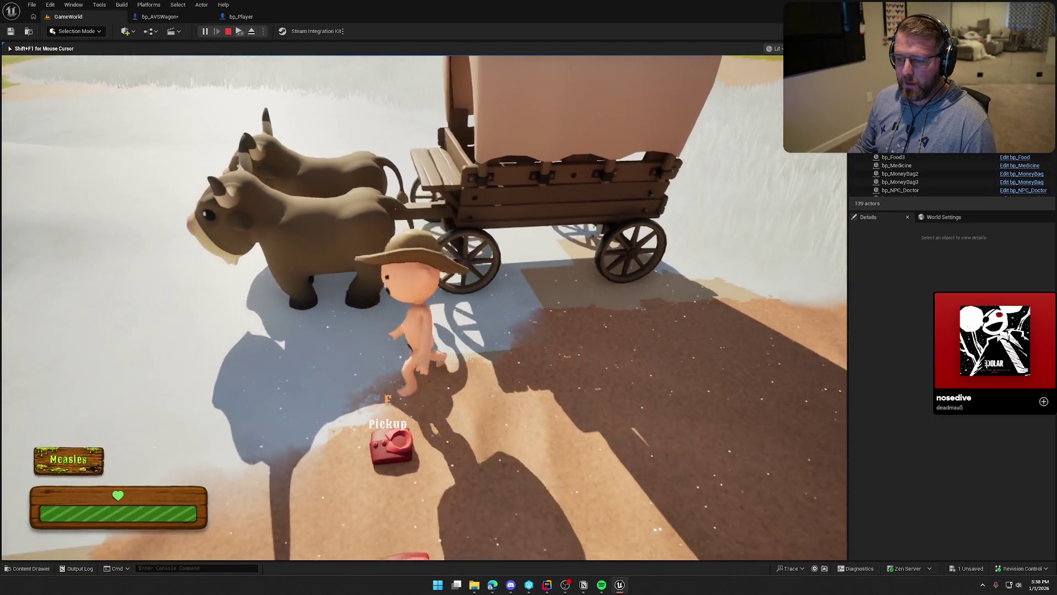
key(e)
key(w)
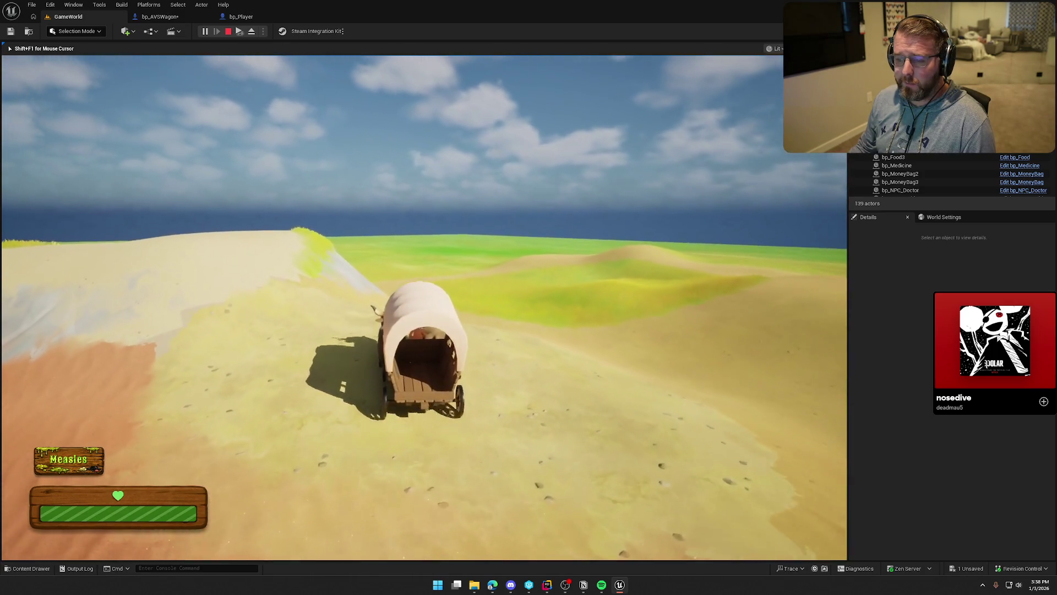
key(w)
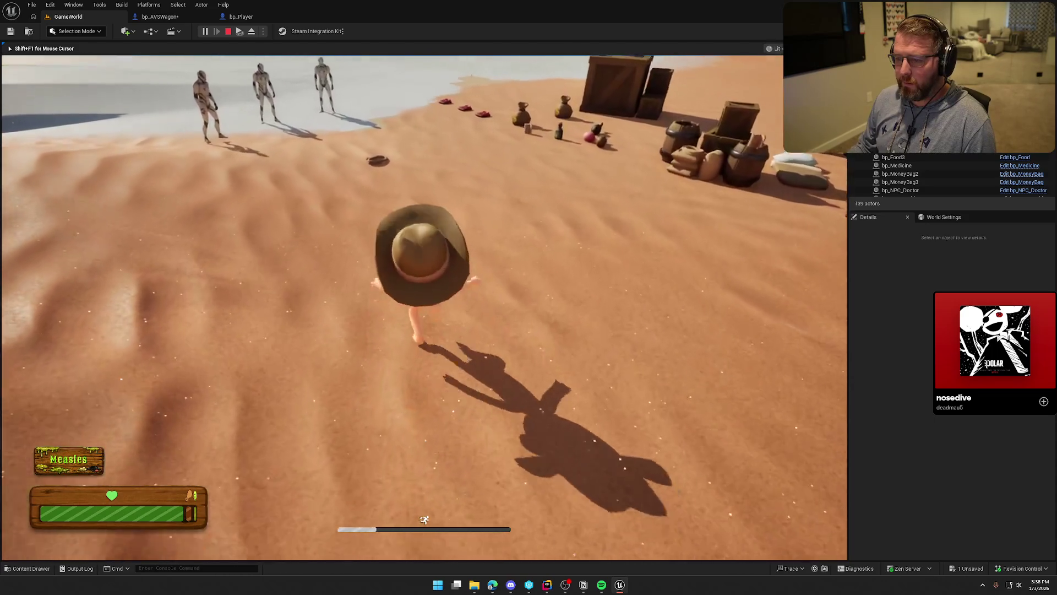
Step: Pick up the rope and walk over the dunes to the overturned wagon
key(e)
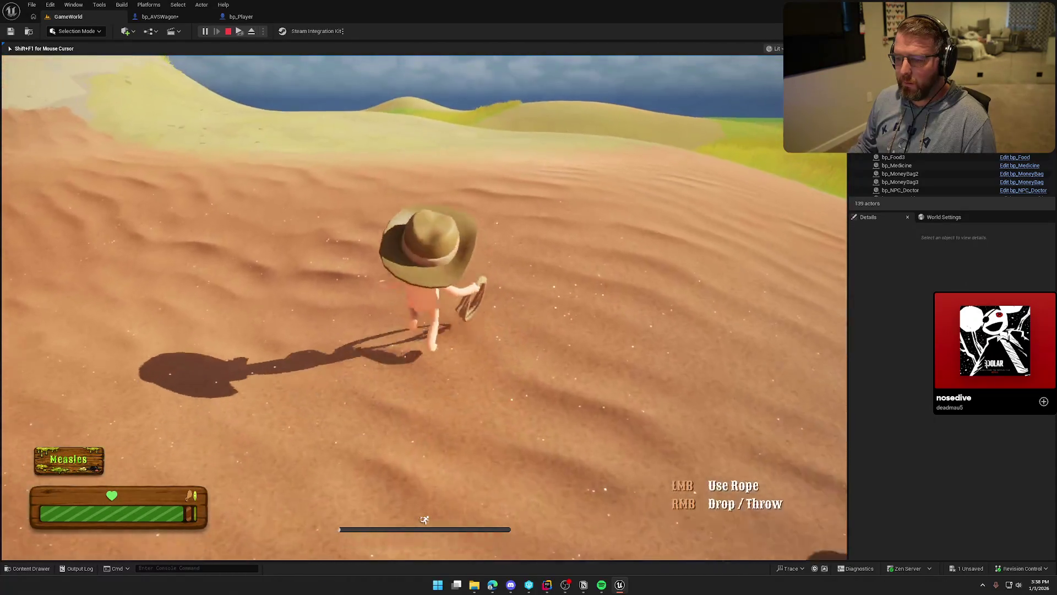
key(w)
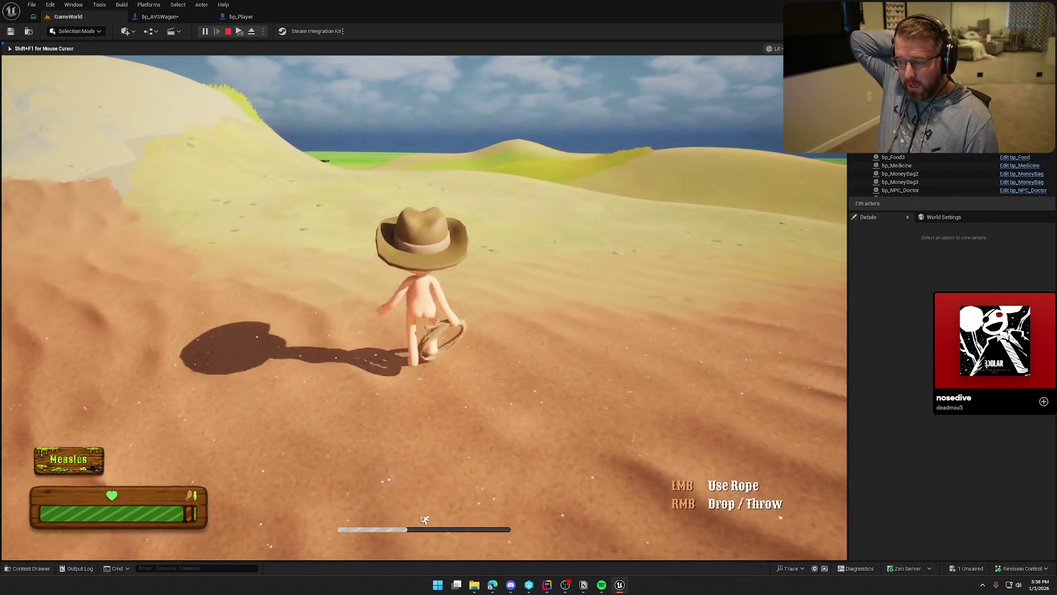
key(w)
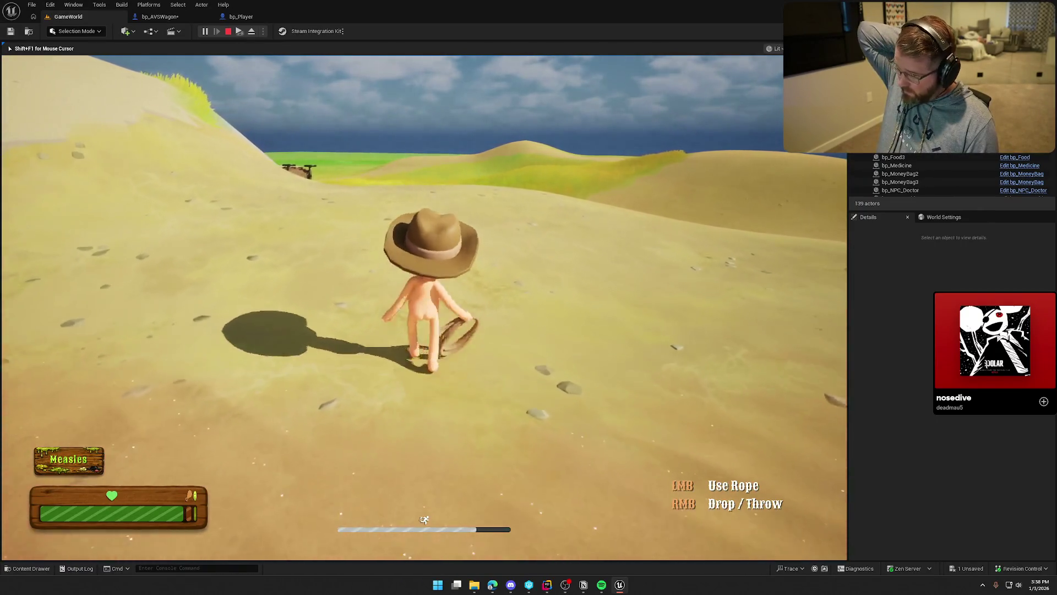
key(w)
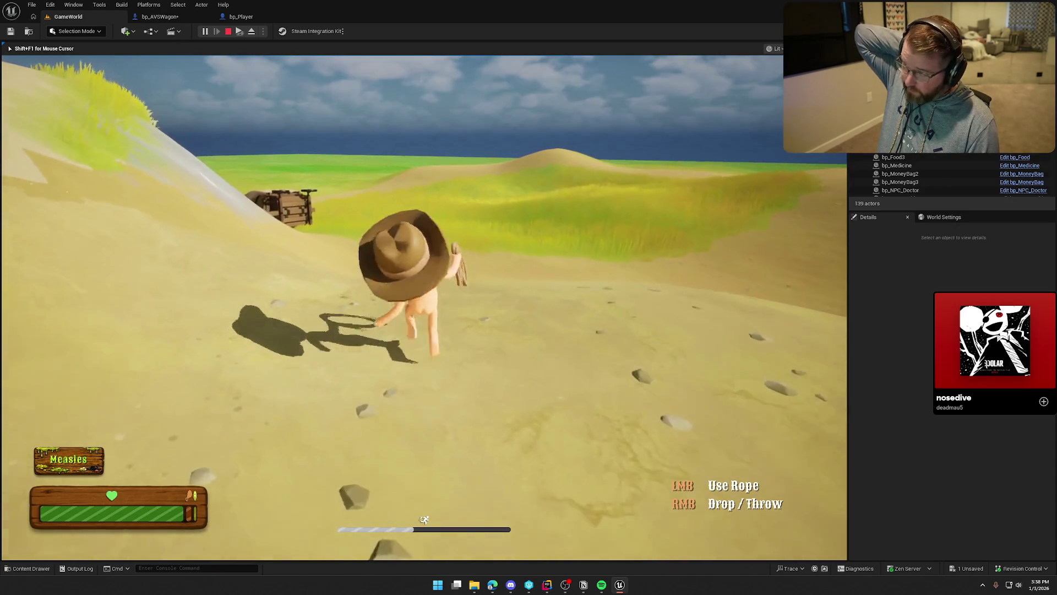
key(w)
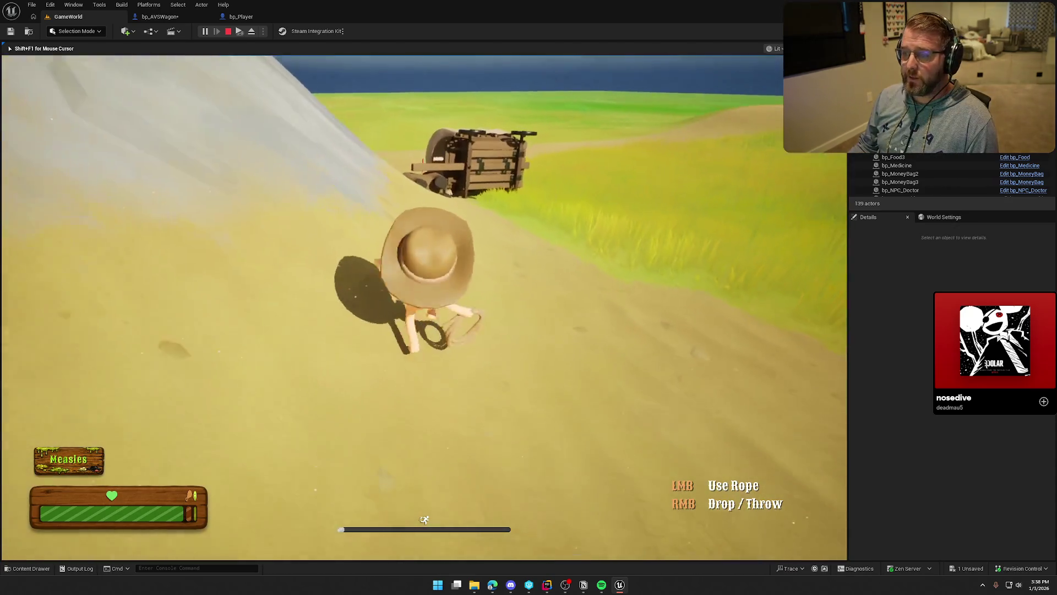
key(w)
key(w)
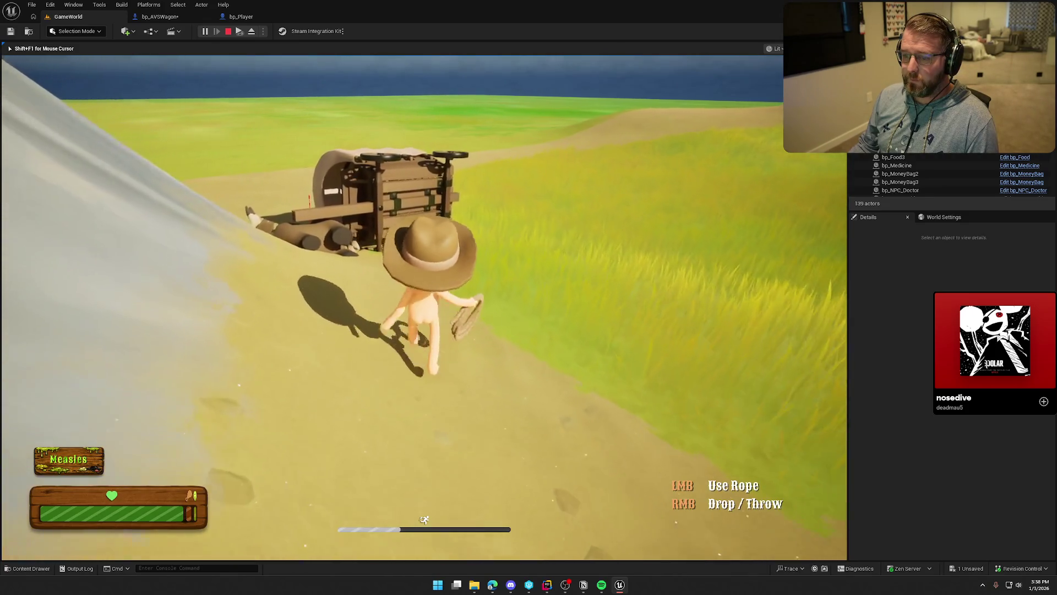
key(w)
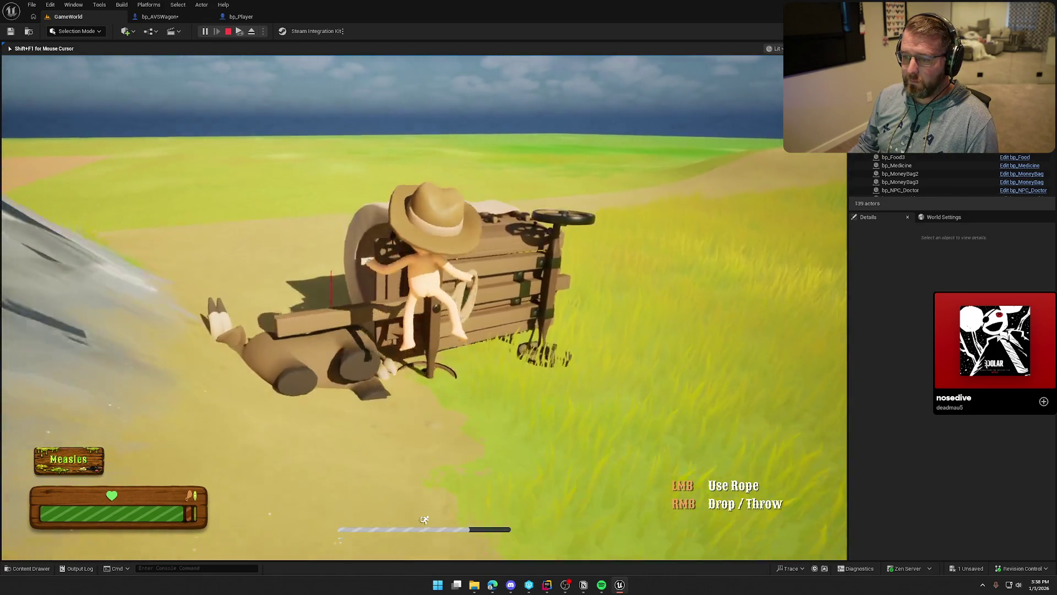
Step: Pull the overturned wagon back upright with the rope
key(s)
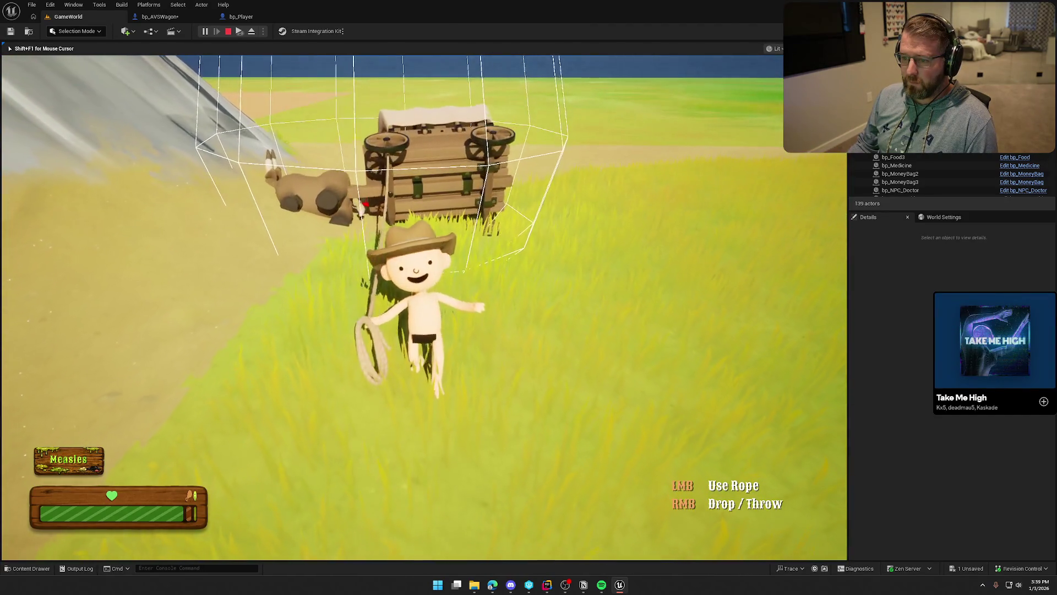
key(d)
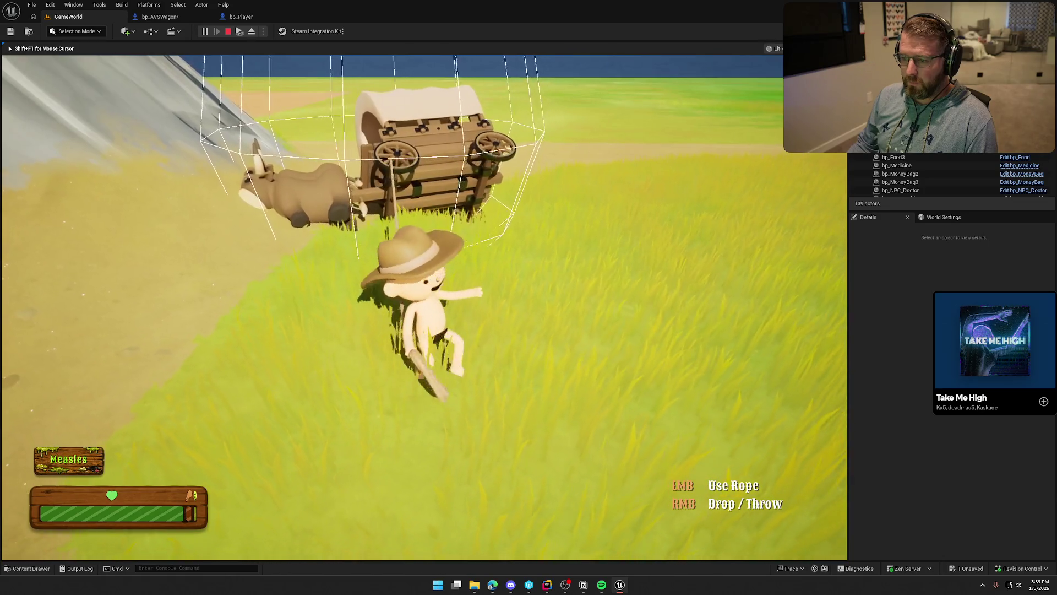
key(w)
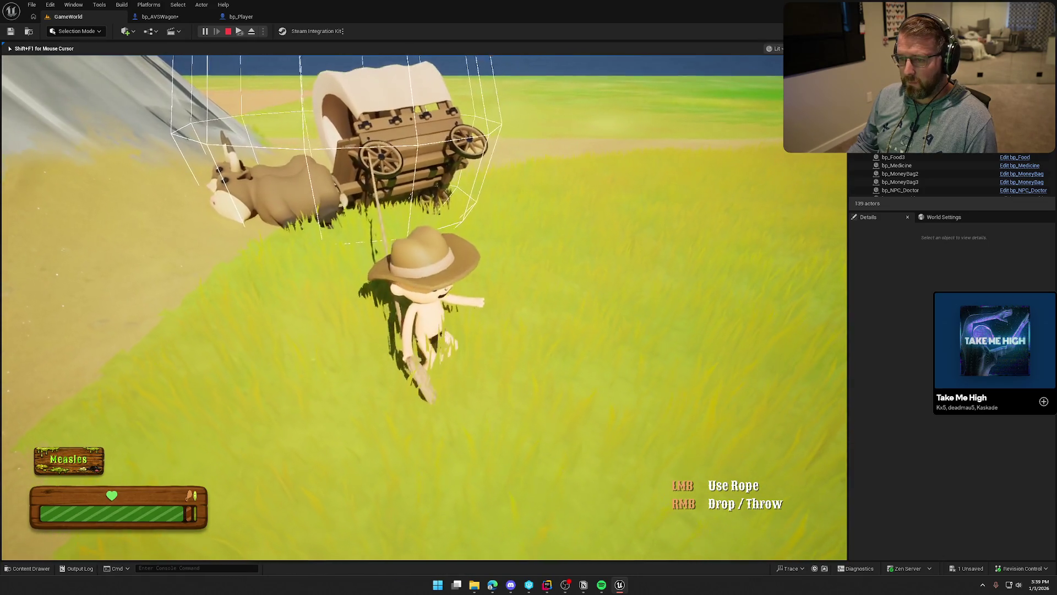
key(d)
key(s)
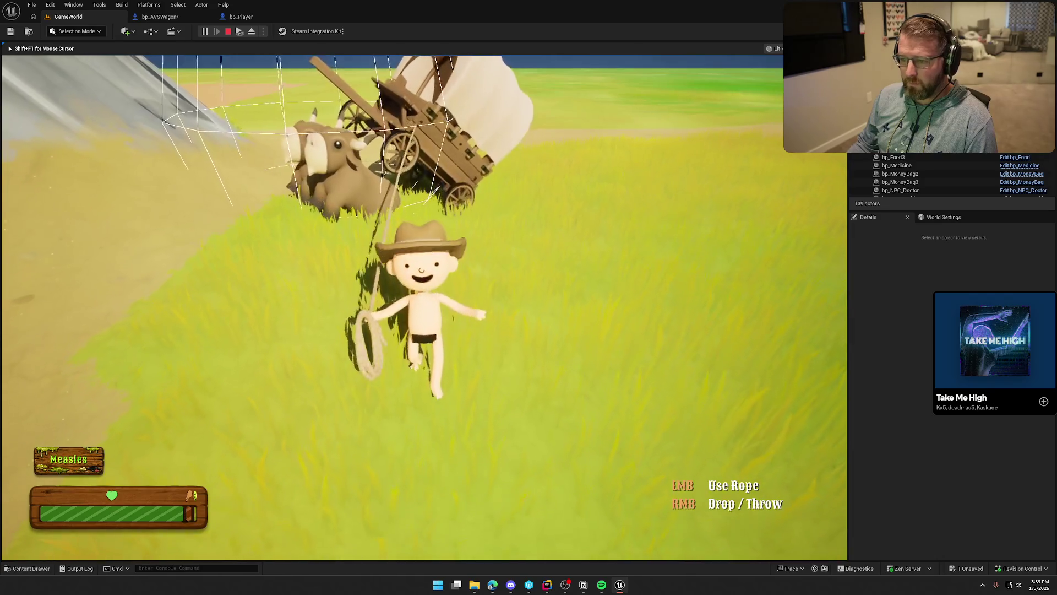
key(d)
Step: Walk around the oxen to the wagon's side, then stop the play session
key(a)
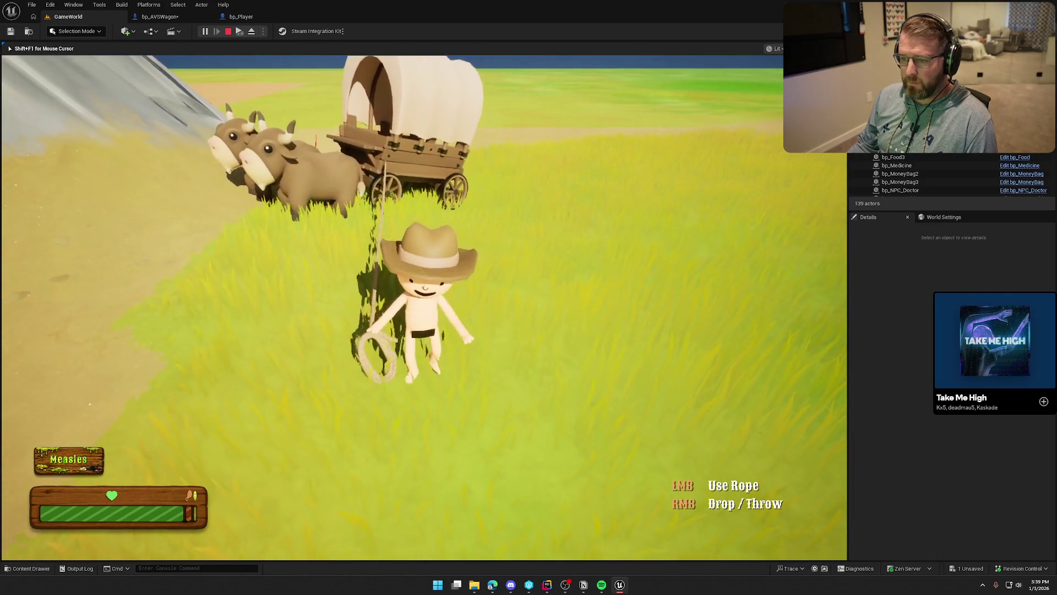
key(w)
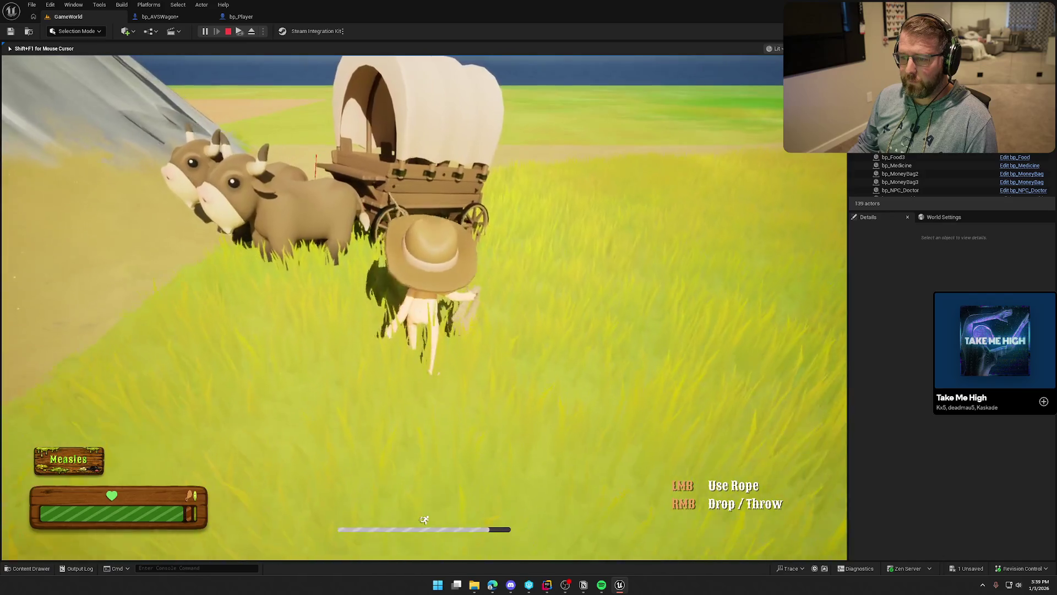
key(a)
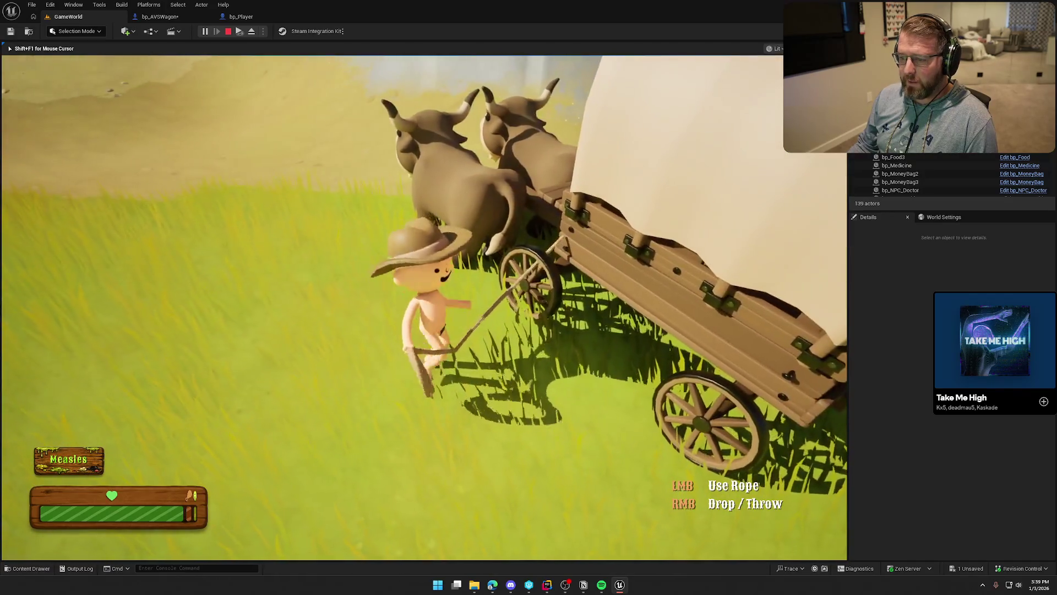
key(w)
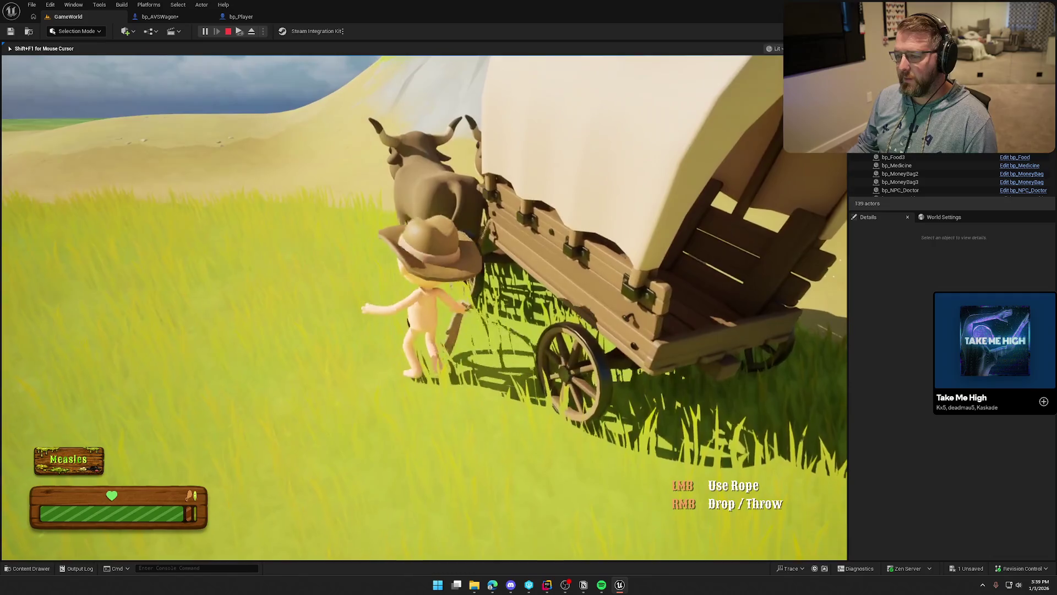
key(Escape)
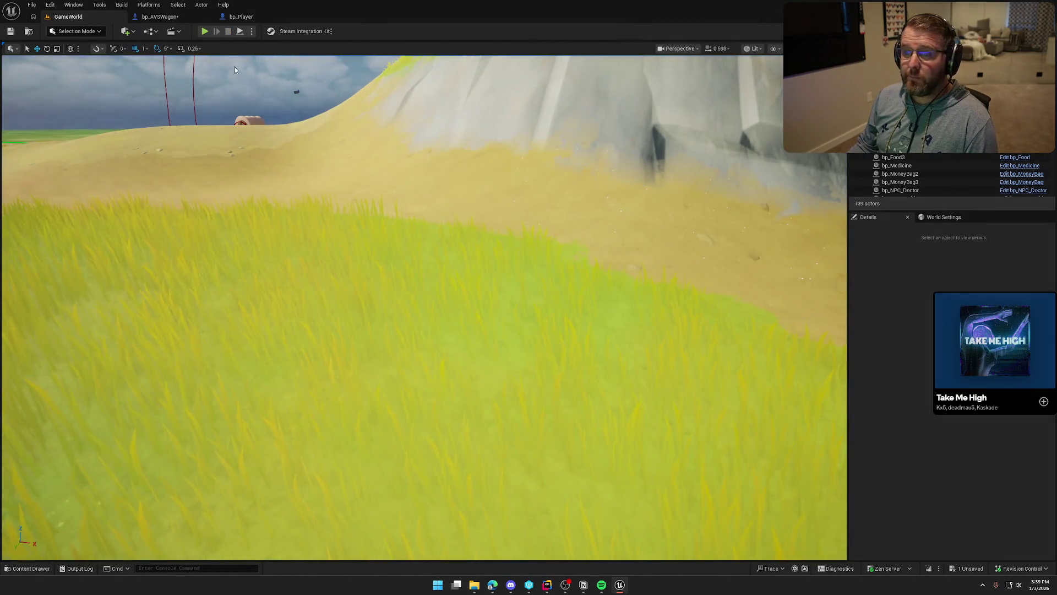
Step: Start a play session, walk to the wagon, board it with E, then stop
click(204, 32)
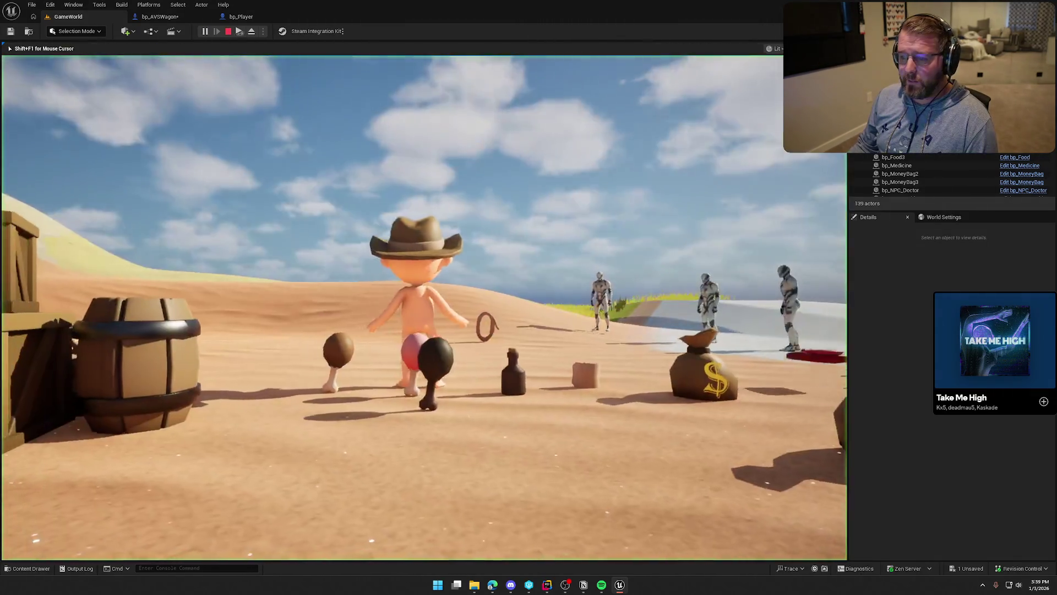
key(w)
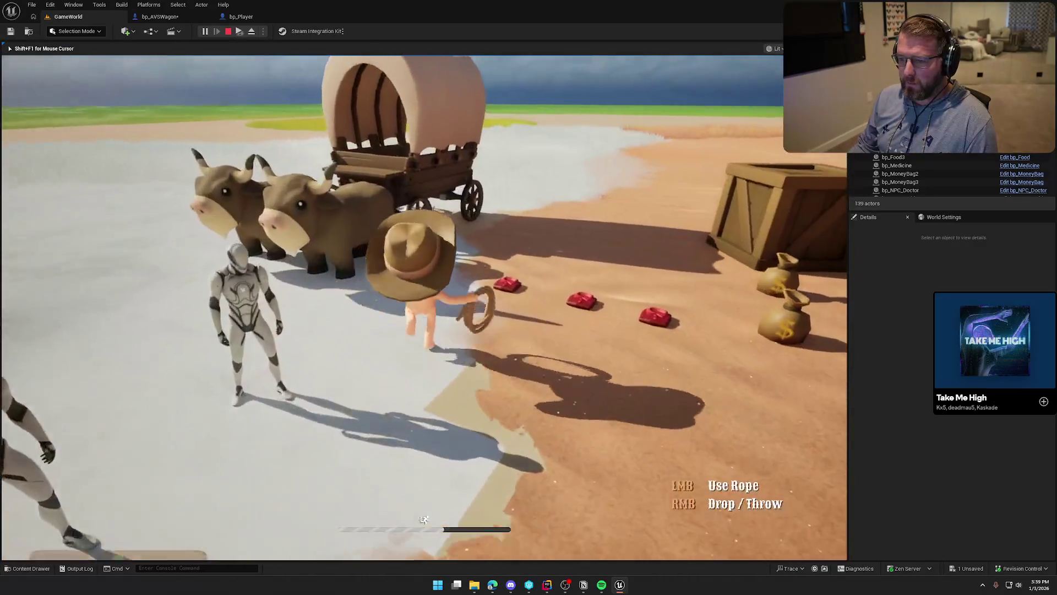
key(e)
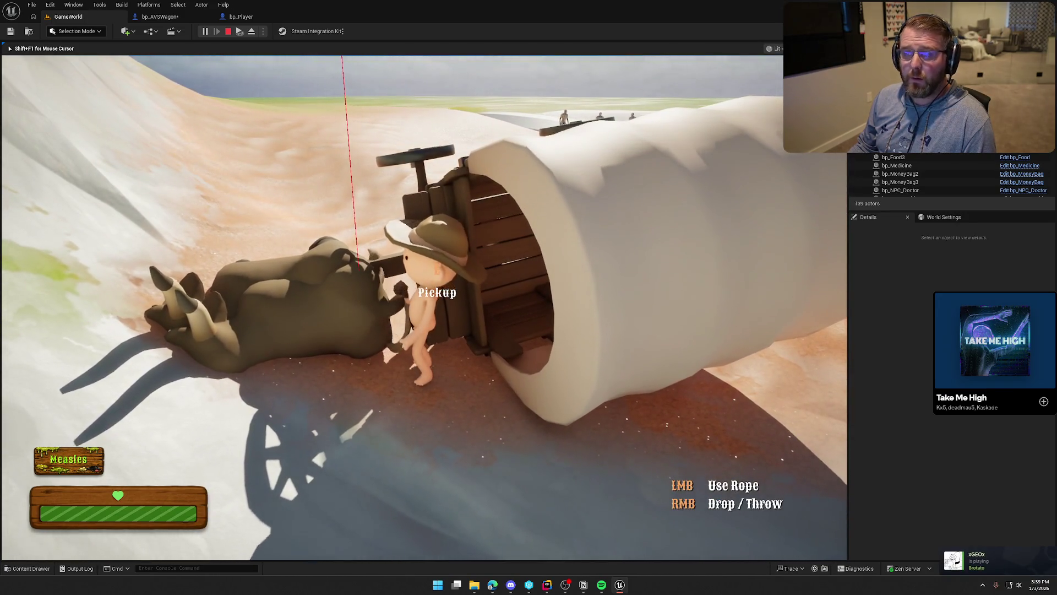
key(Escape)
Step: Restart play and walk the character around the overturned wagon
click(204, 32)
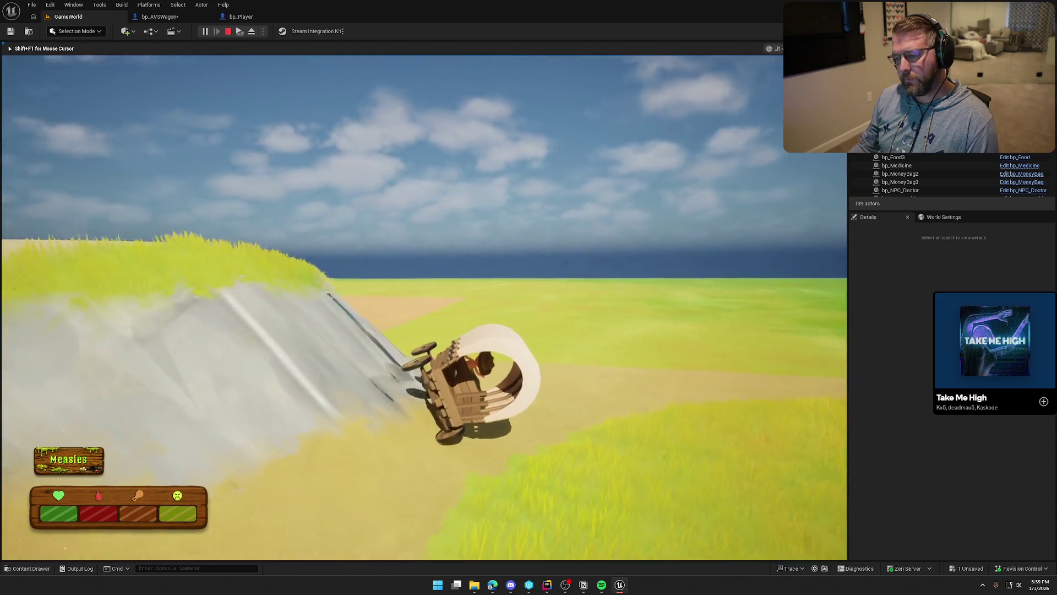
key(w)
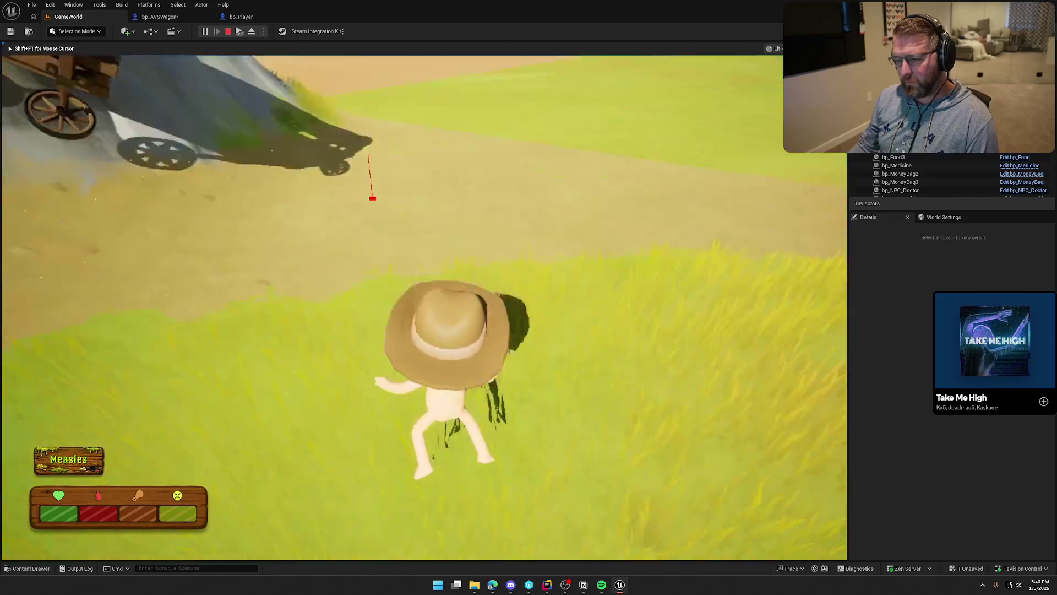
key(w)
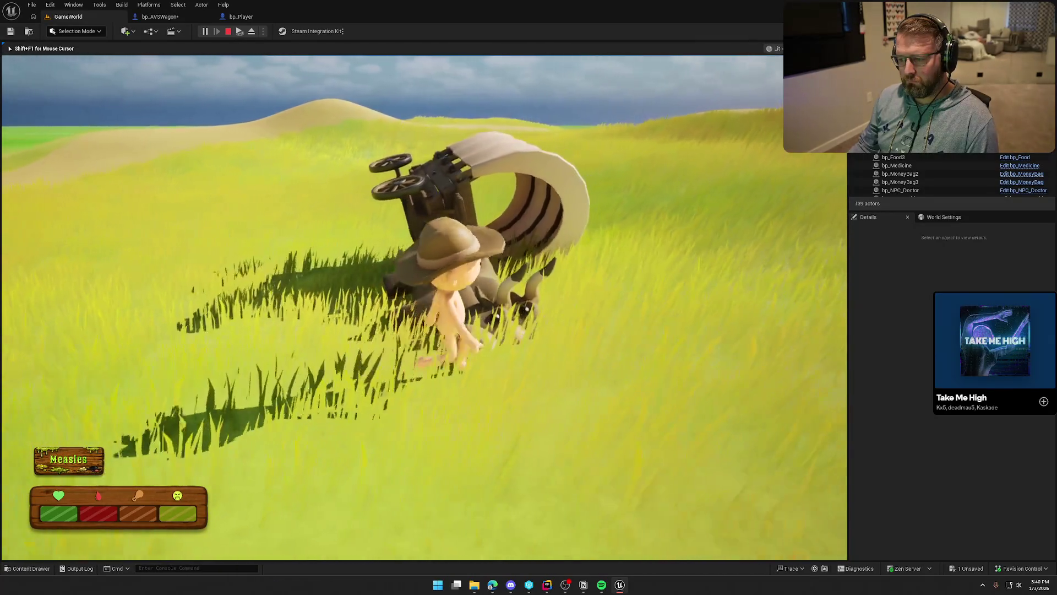
key(w)
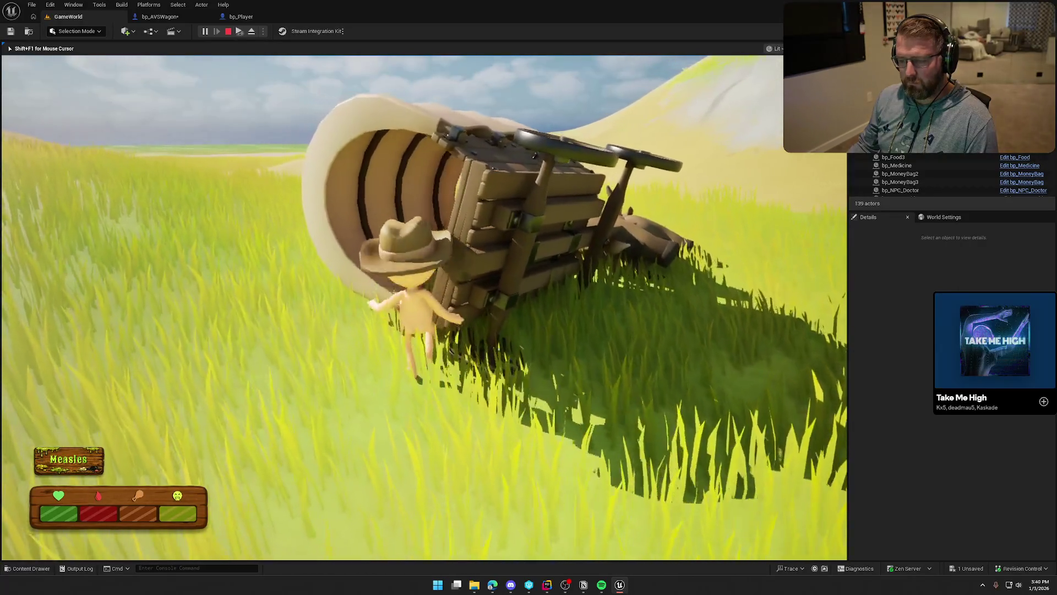
key(w)
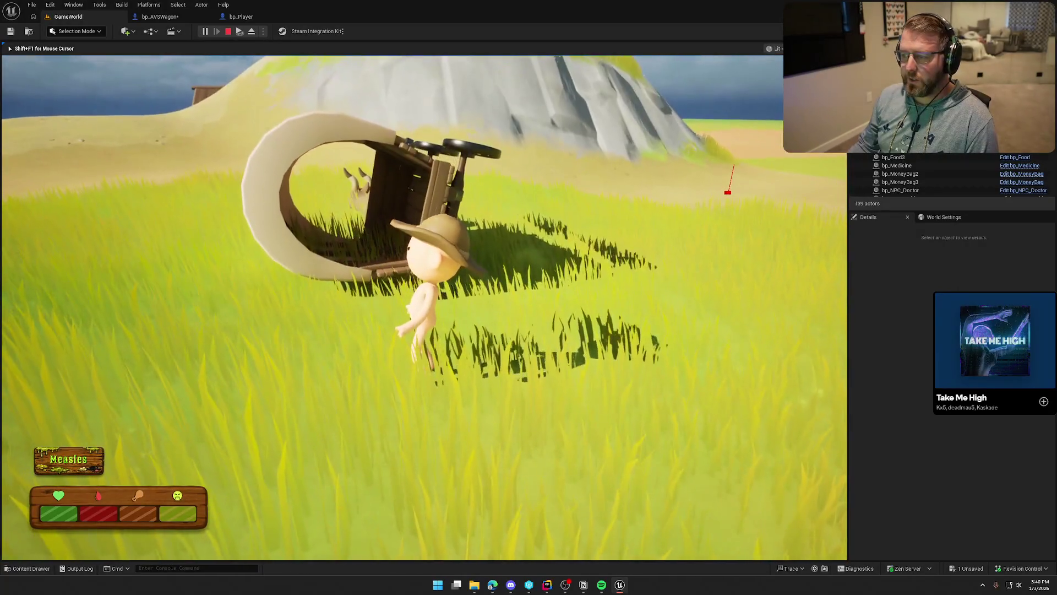
key(w)
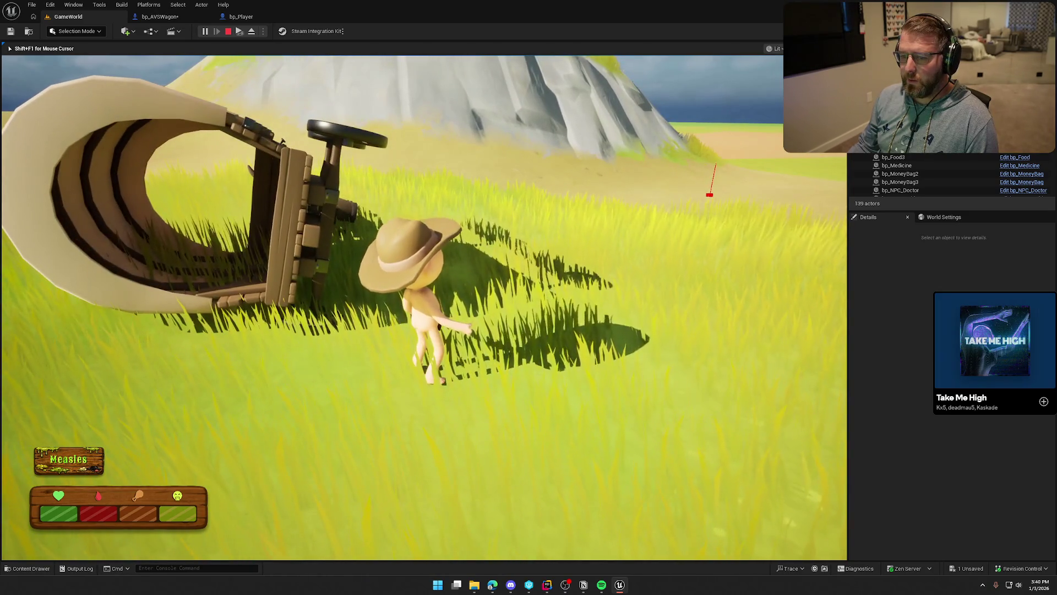
key(s)
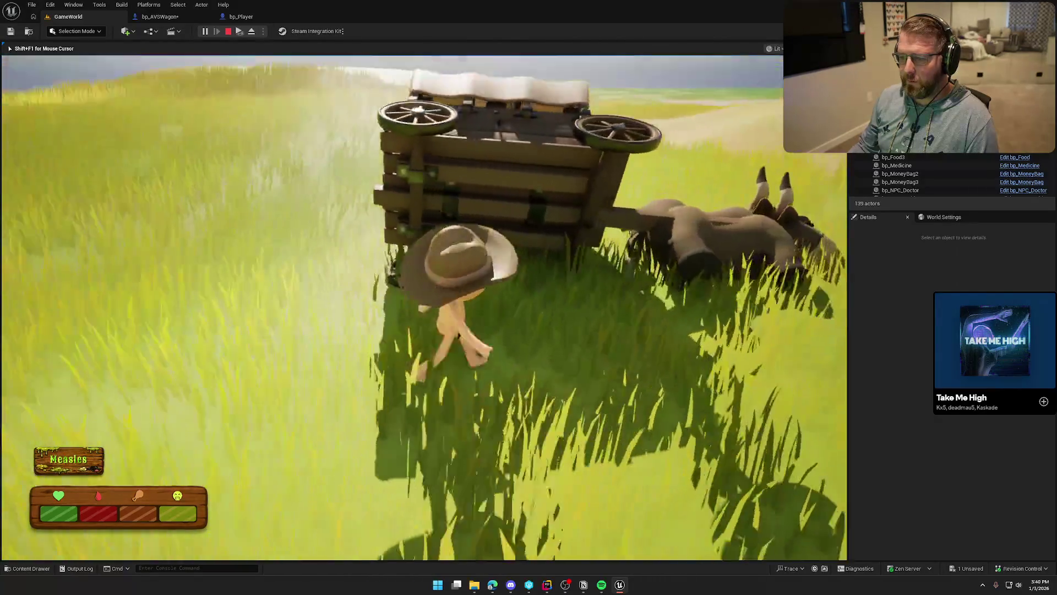
Step: Interact with the ox and wagon, walk off across the sand, stop, and return to bp_AVSWagon
key(w)
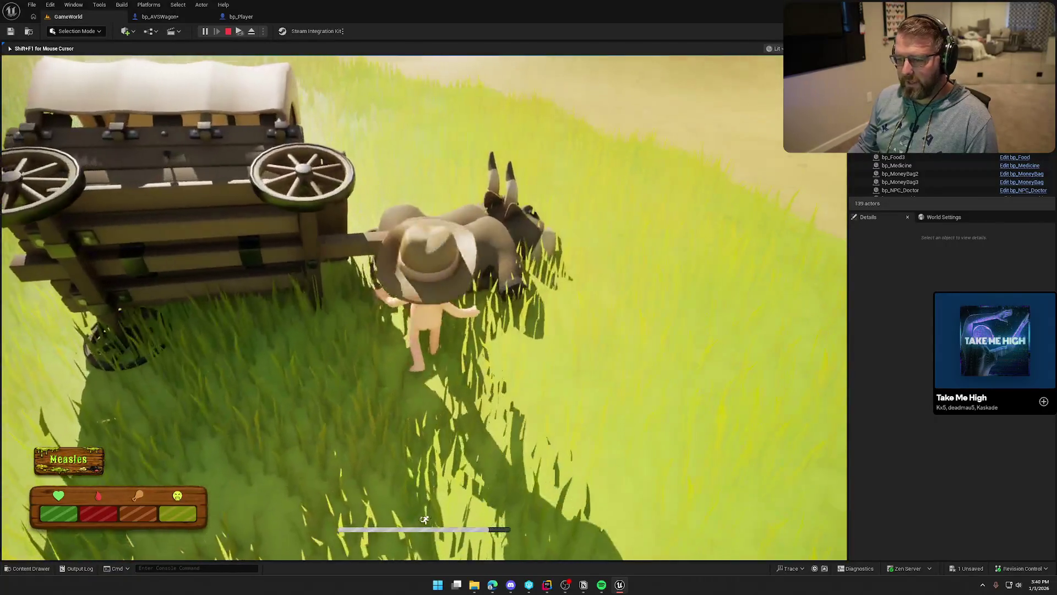
key(w)
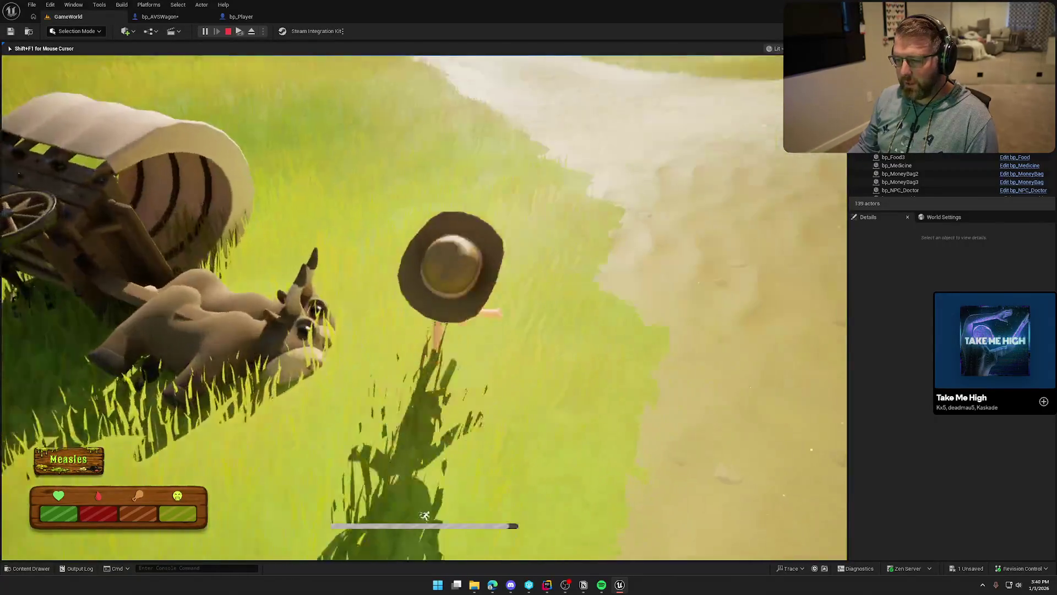
key(w)
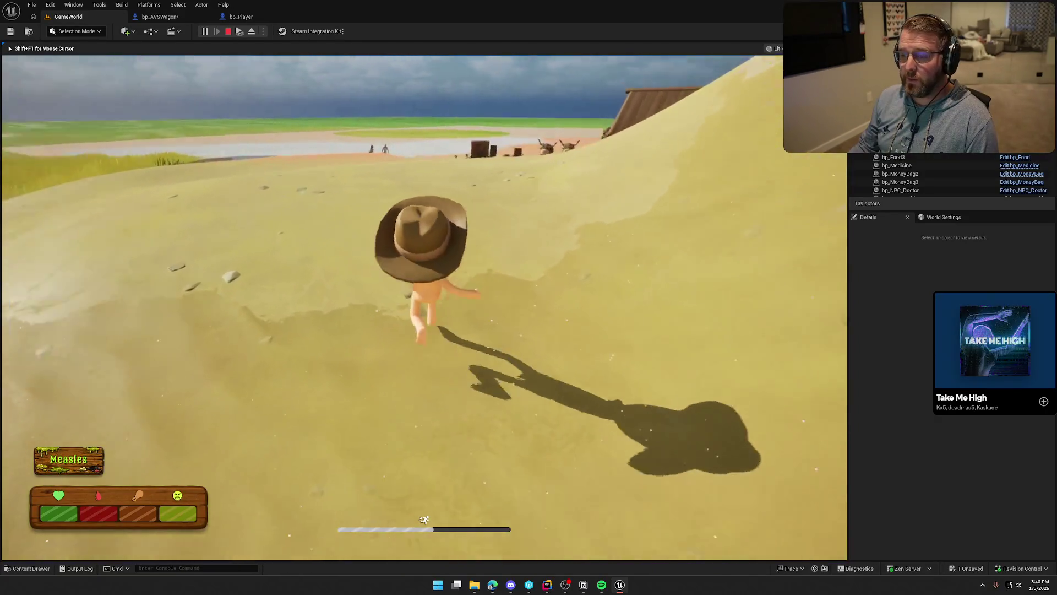
key(s)
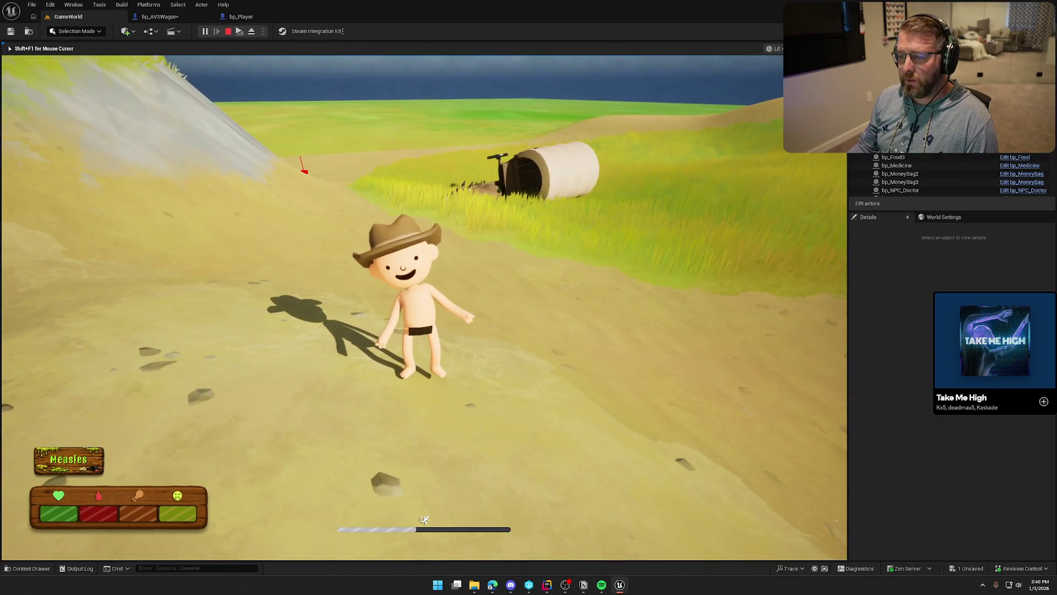
key(shift+F1)
click(159, 17)
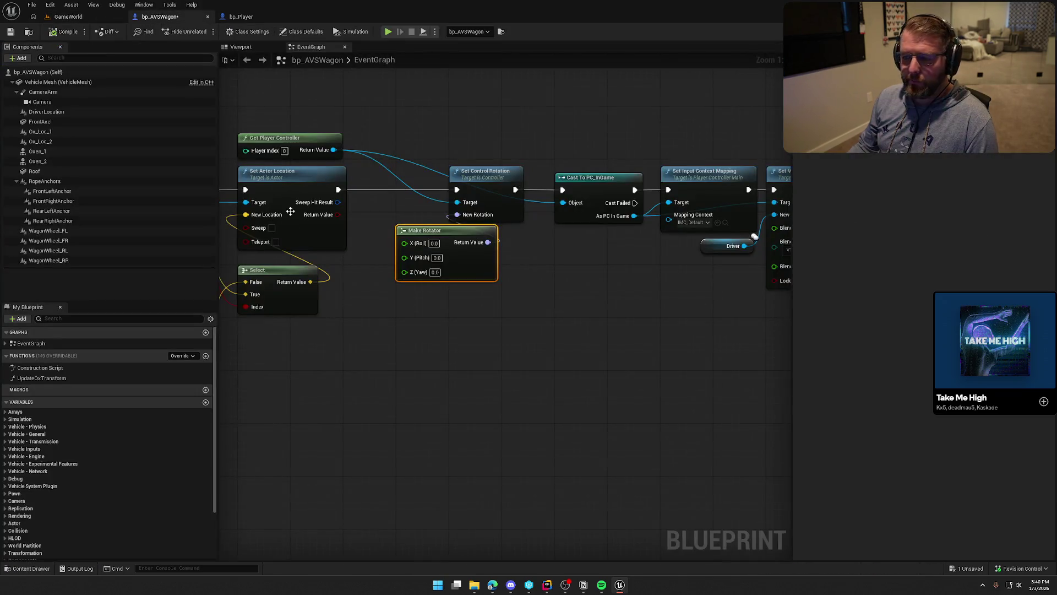
Step: Set Line Trace By Channel's Draw Debug Type to None, save bp_AVSWagon, and return to GameWorld
drag(685, 323, 806, 314)
click(451, 263)
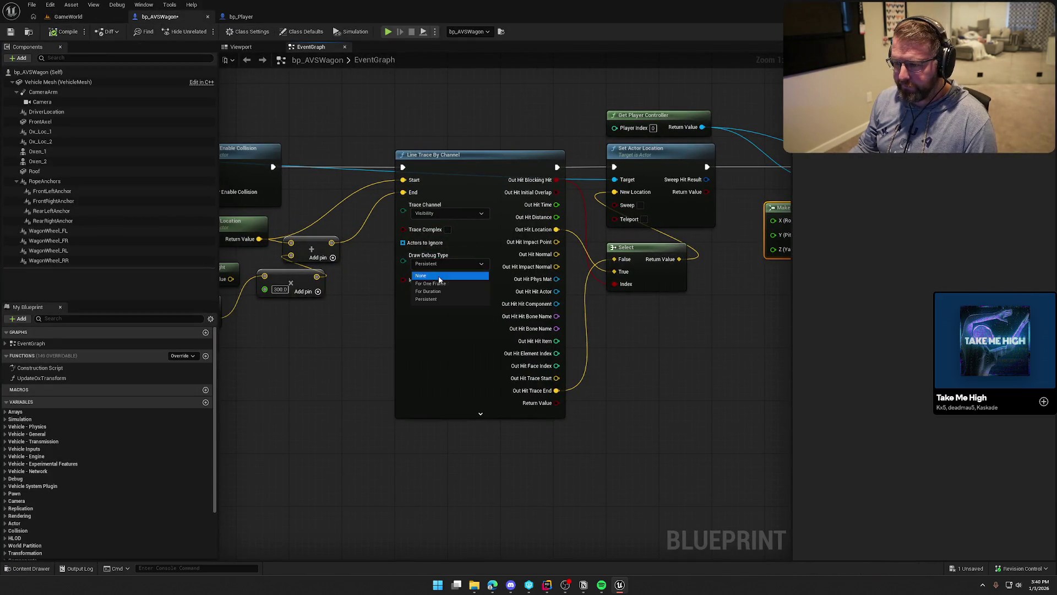
click(436, 277)
mouse_move(345, 380)
mouse_down()
mouse_move(636, 349)
mouse_move(564, 357)
mouse_up()
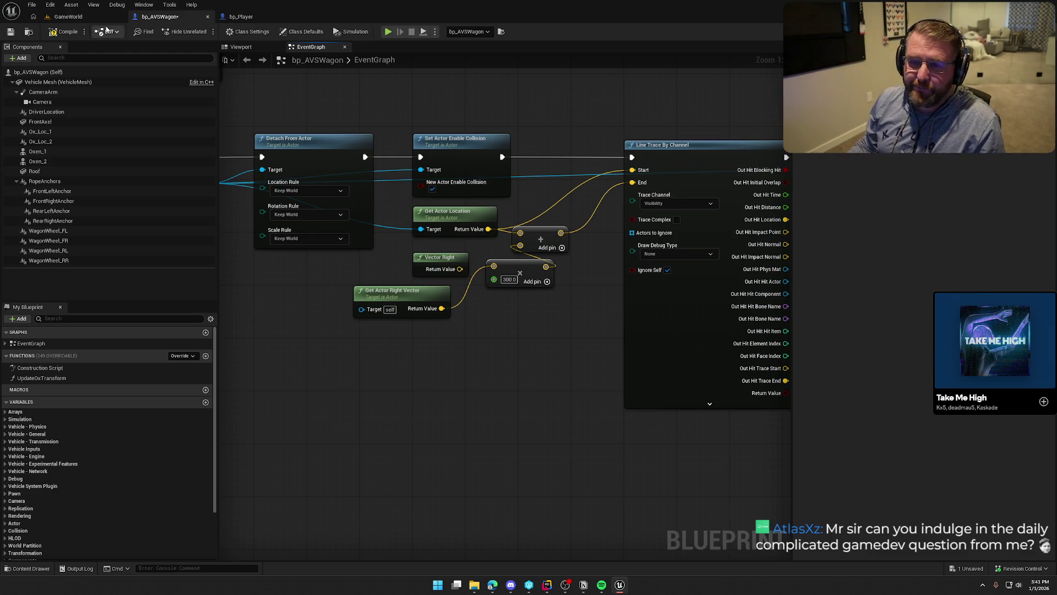
key(ctrl+s)
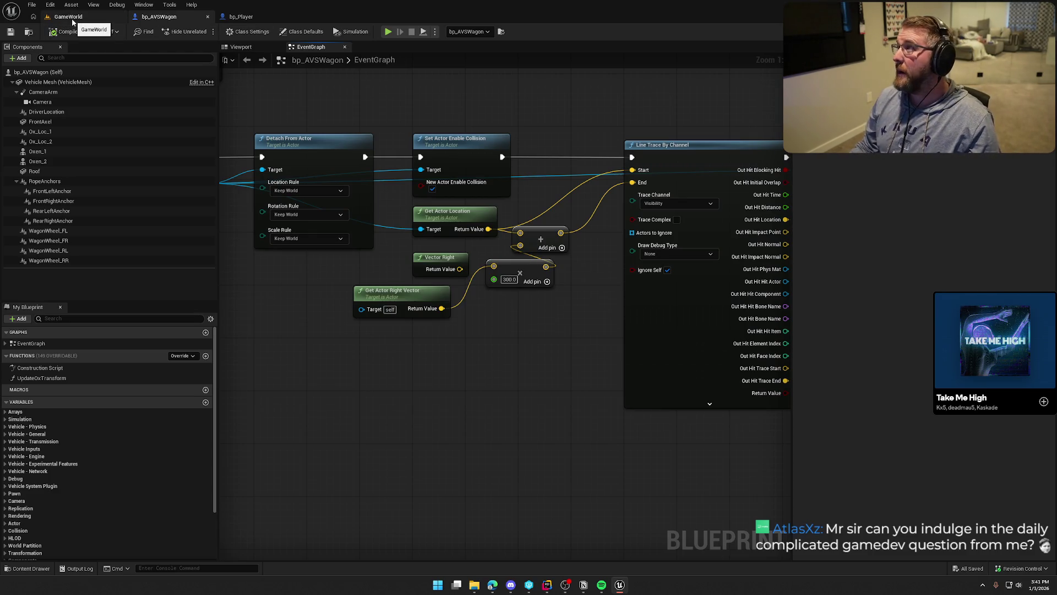
click(70, 17)
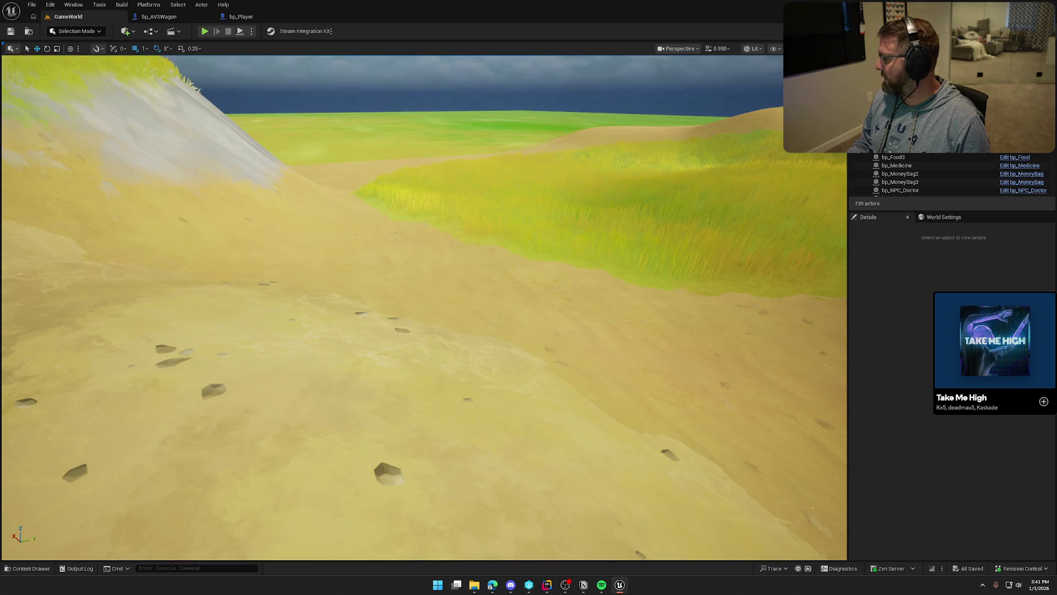
Step: Start play, show the gameplay debugger overlay, sprint to the ox wagon and climb in
click(204, 31)
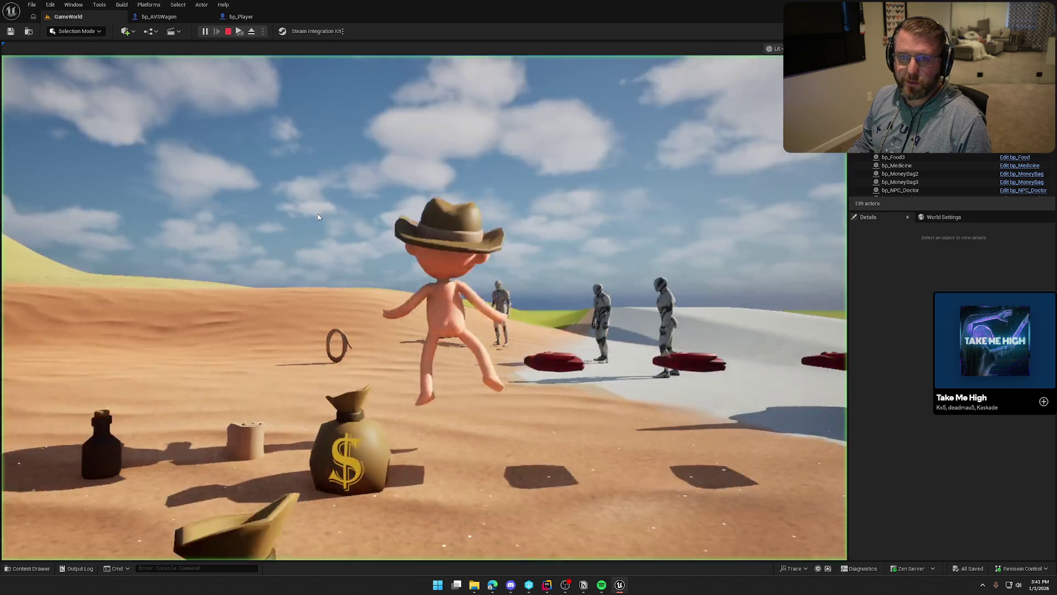
key(apostrophe)
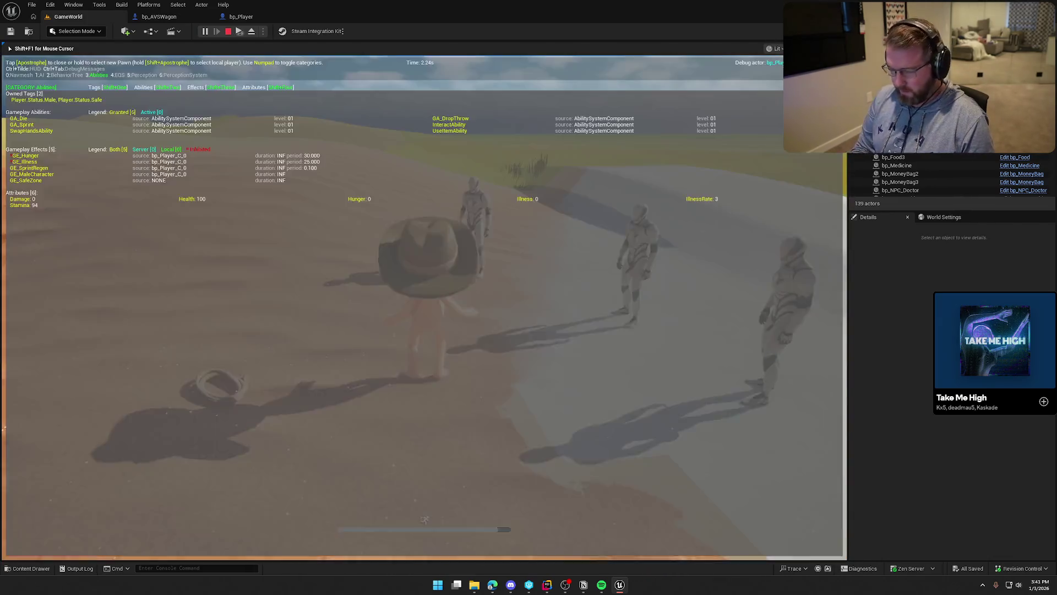
key(shift+w)
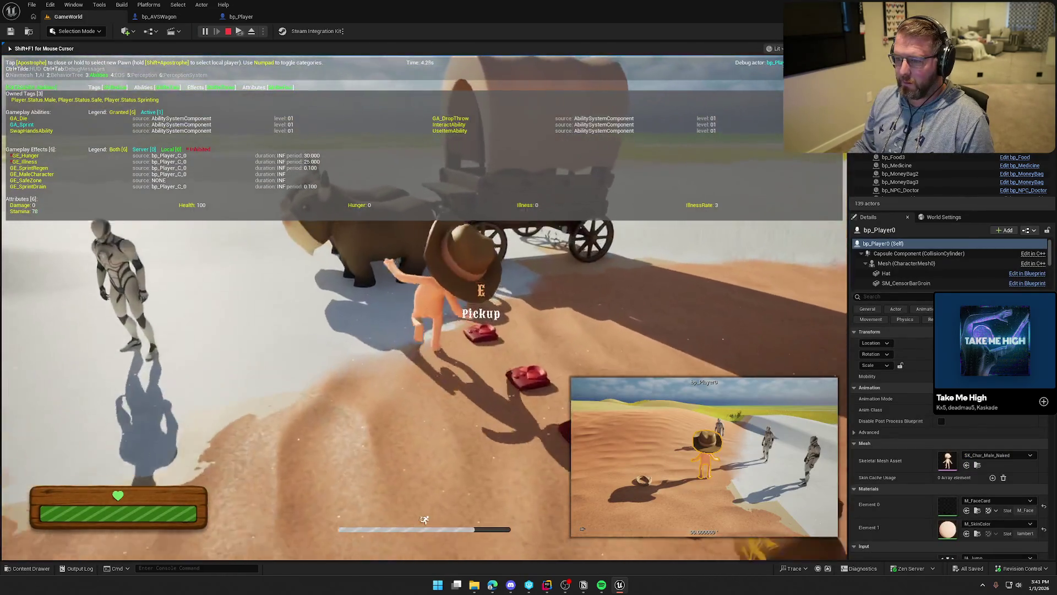
key(e)
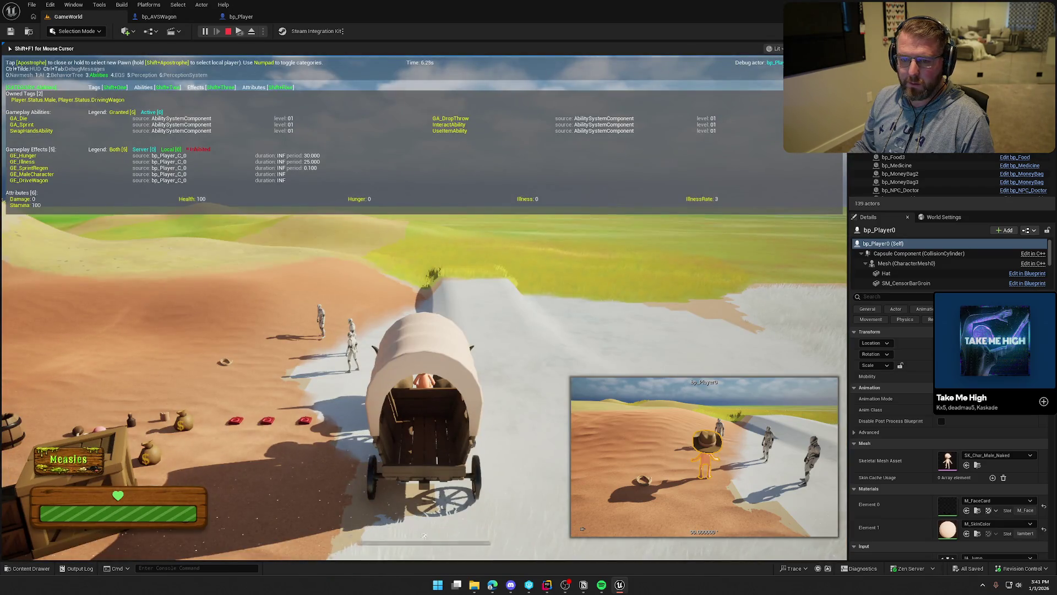
Step: Steer the wagon up the dune, sprint the character off into the grass, then stop
key(w)
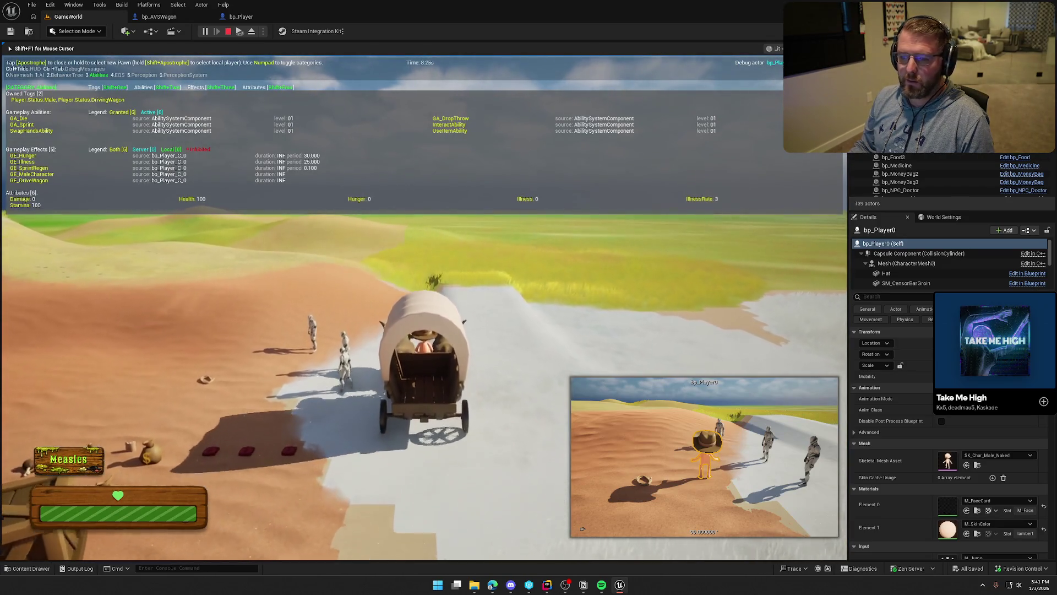
key(a)
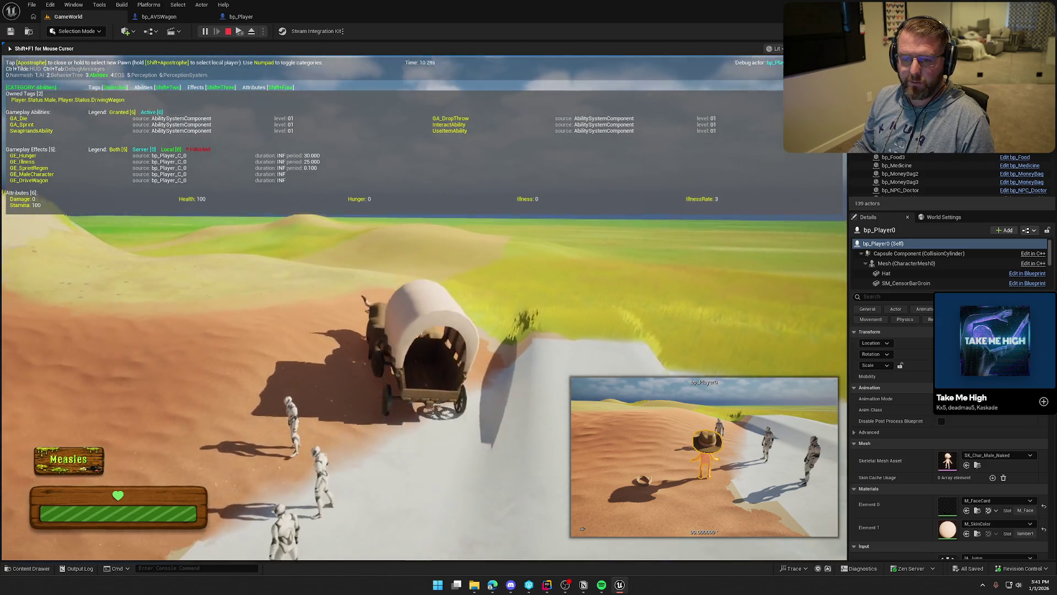
key(d)
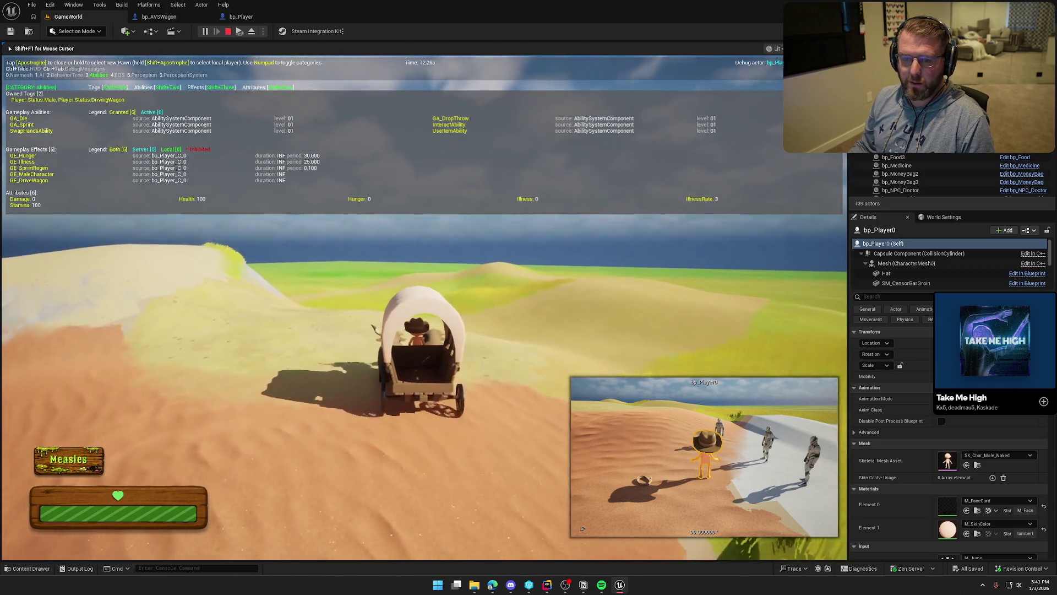
key(w)
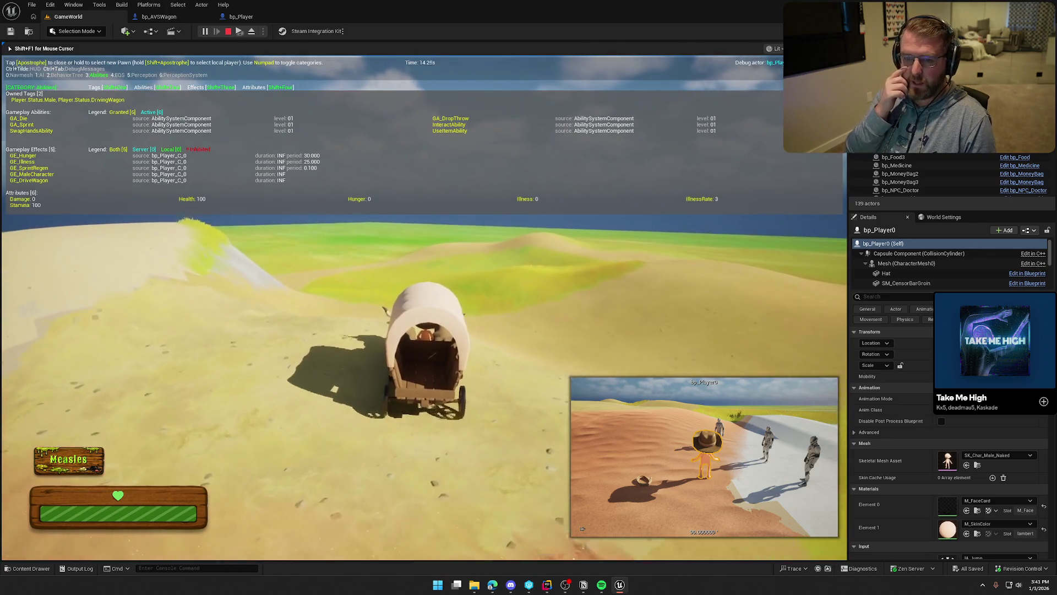
key(a)
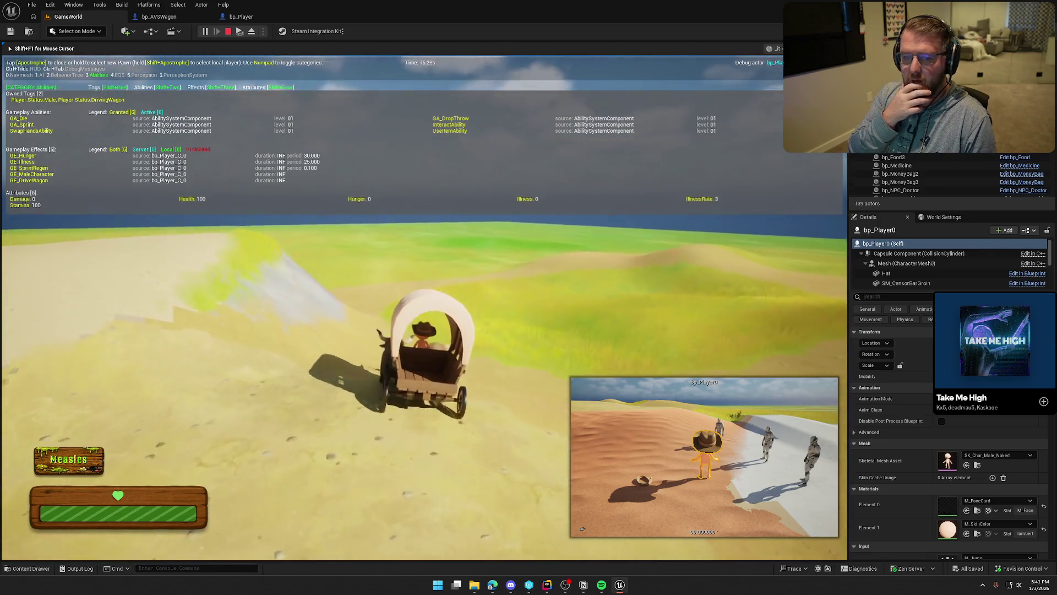
key(w)
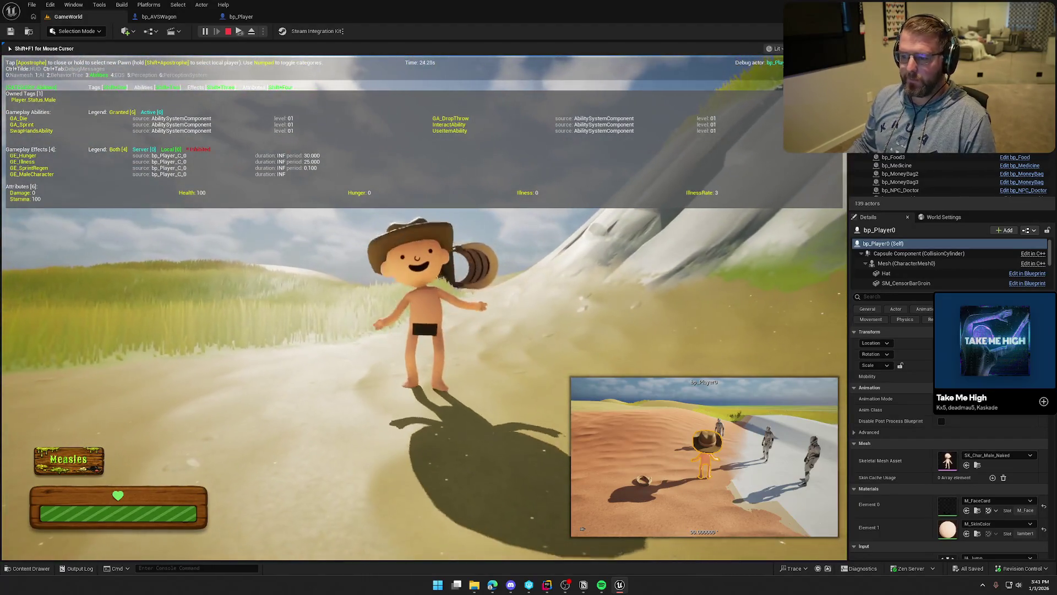
key(shift+w)
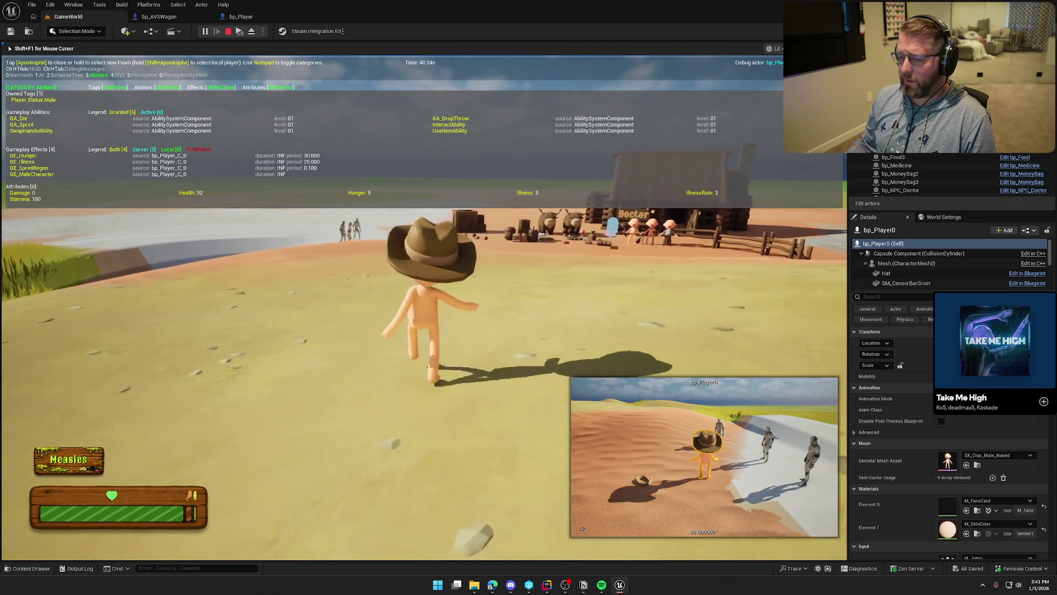
key(Escape)
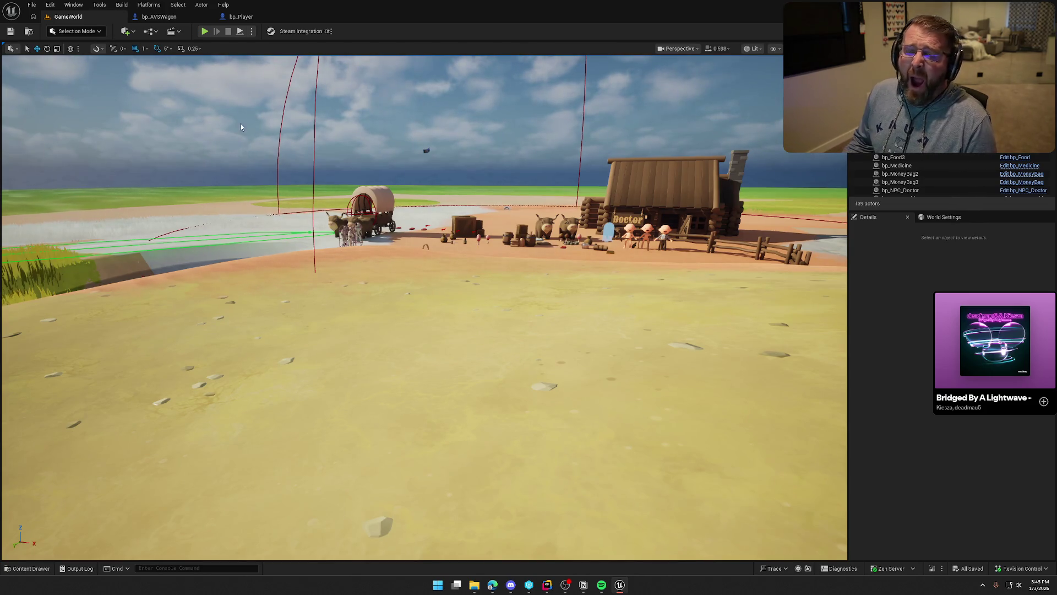
Step: Play-test walking toward the NPCs, wagon and rope, then stop and switch to Notion
click(204, 32)
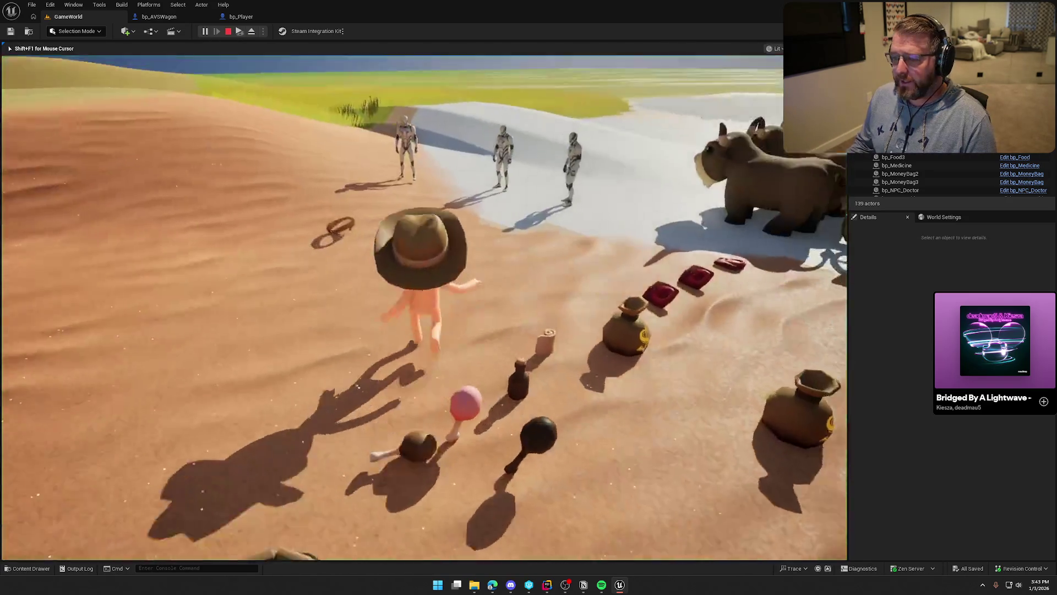
key(s)
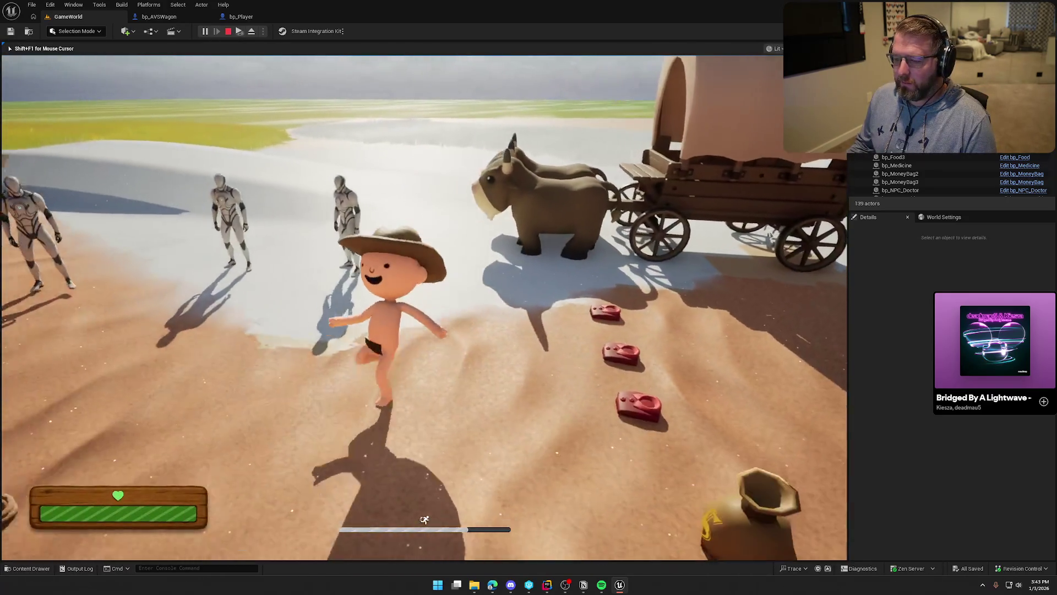
key(w)
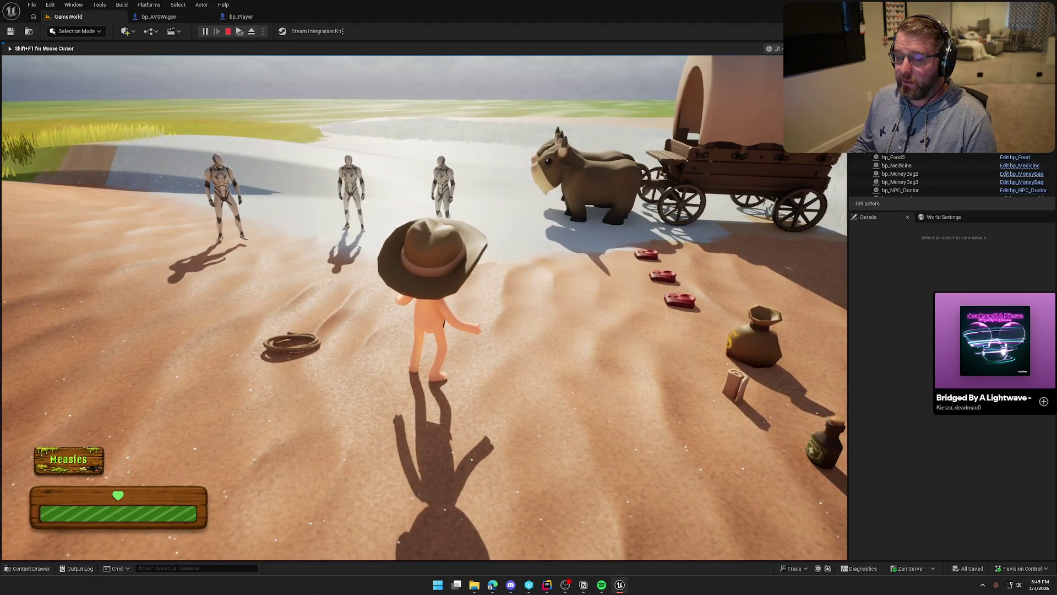
key(a)
key(Escape)
key(alt+Tab)
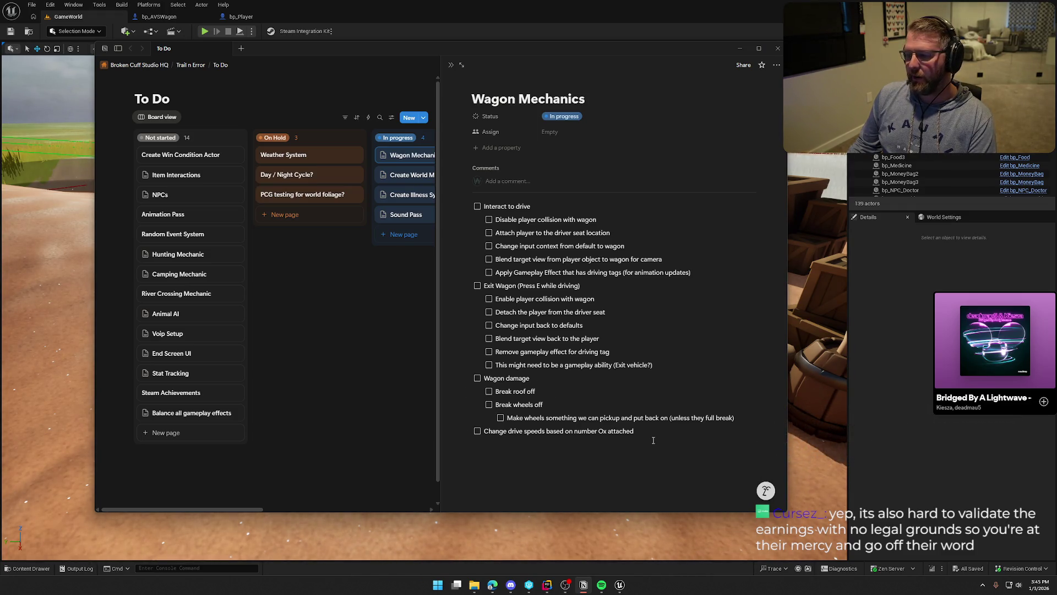
Step: Remove the empty line below the Wagon Mechanics checklist, then minimize Notion
click(551, 457)
key(BackSpace)
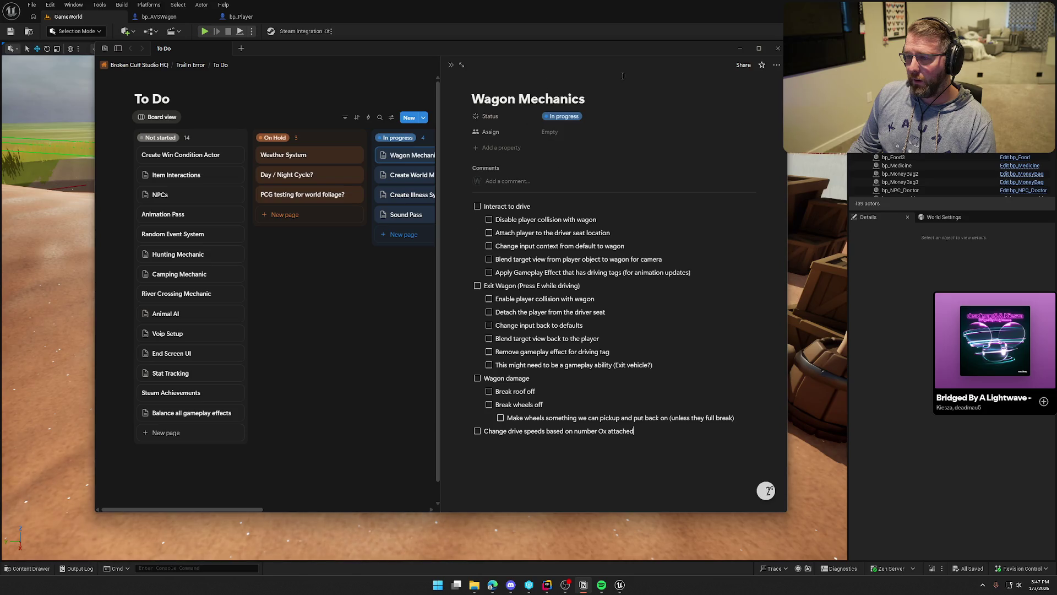
click(879, 311)
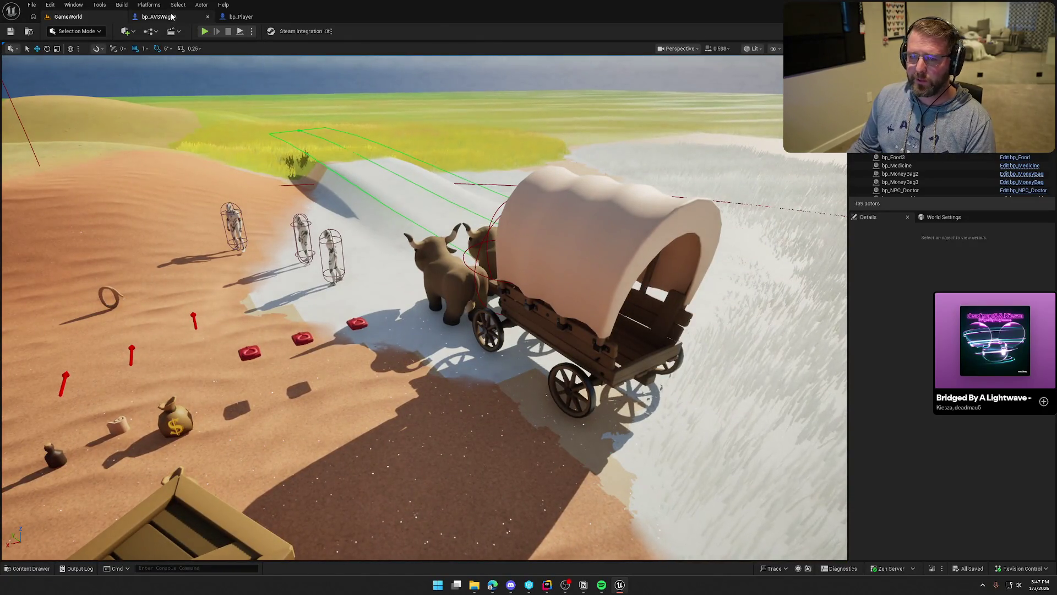
click(159, 16)
scroll(480, 373, up, 2)
scroll(485, 375, down, 3)
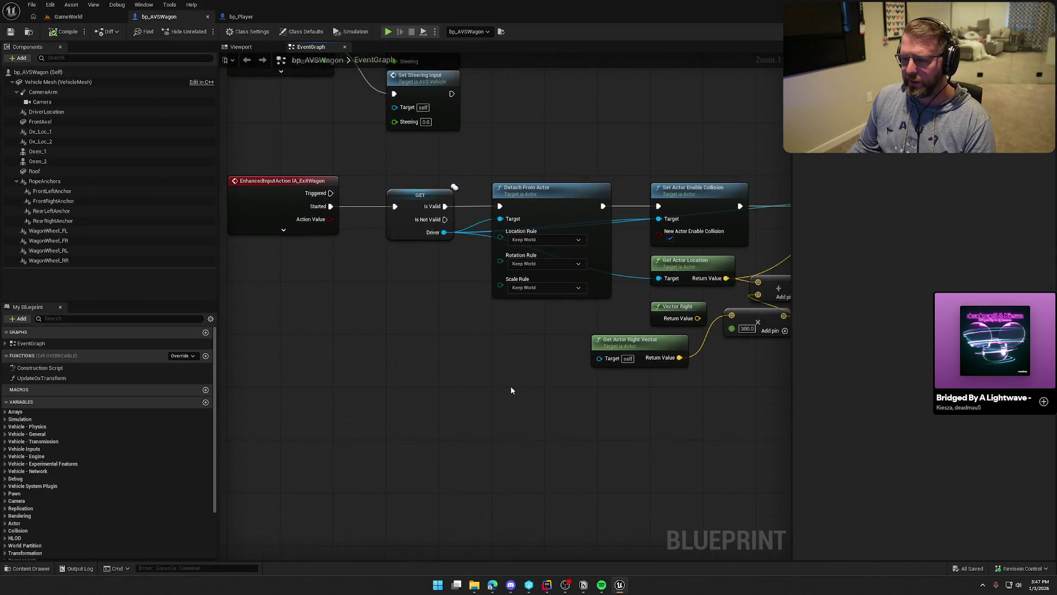
drag(379, 200, 528, 356)
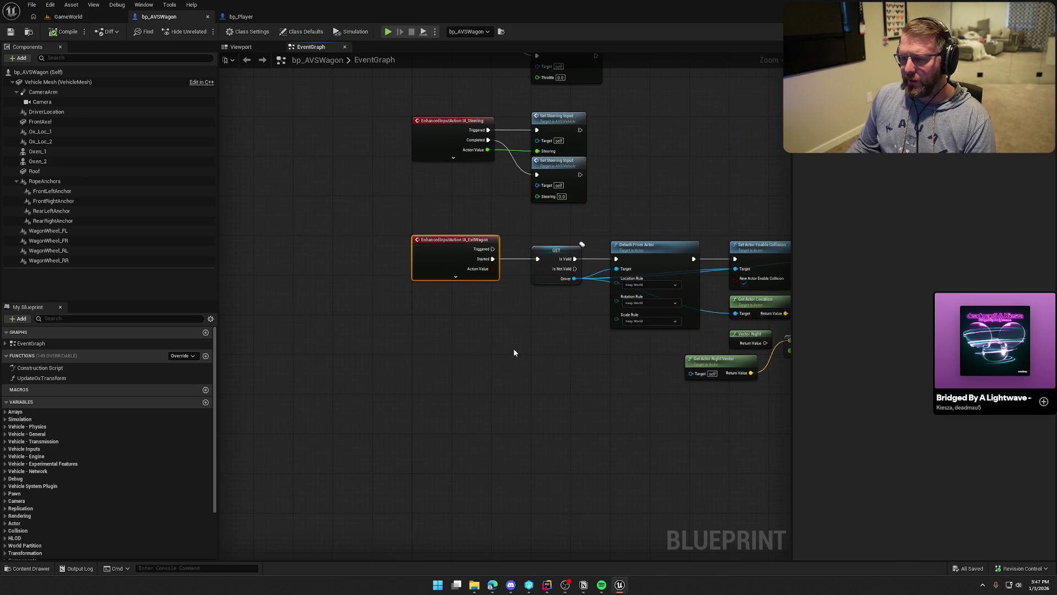
scroll(479, 341, up, 2)
mouse_move(342, 174)
mouse_down()
mouse_move(505, 317)
mouse_move(577, 322)
mouse_up()
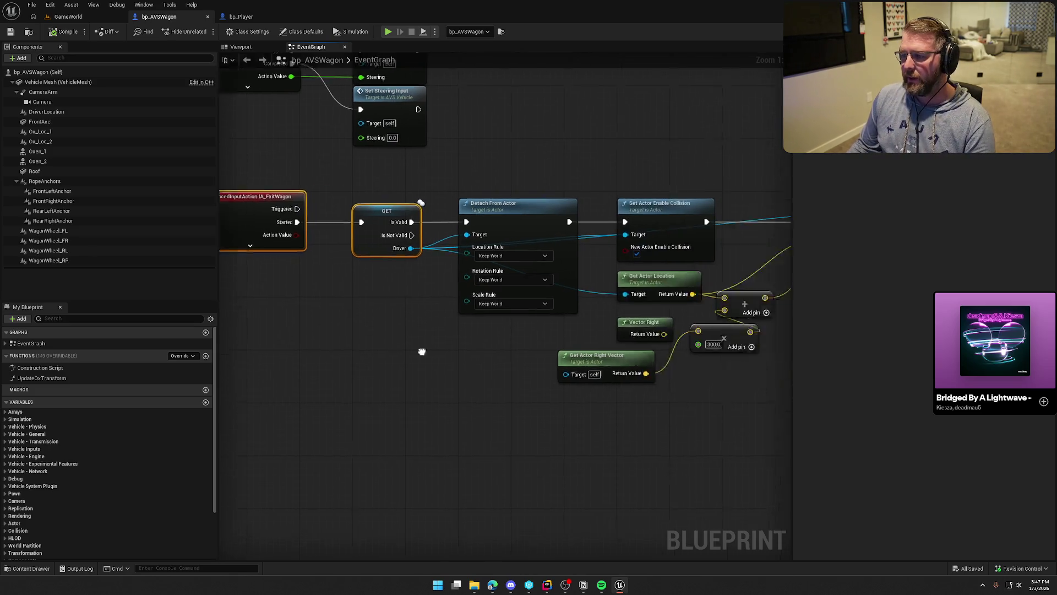
scroll(375, 314, down, 5)
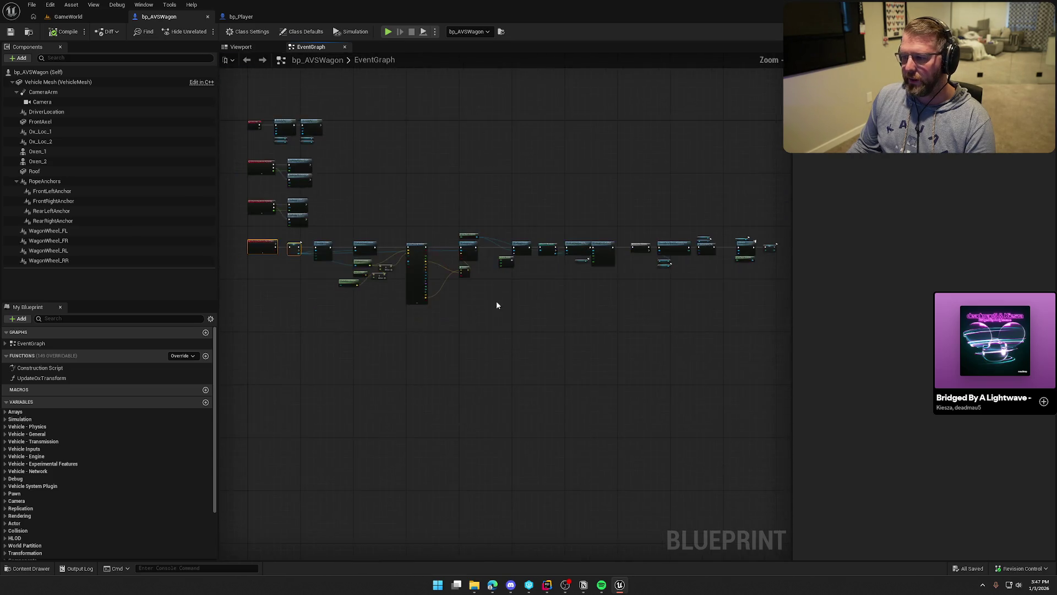
scroll(375, 306, up, 5)
mouse_move(338, 335)
mouse_down()
mouse_move(377, 347)
mouse_move(357, 202)
mouse_move(737, 326)
mouse_up()
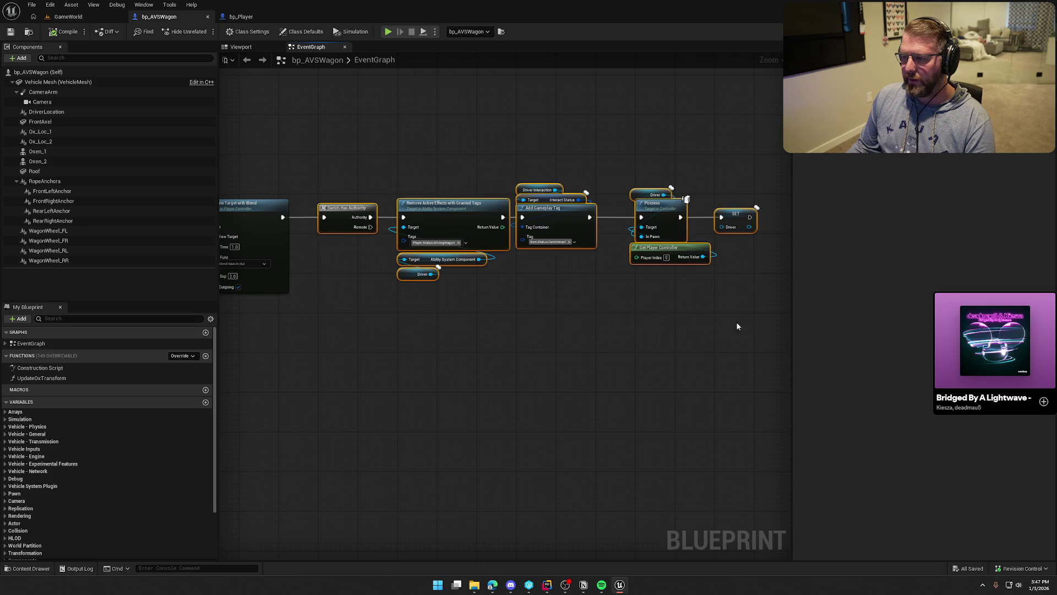
click(410, 376)
mouse_move(348, 382)
mouse_down()
mouse_move(639, 392)
mouse_move(469, 375)
mouse_up()
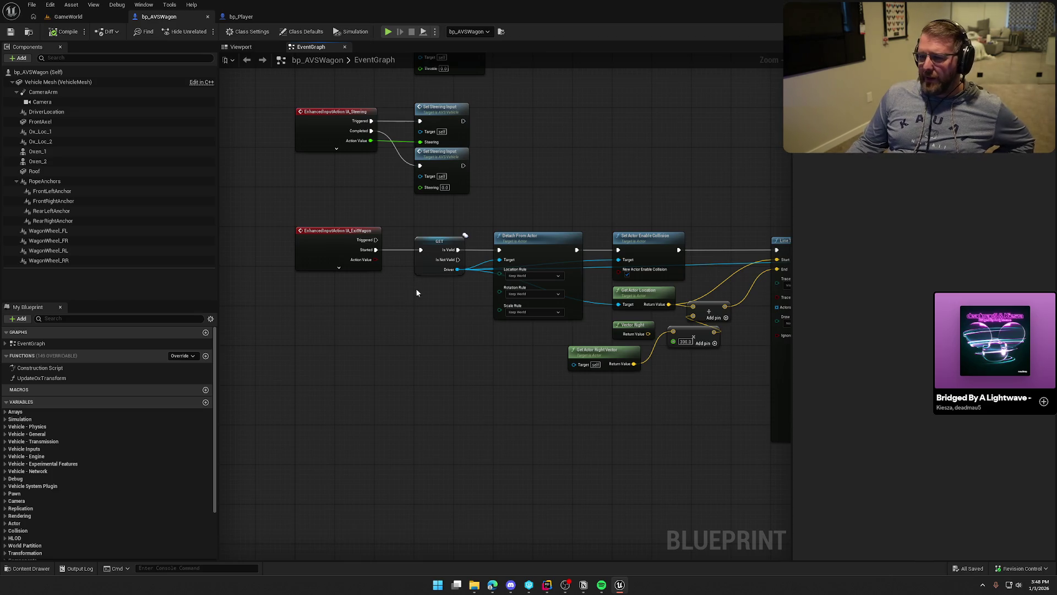
drag(415, 288, 434, 402)
click(68, 17)
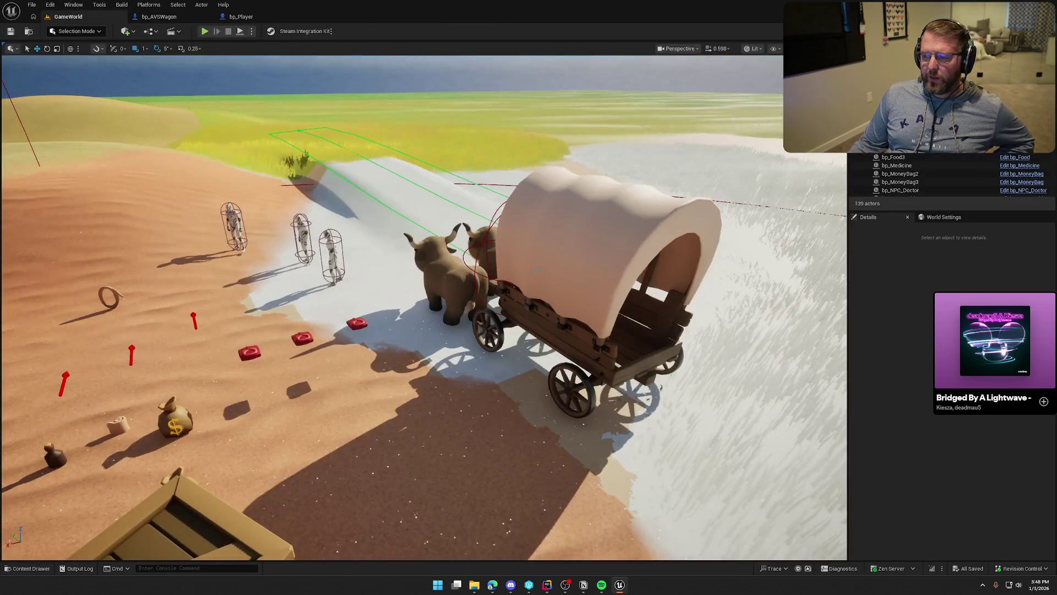
Step: Open the wagon driver's bp_WagonDriver Blueprint, place its tab after bp_AVSWagon, and close Construction Script
click(484, 236)
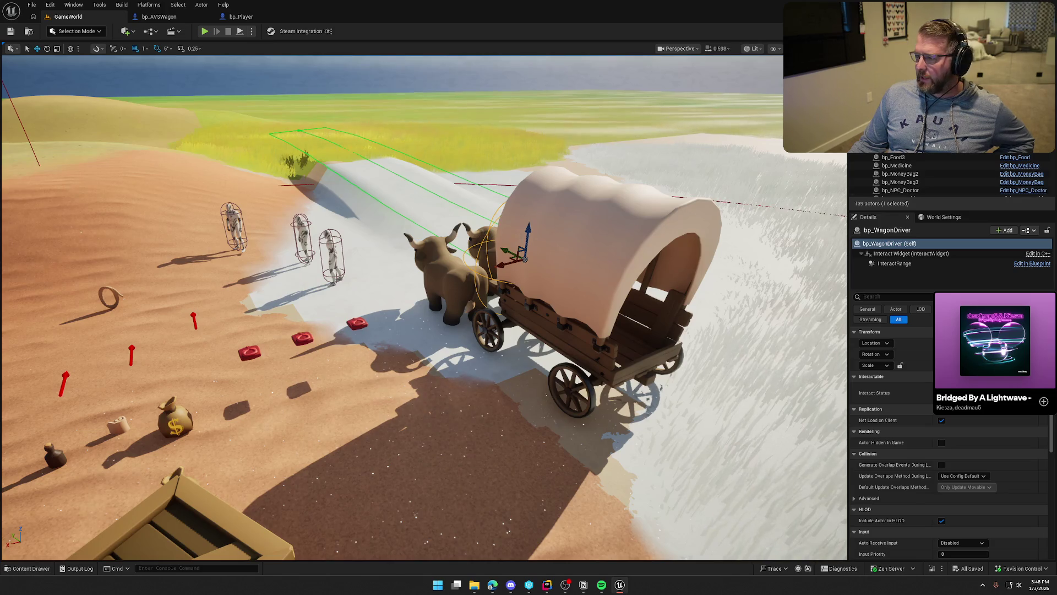
key(ctrl+e)
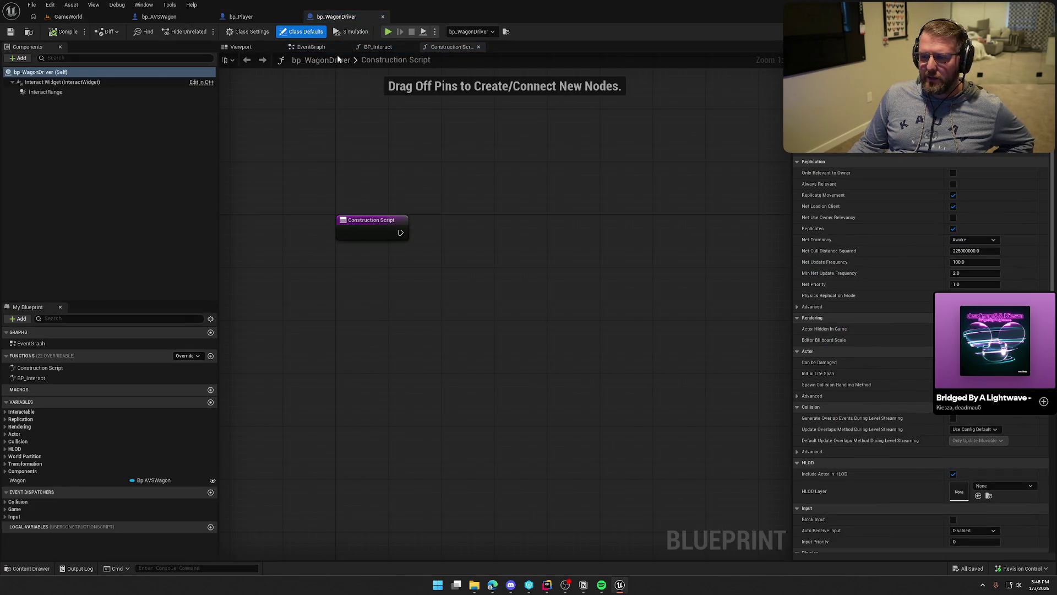
drag(348, 18, 198, 17)
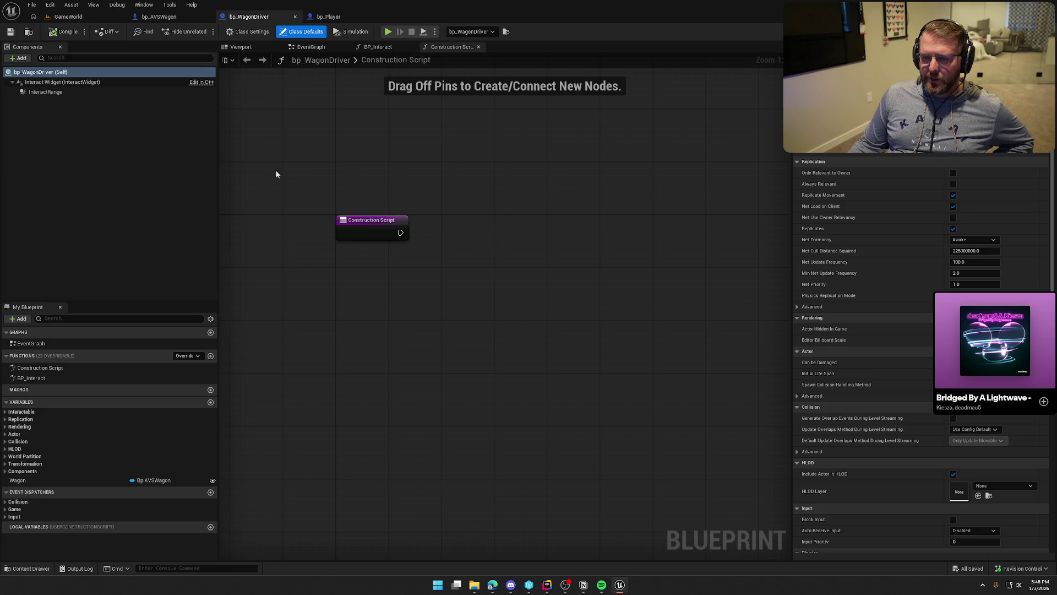
mouse_move(272, 150)
mouse_down()
mouse_move(361, 276)
mouse_move(320, 205)
mouse_up()
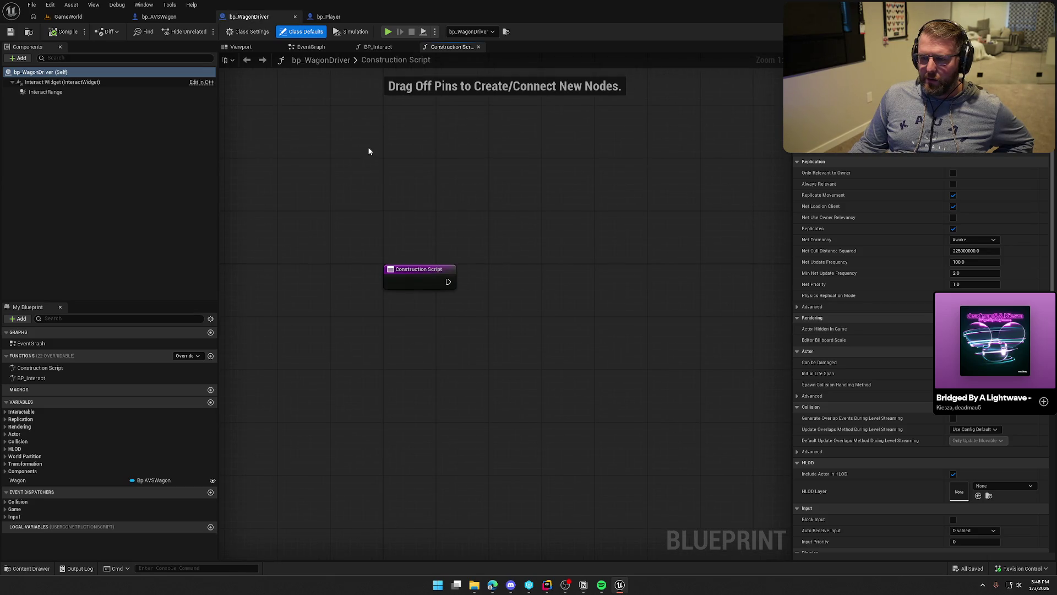
click(478, 47)
Step: Review BP_Interact's Cast To PC_InGame, Switch Has Authority, Possess and Set Visibility nodes, then select bp_AVSWagon's steering nodes
drag(567, 235, 562, 130)
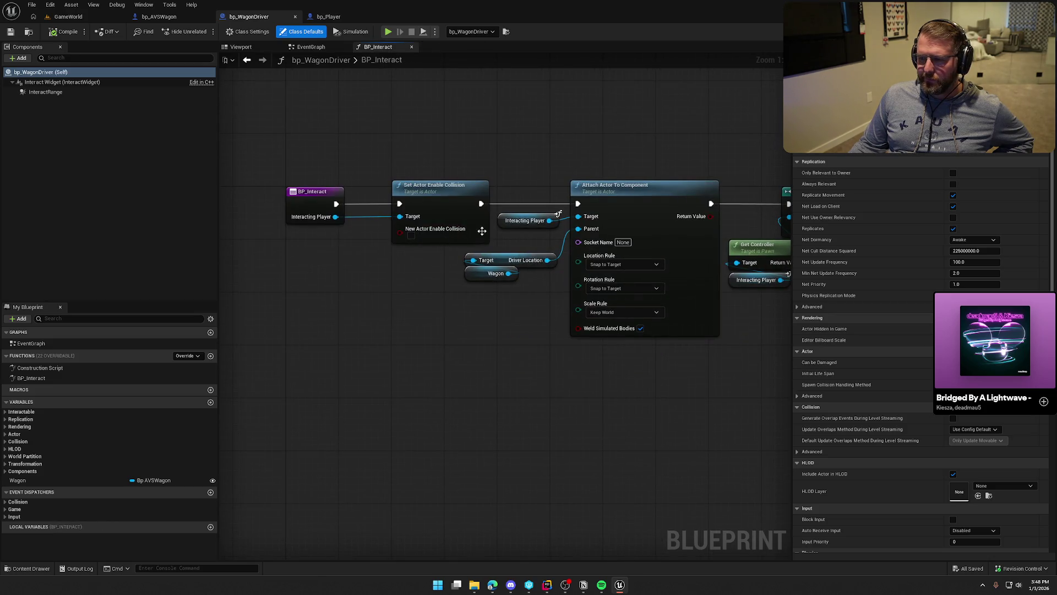
drag(519, 354, 294, 359)
drag(561, 347, 326, 341)
drag(455, 340, 288, 346)
drag(355, 116, 617, 268)
click(355, 352)
mouse_move(355, 352)
mouse_down()
mouse_move(457, 349)
mouse_move(496, 365)
mouse_up()
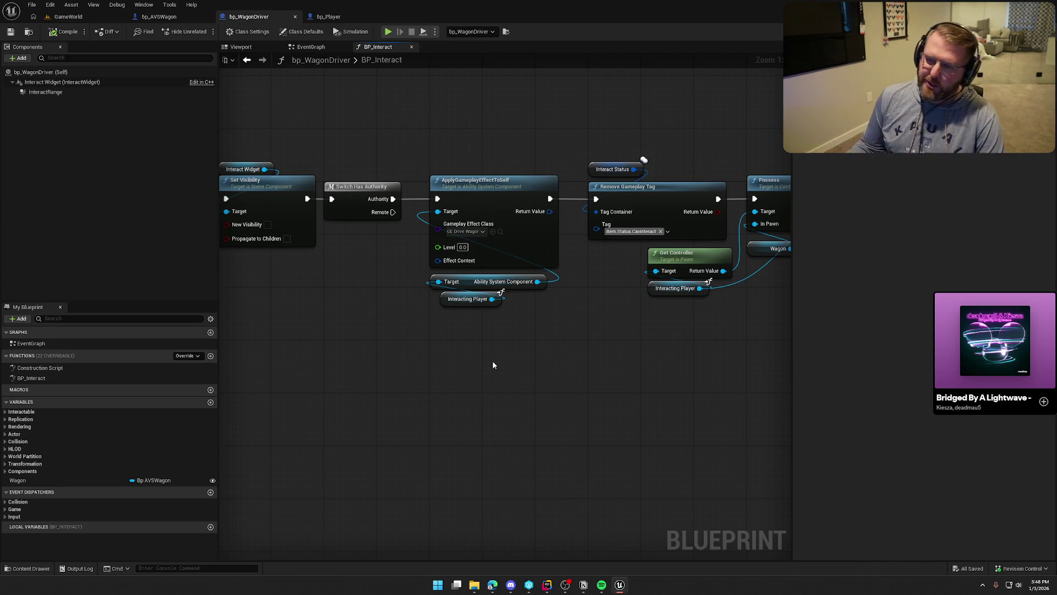
click(171, 17)
drag(331, 259, 490, 286)
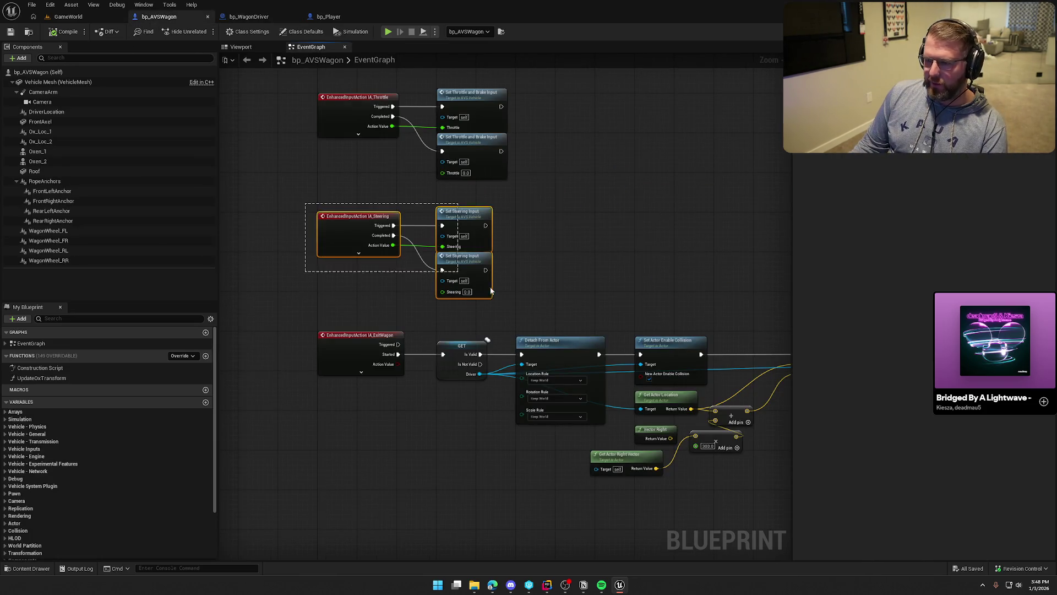
click(586, 258)
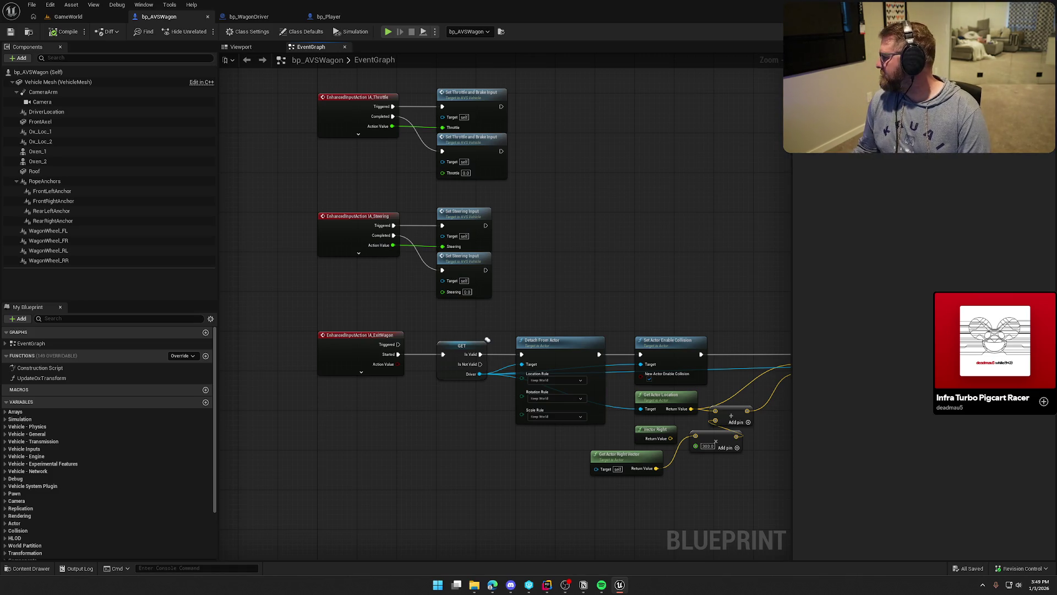
mouse_move(995, 341)
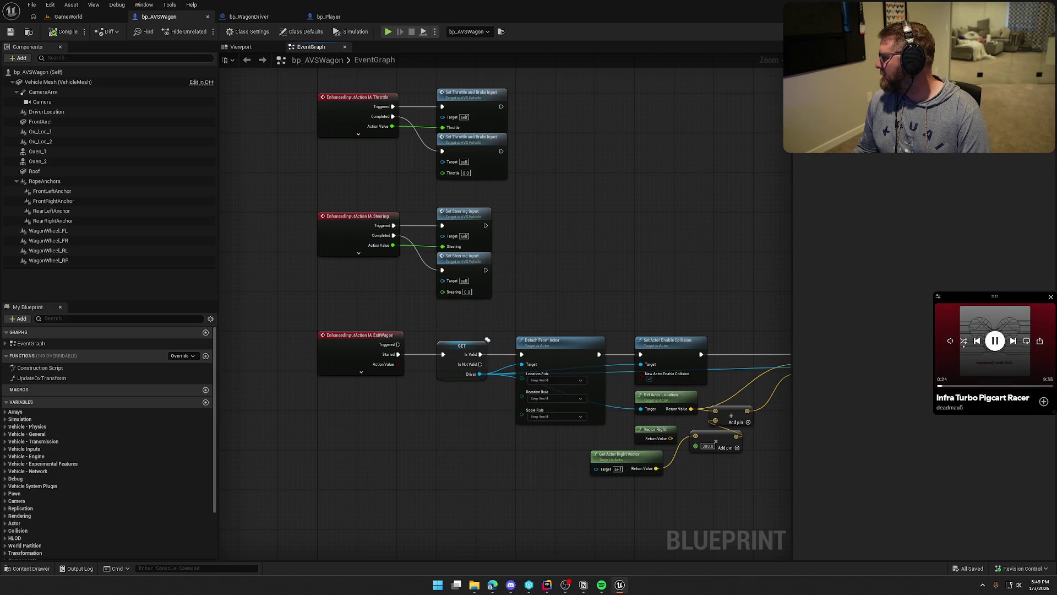
click(1013, 341)
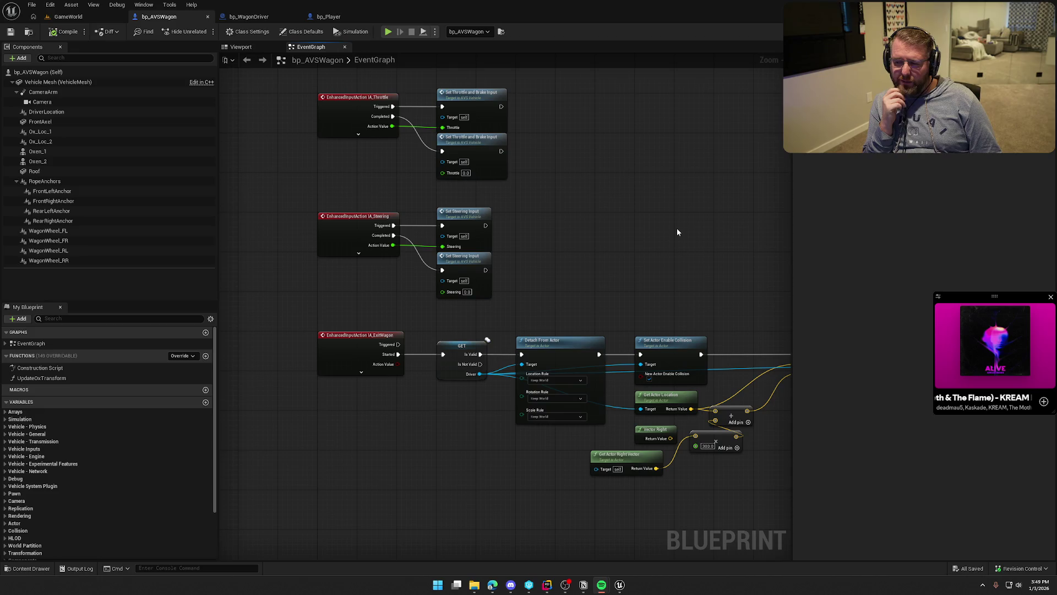
scroll(606, 316, down, 1)
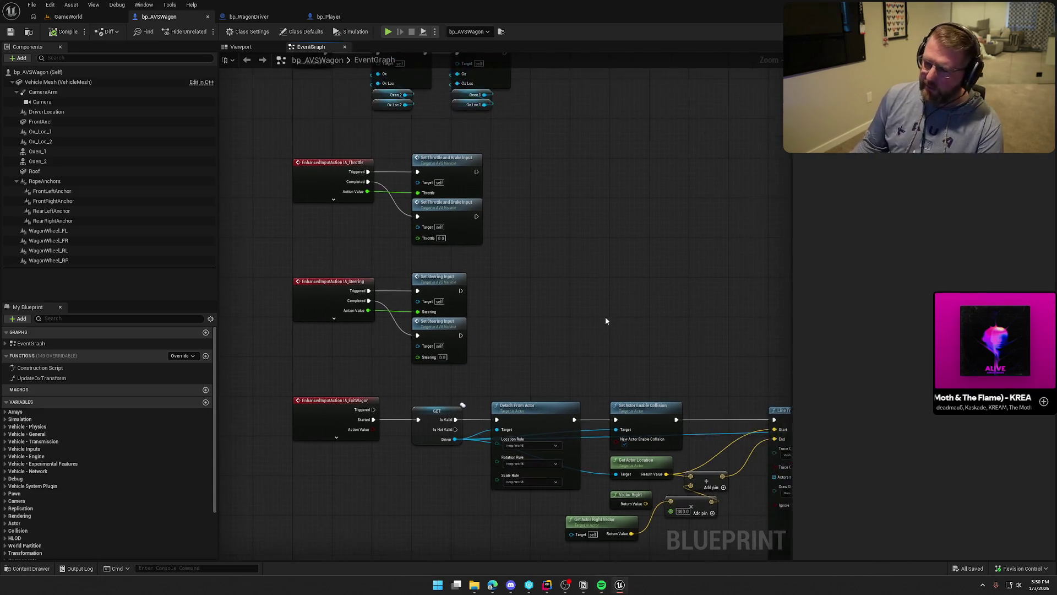
scroll(544, 308, up, 3)
right_click(518, 307)
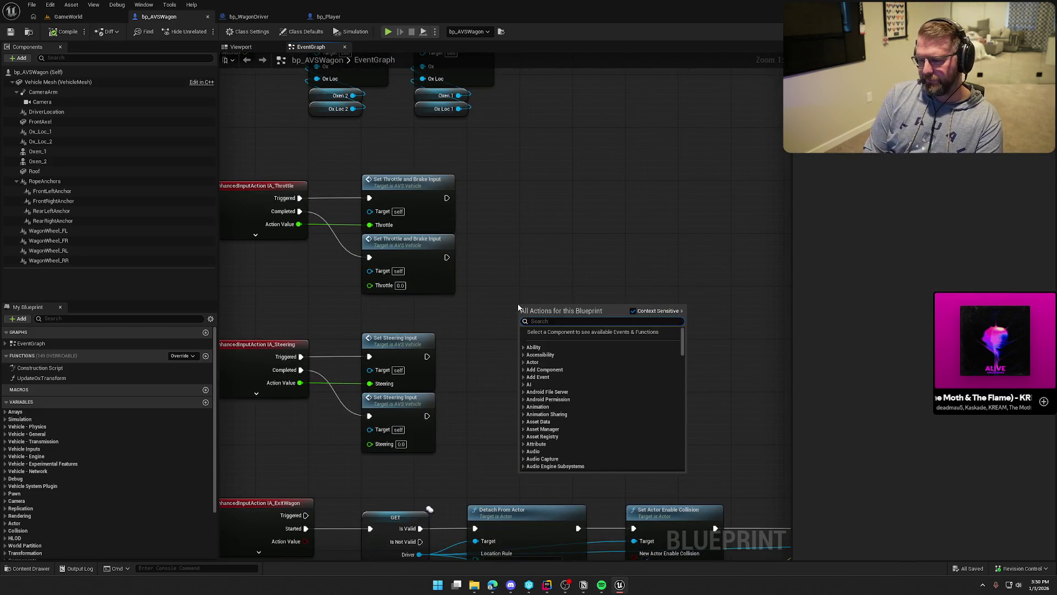
text(set input en)
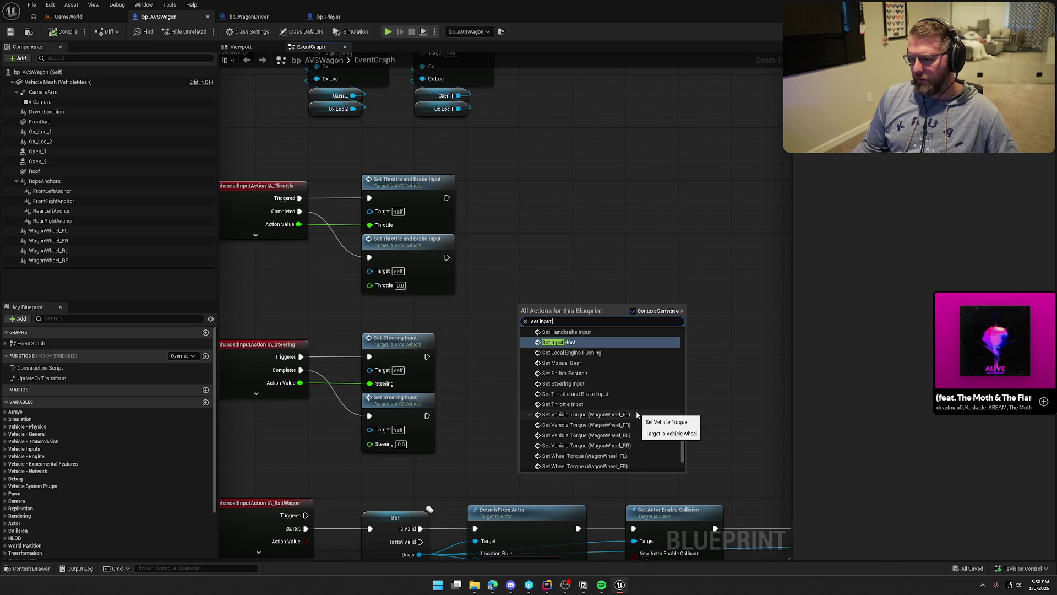
scroll(636, 412, up, 5)
scroll(637, 414, up, 8)
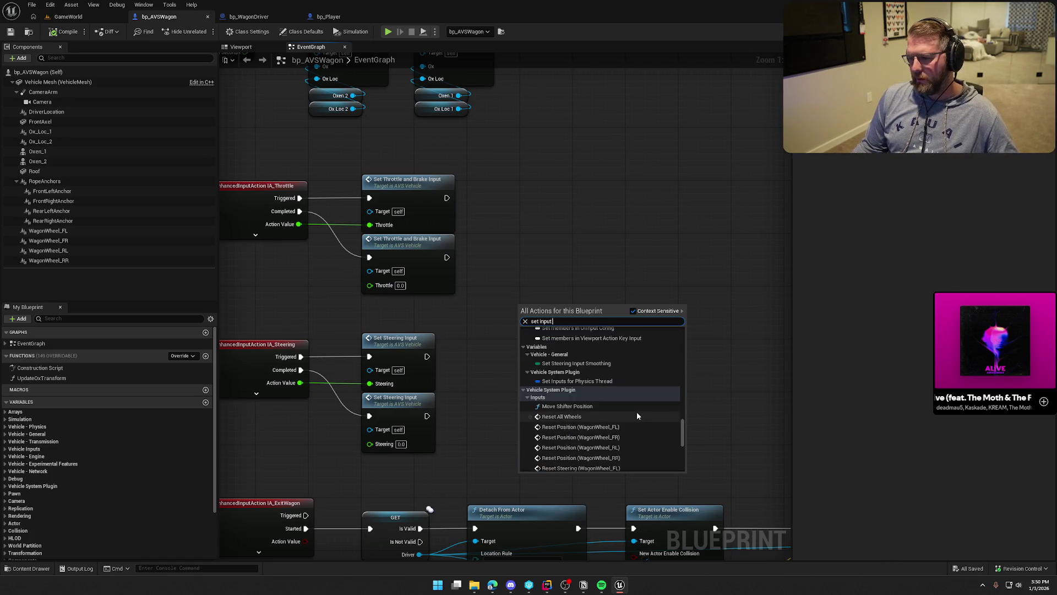
scroll(637, 416, up, 10)
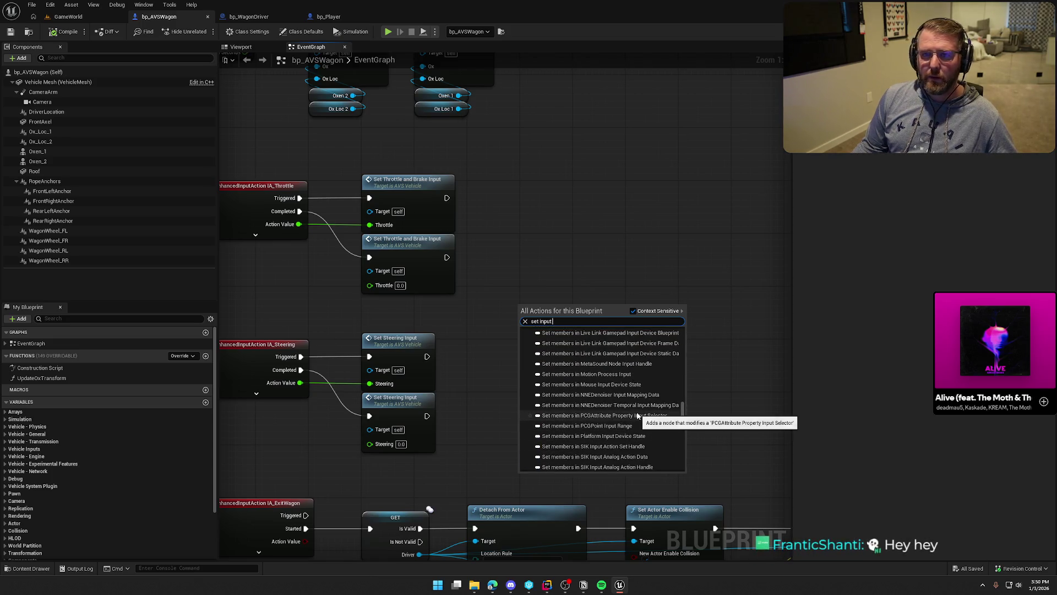
scroll(637, 416, up, 10)
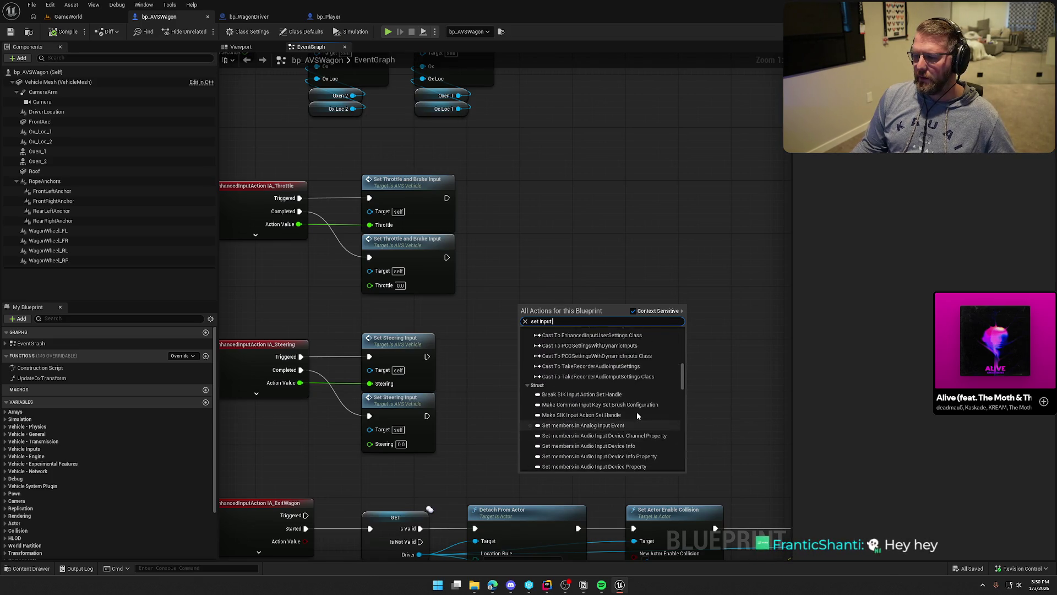
scroll(637, 415, up, 8)
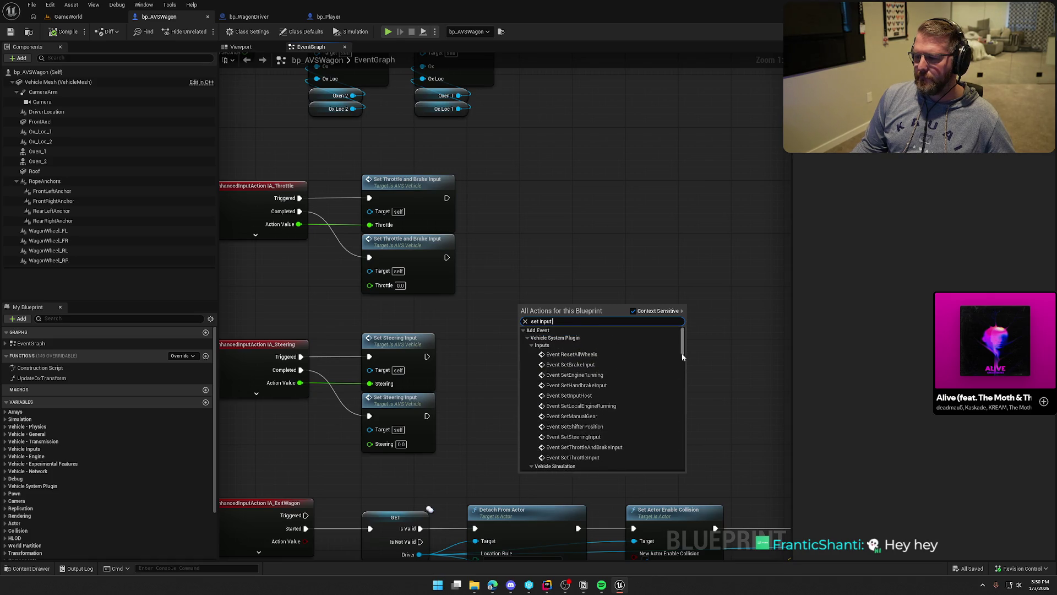
drag(681, 352, 679, 468)
key(Up)
key(Up)
key(Up)
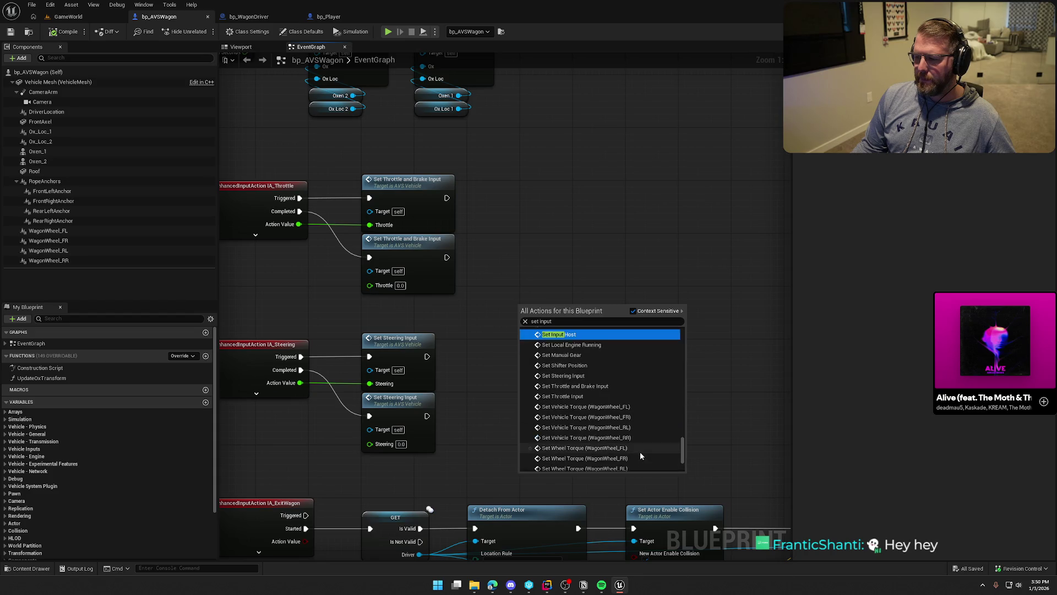
scroll(639, 451, down, 2)
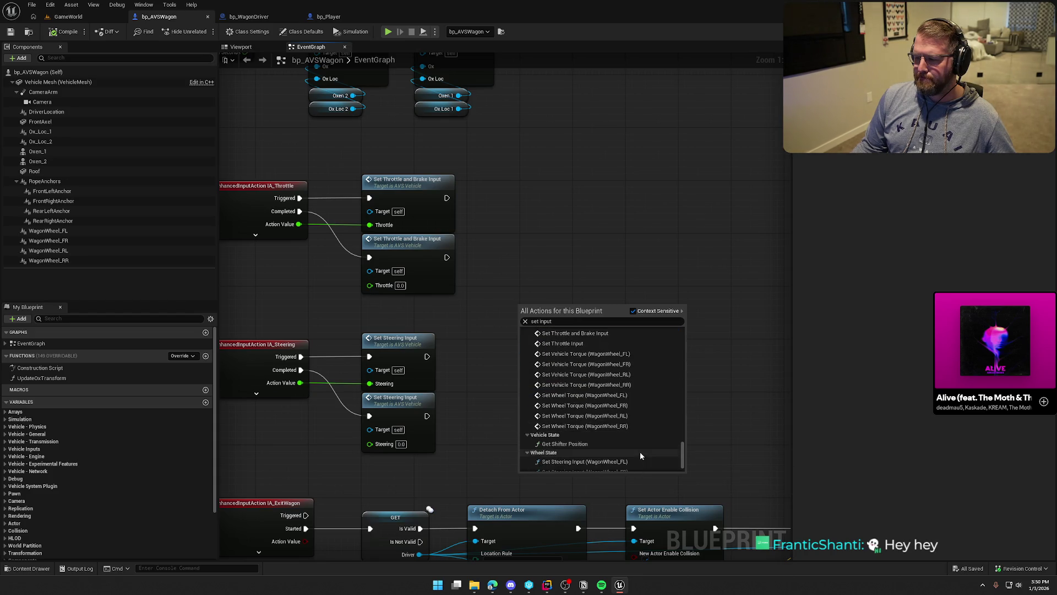
scroll(640, 451, down, 1)
click(607, 210)
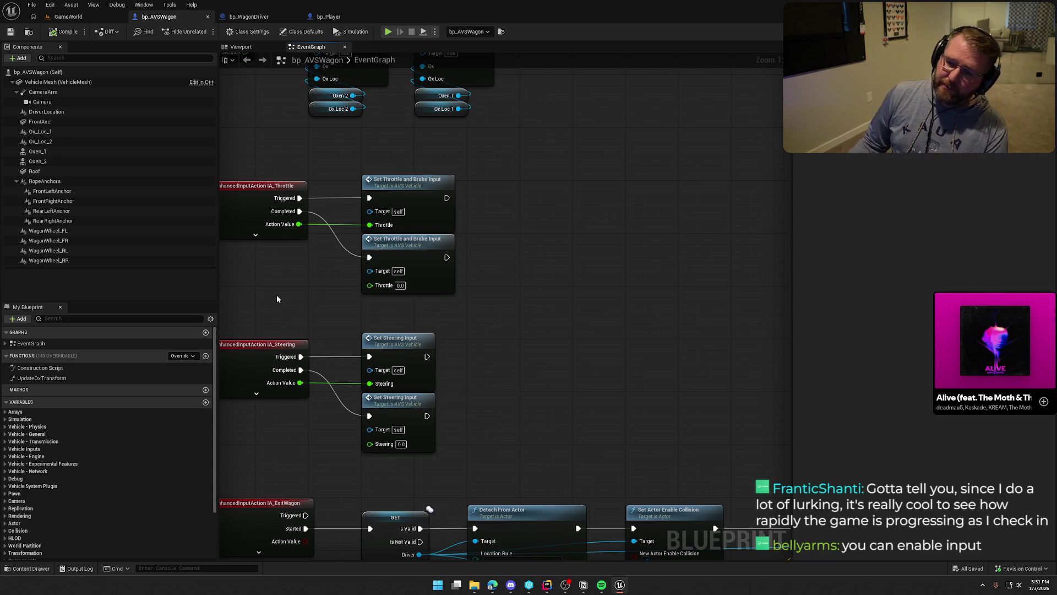
mouse_move(328, 143)
mouse_down()
mouse_move(401, 223)
mouse_move(405, 190)
mouse_up()
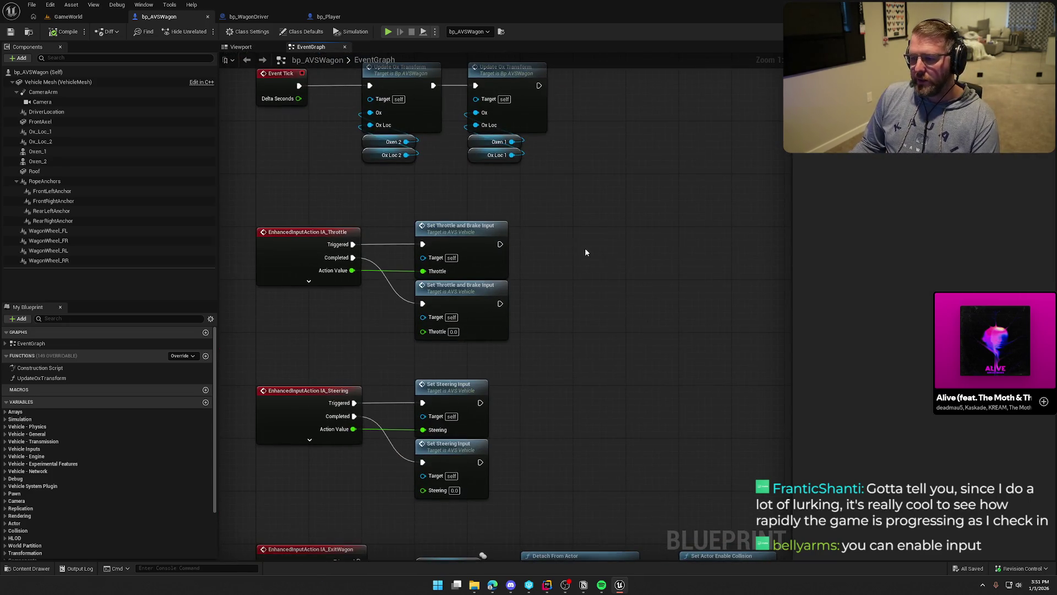
mouse_move(586, 251)
mouse_down()
mouse_move(598, 191)
mouse_move(583, 176)
mouse_move(315, 191)
mouse_move(501, 95)
mouse_up()
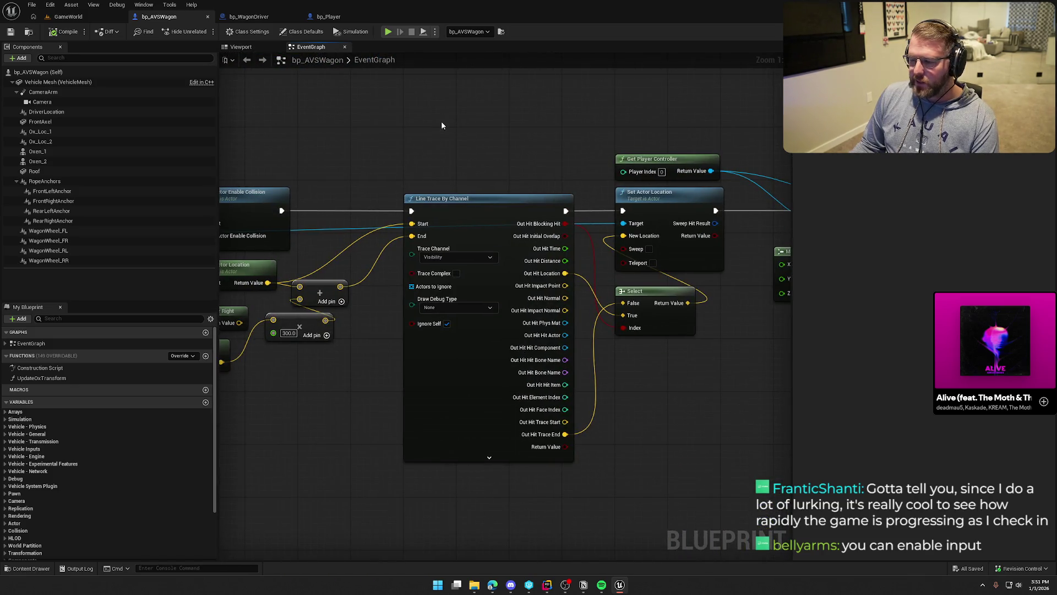
mouse_move(441, 125)
mouse_down()
mouse_move(615, 139)
mouse_move(589, 151)
mouse_move(644, 160)
mouse_move(545, 172)
mouse_up()
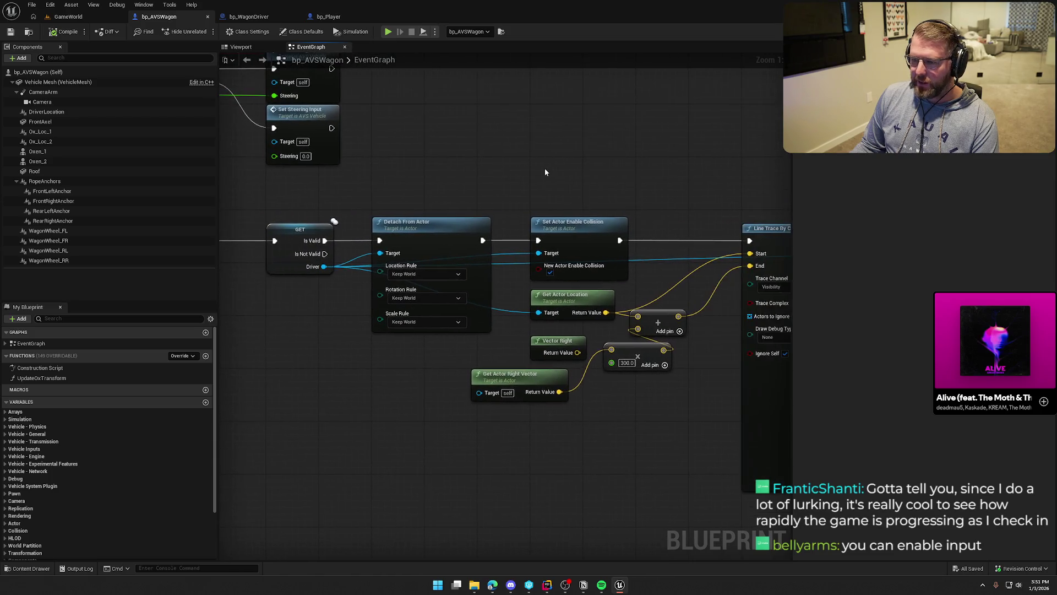
click(44, 35)
key(alt+p)
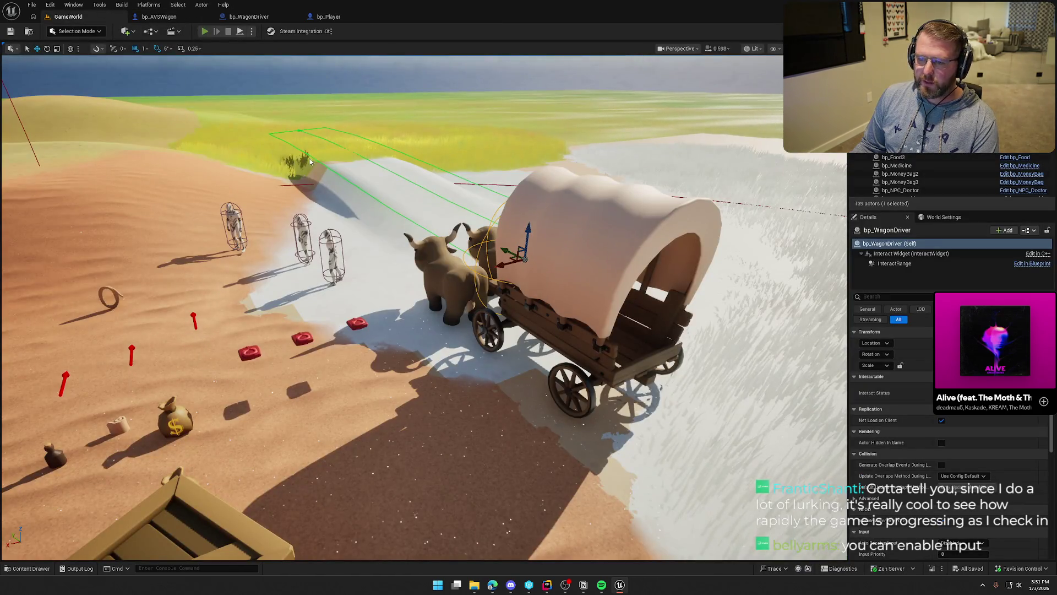
Step: Walk the character to the wagon, board it, drive forward, then get out
key(w)
key(e)
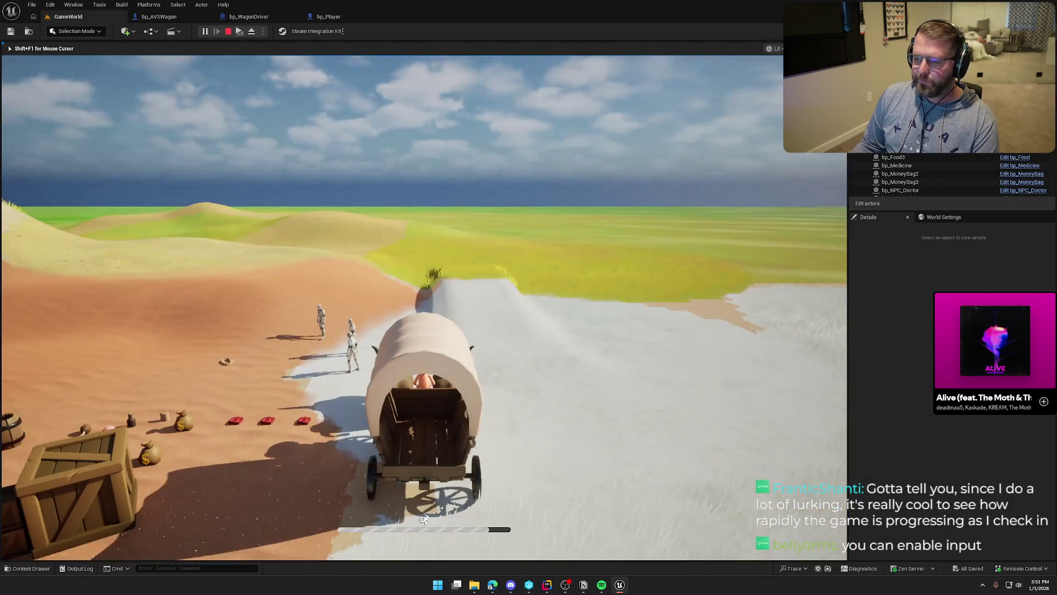
key(w)
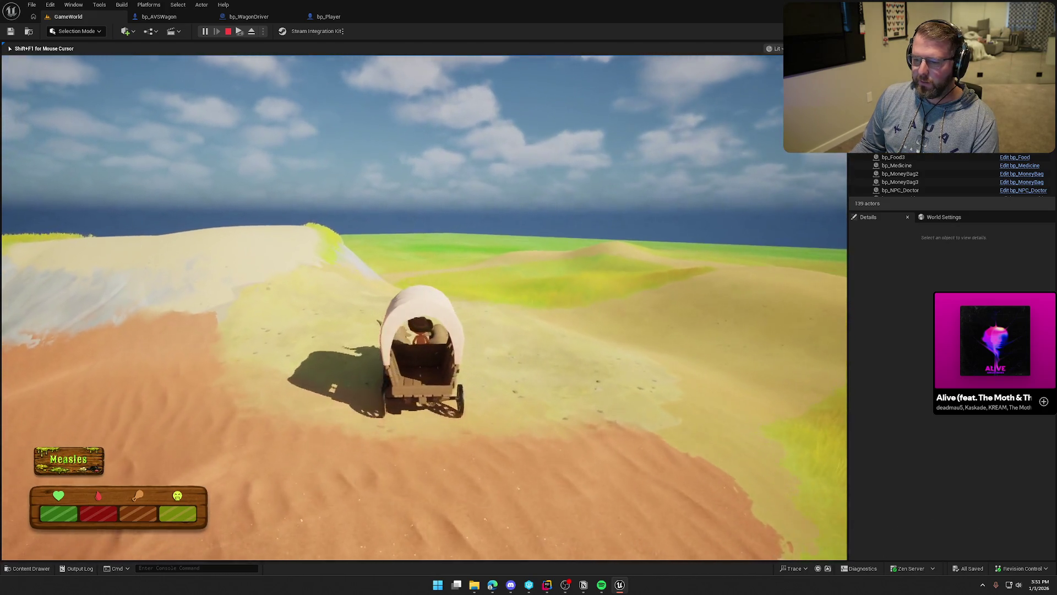
key(e)
Step: Walk past the wagon, re-board and leave it again, stop the session, and open bp_Player
key(shift)
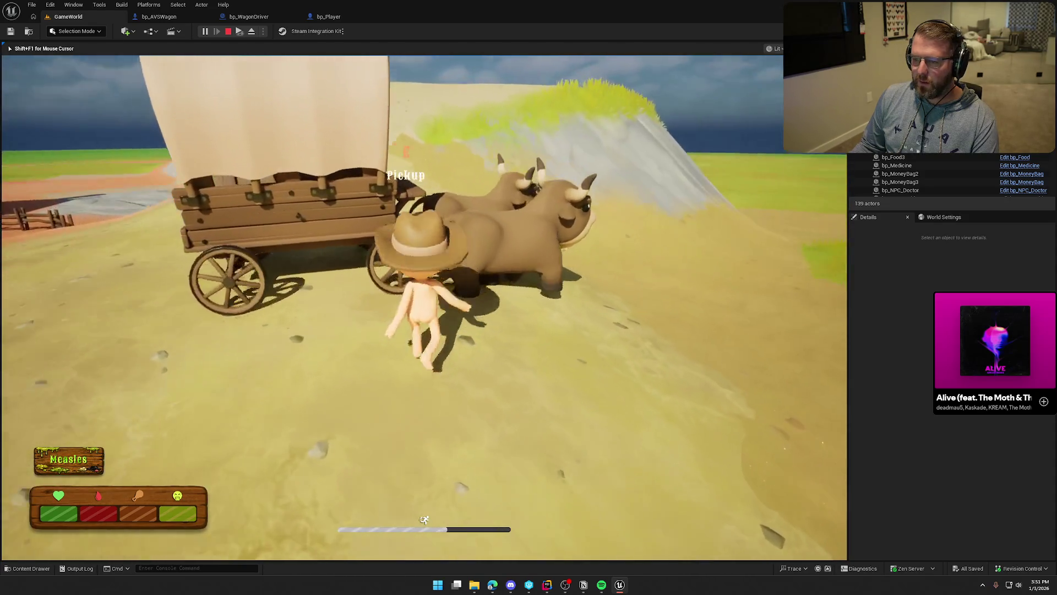
key(e)
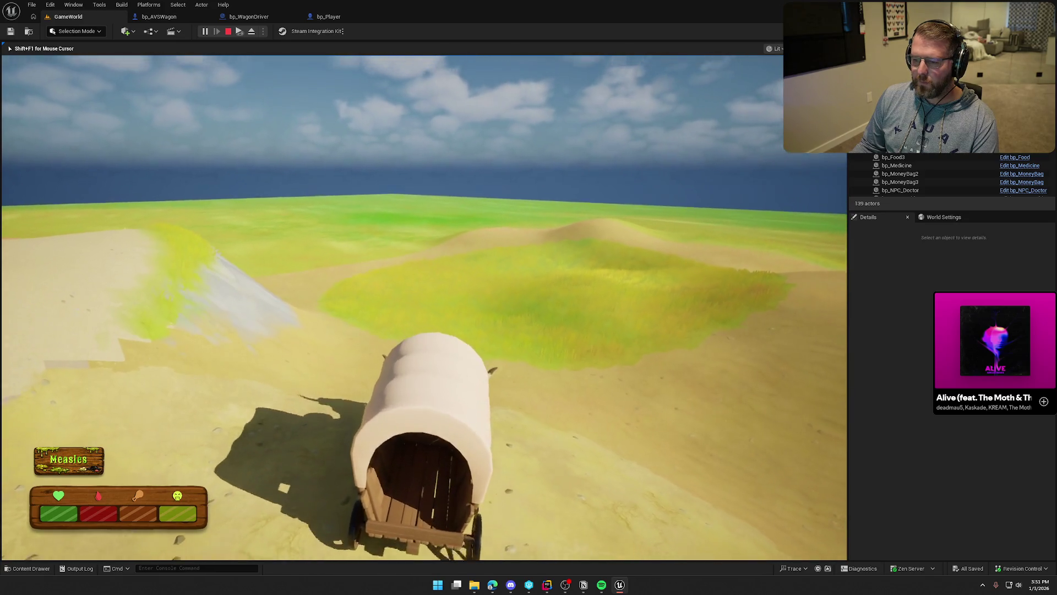
key(e)
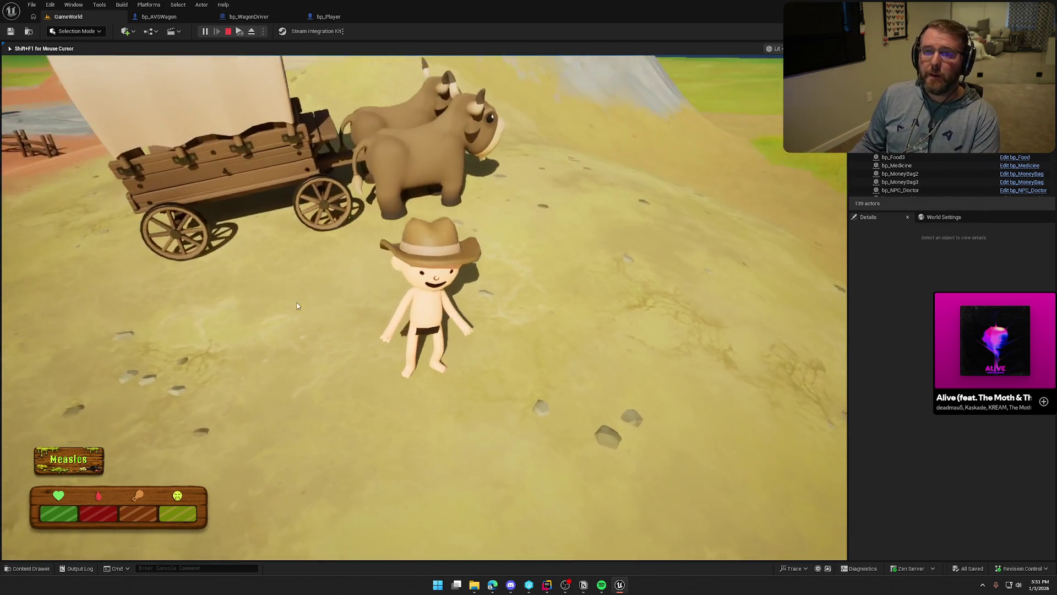
key(Escape)
click(328, 16)
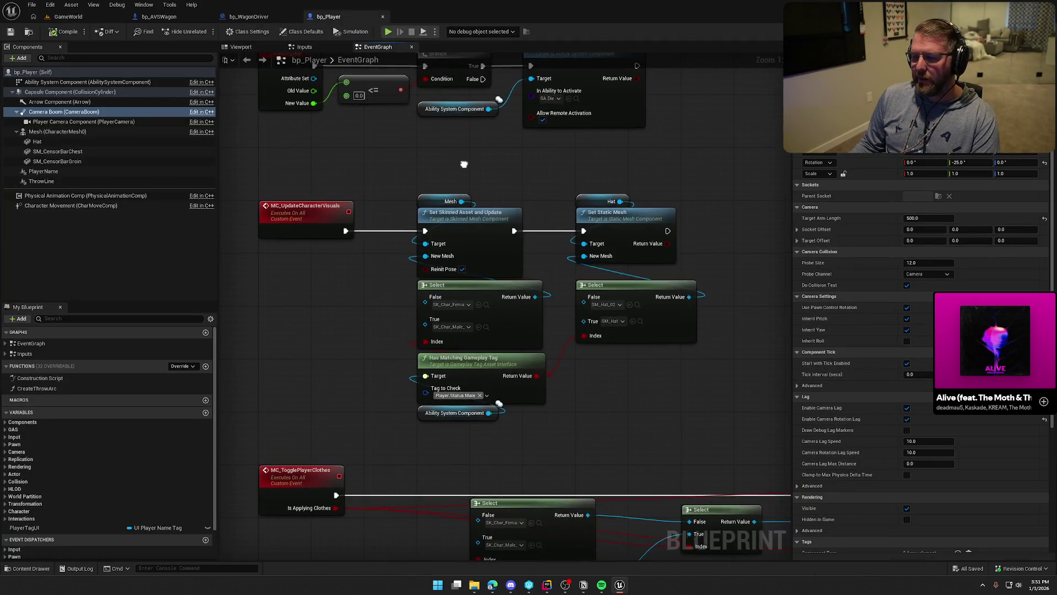
Step: Return to bp_AVSWagon's Cast To PC_InGame and Set View Target nodes and pull a wire from As PC In Game
mouse_move(501, 291)
mouse_down()
mouse_move(522, 250)
mouse_move(503, 182)
mouse_move(437, 128)
mouse_move(298, 76)
mouse_move(537, 64)
mouse_up()
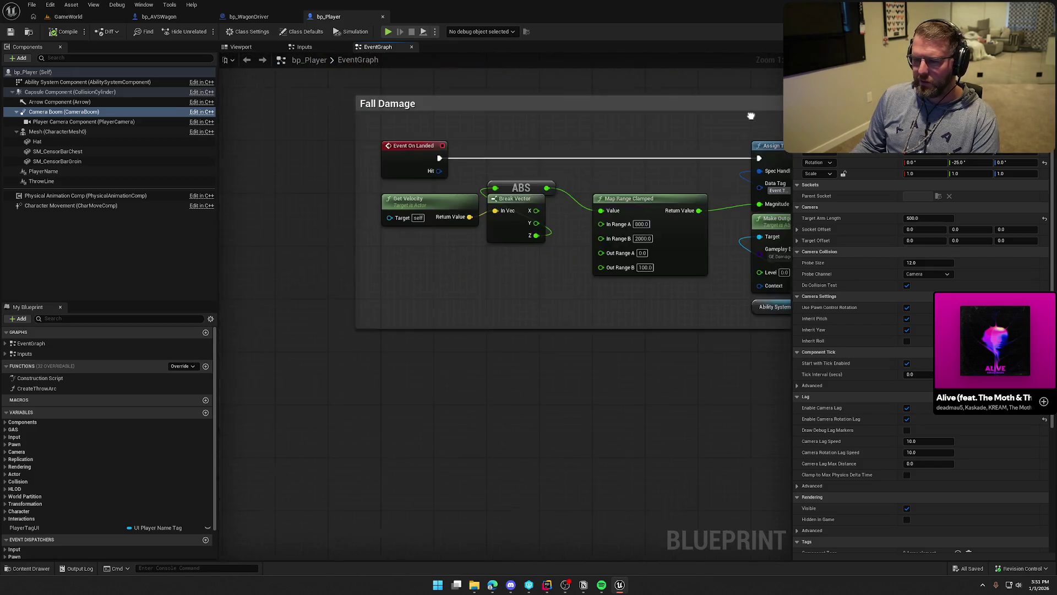
click(159, 17)
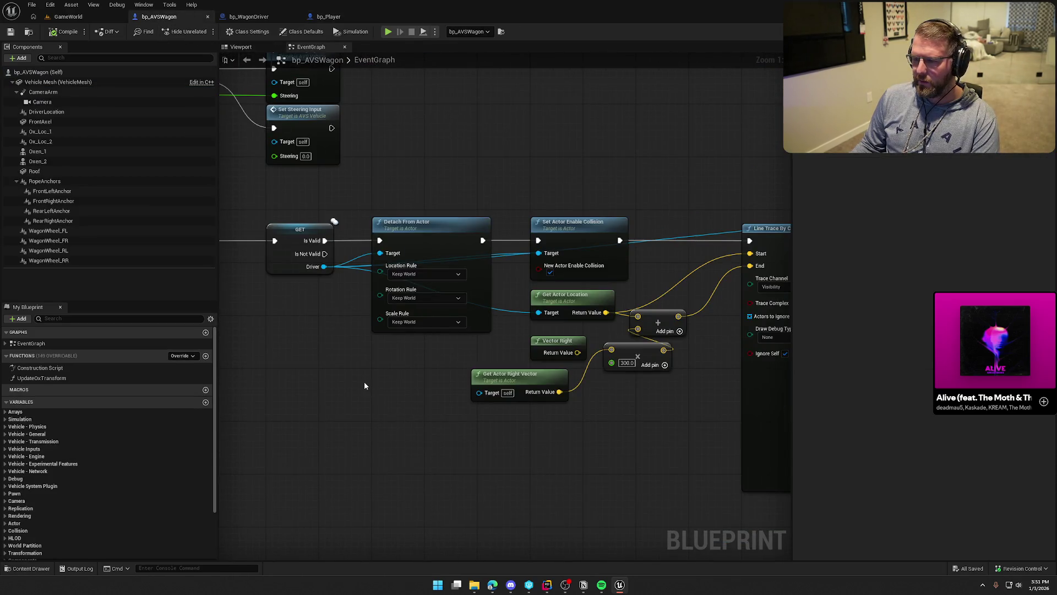
mouse_move(365, 381)
mouse_down()
mouse_move(524, 354)
mouse_move(465, 396)
mouse_move(515, 396)
mouse_move(503, 361)
mouse_up()
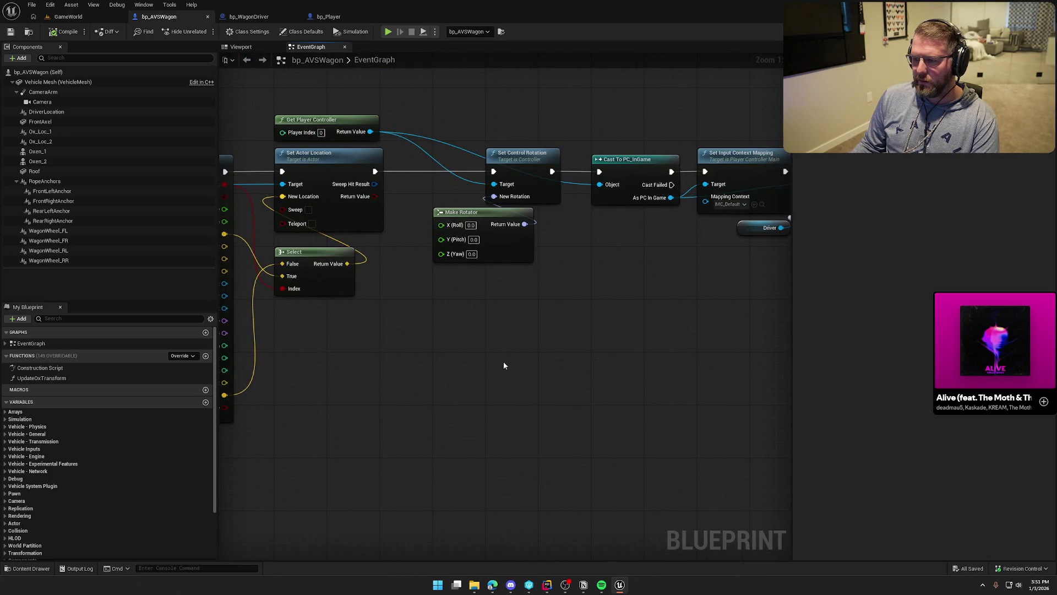
drag(534, 303, 430, 231)
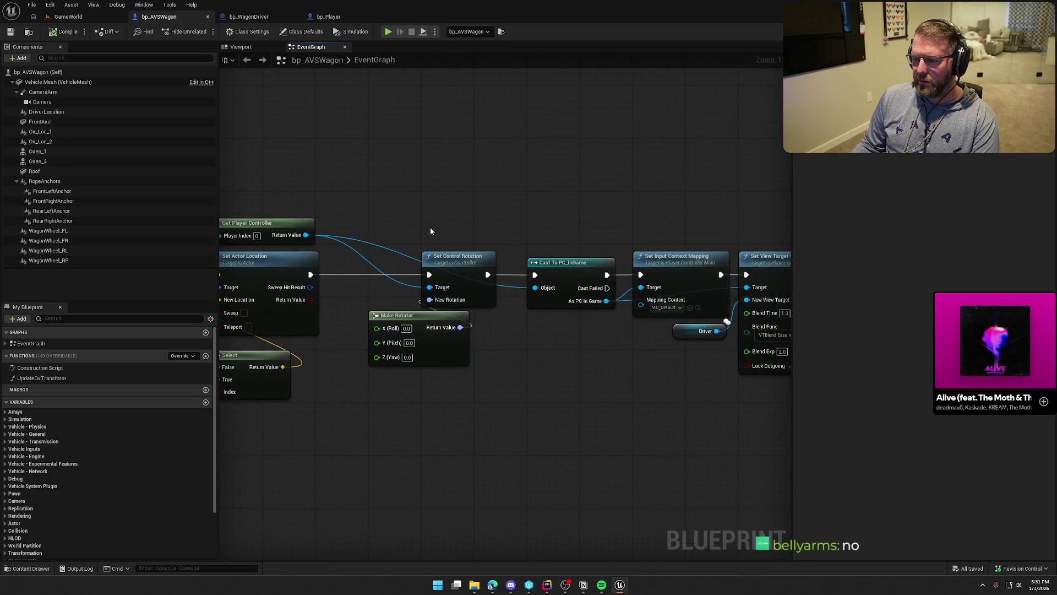
drag(607, 302, 609, 368)
Step: Add an Enable Input node wired to the As PC In Game controller
text(en)
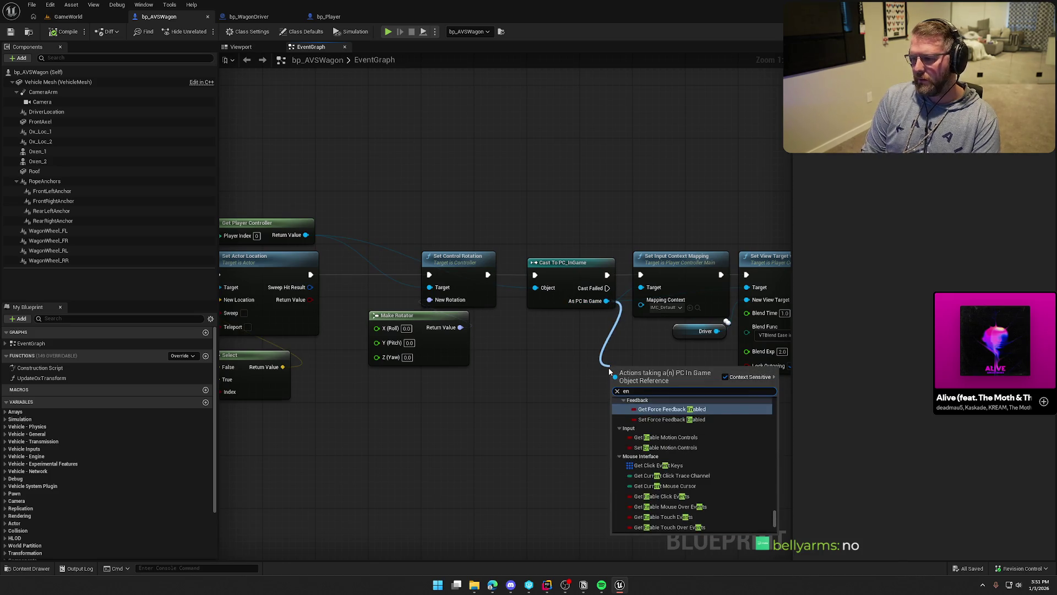
text(able input)
key(Return)
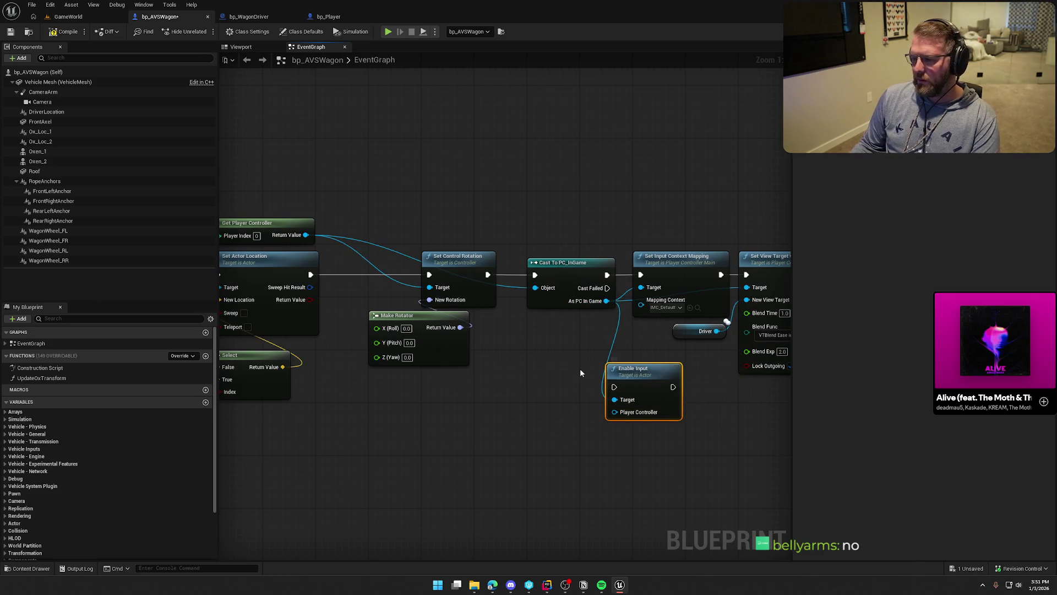
drag(624, 400, 504, 291)
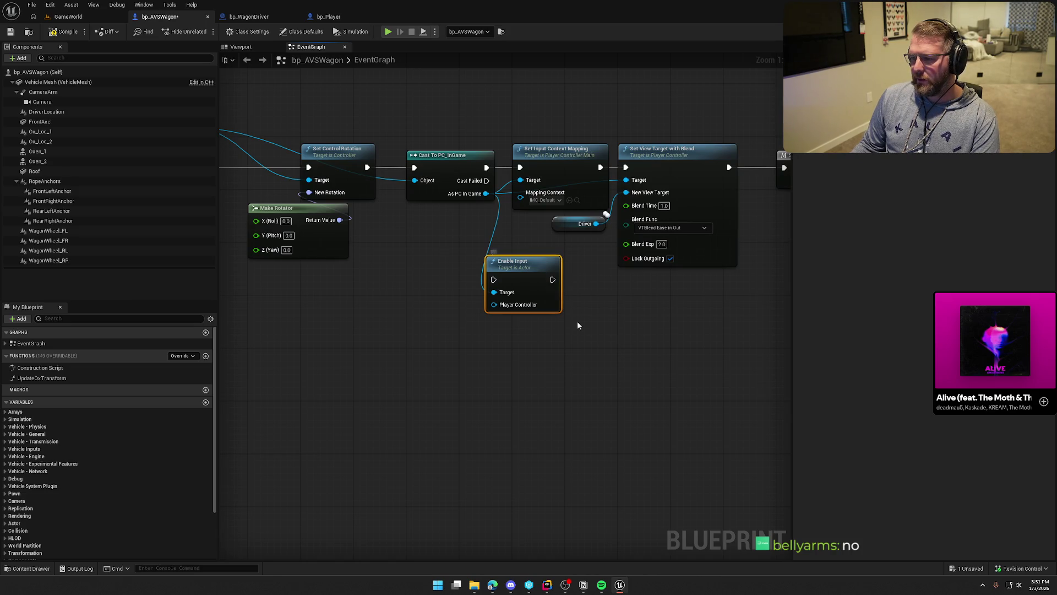
mouse_move(577, 321)
mouse_down()
mouse_move(444, 261)
mouse_move(468, 335)
mouse_up()
Step: Add a Disable Input node wired to the same controller and stack it under Enable Input
mouse_move(486, 193)
mouse_down()
mouse_move(478, 358)
mouse_move(480, 345)
mouse_up()
text(disabl)
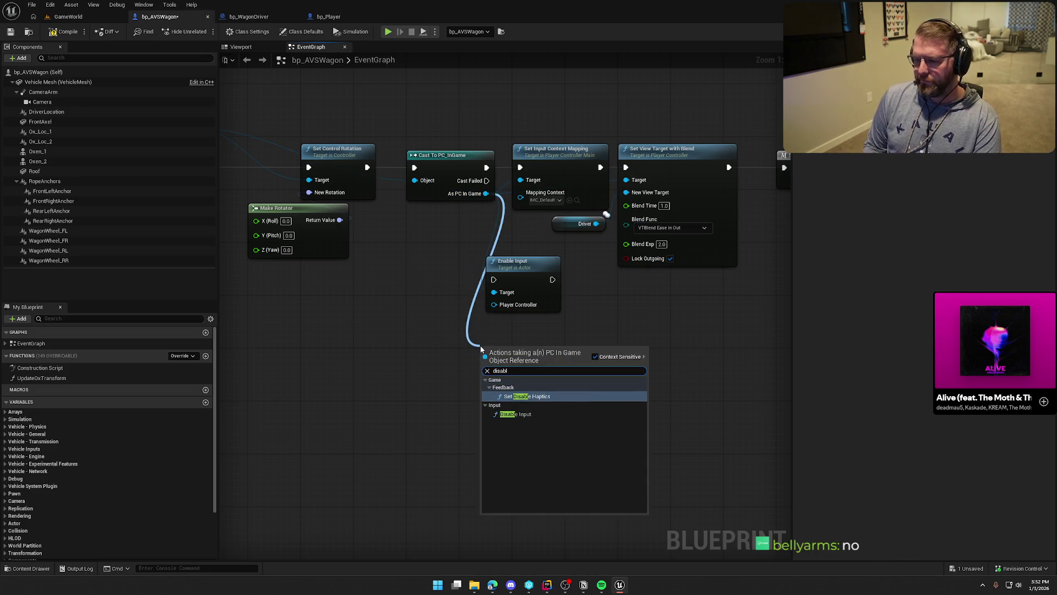
key(Down)
key(Return)
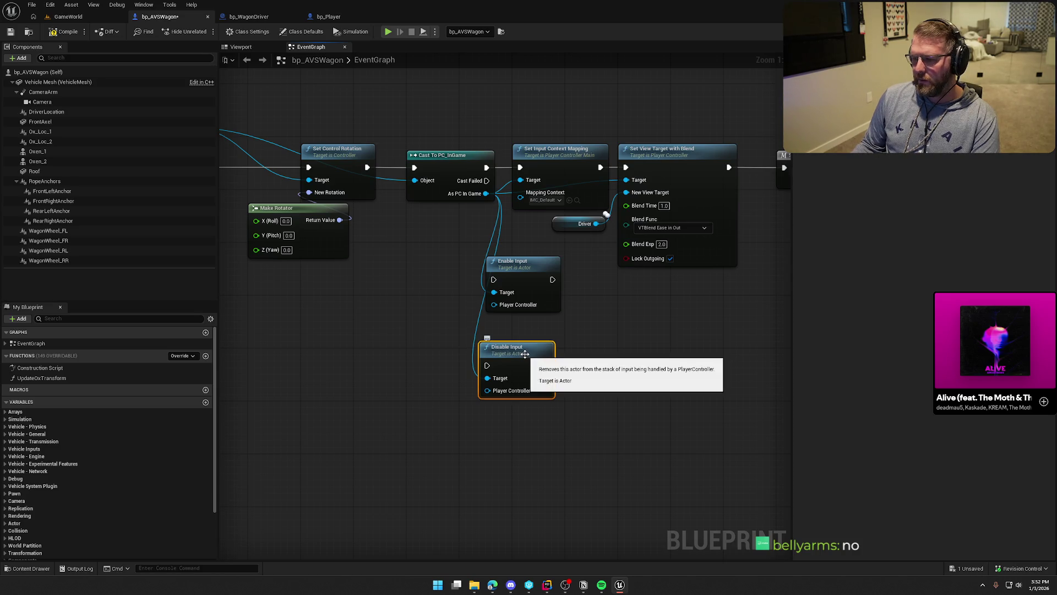
drag(525, 353, 533, 325)
mouse_move(586, 390)
mouse_down()
mouse_move(533, 263)
mouse_move(549, 250)
mouse_up()
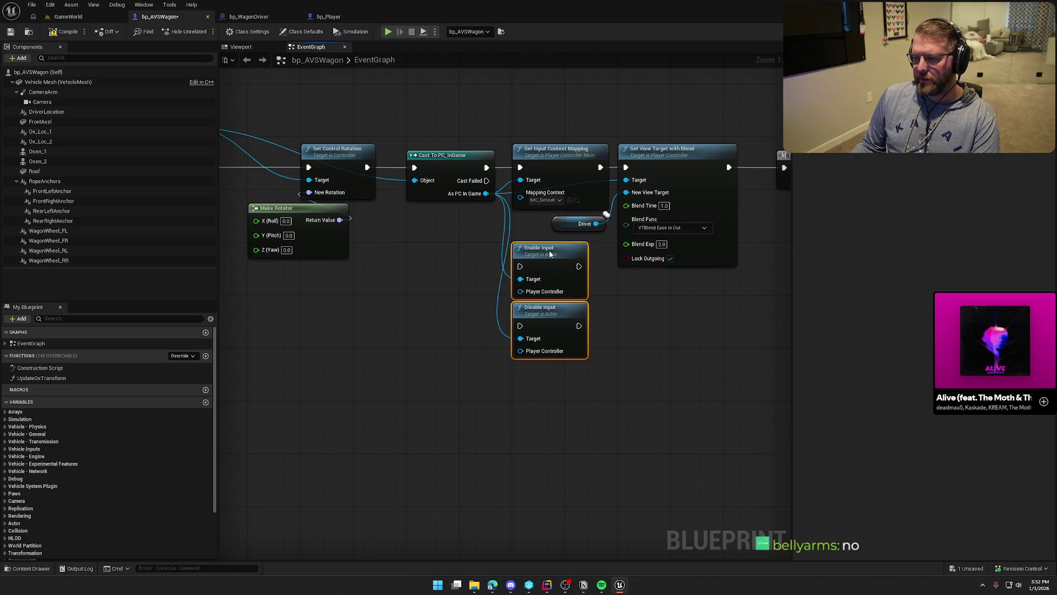
click(662, 364)
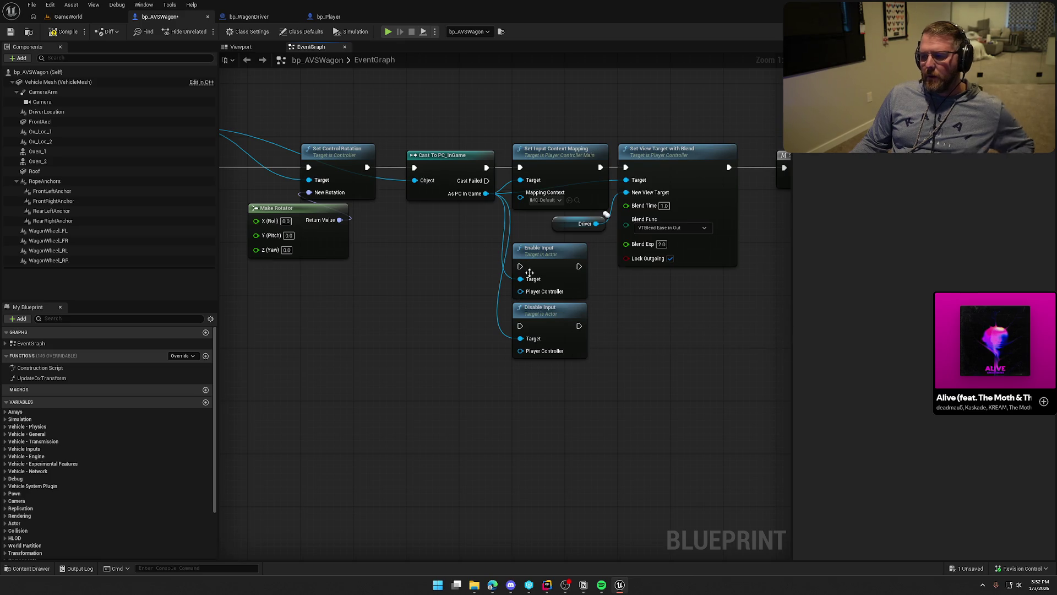
Step: Place a new Enable Input node and delete the old Enable Input and Disable Input nodes
right_click(393, 273)
text(enable)
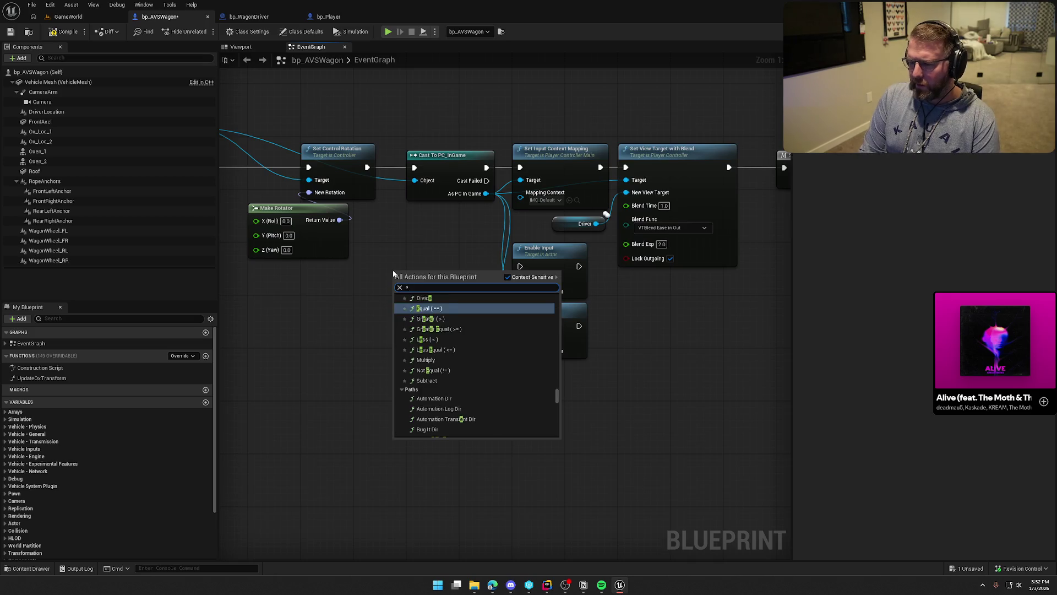
key(Return)
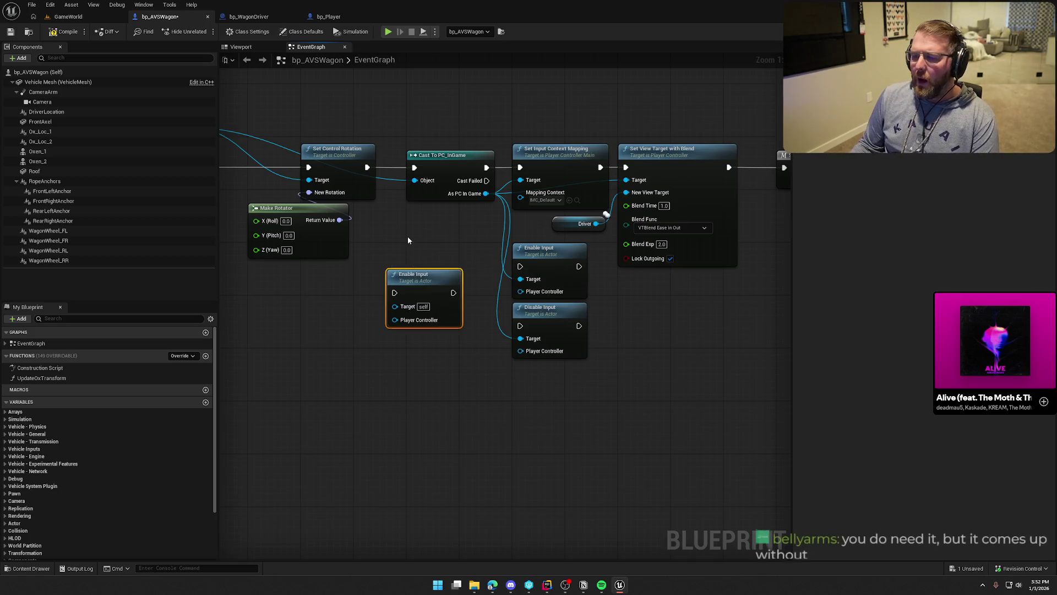
drag(408, 230, 439, 228)
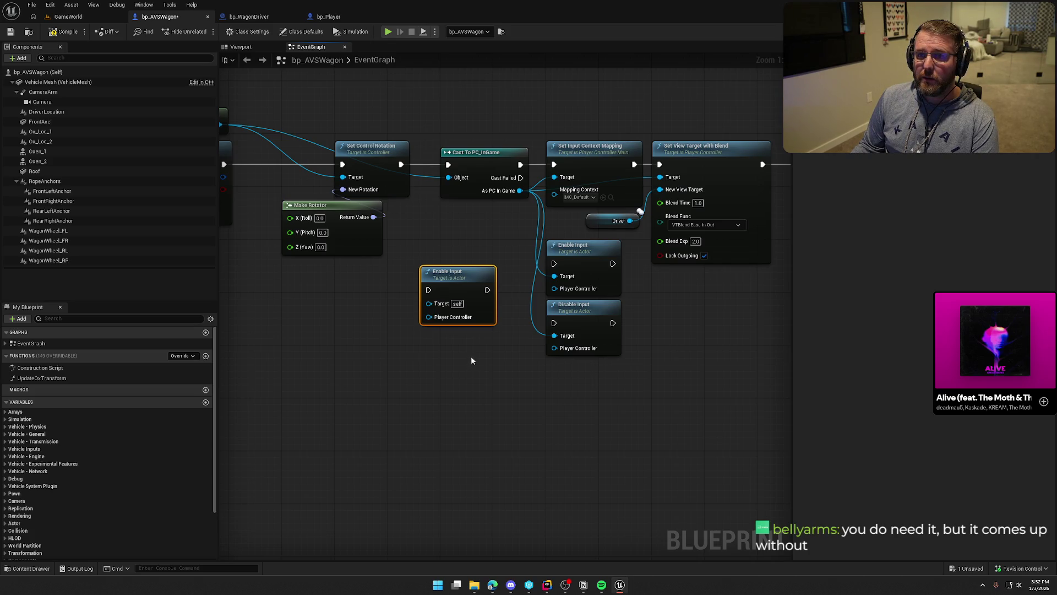
mouse_move(523, 392)
mouse_down()
mouse_move(552, 289)
mouse_move(589, 259)
mouse_up()
key(Delete)
Step: Reposition the new Enable Input node, try wiring its target, then delete it too
drag(512, 254, 577, 224)
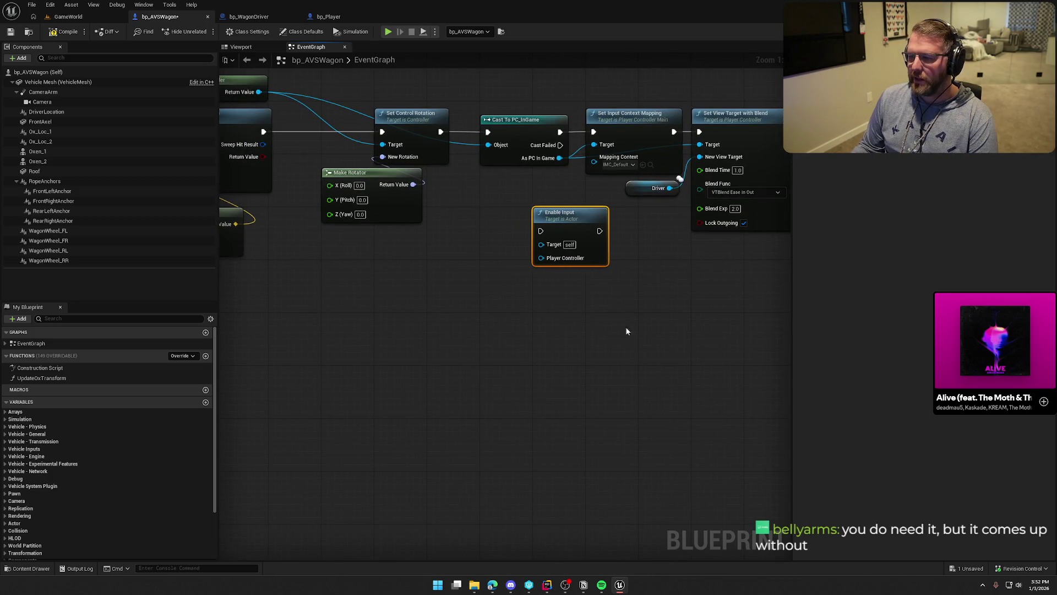
mouse_move(625, 326)
mouse_down()
mouse_move(566, 358)
mouse_move(447, 326)
mouse_up()
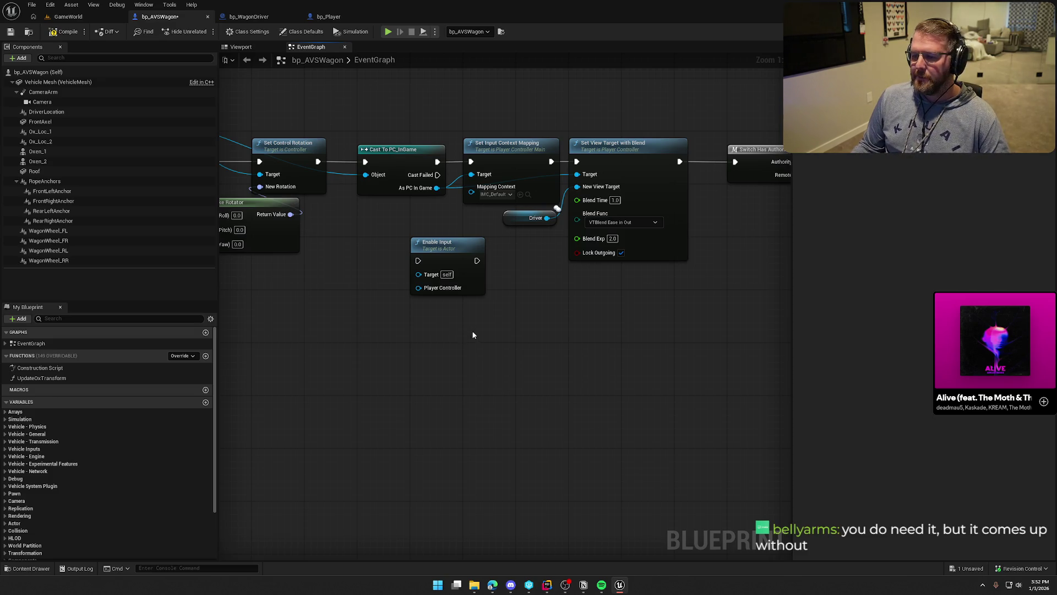
click(435, 244)
mouse_move(418, 274)
mouse_down()
mouse_move(354, 322)
mouse_move(361, 364)
mouse_move(418, 304)
mouse_move(385, 341)
mouse_up()
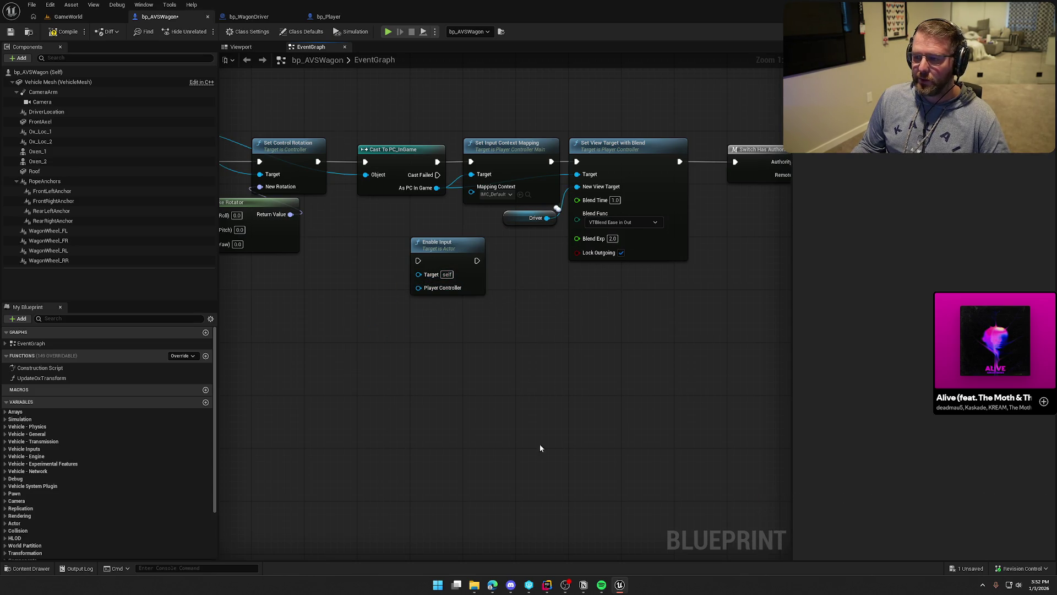
drag(531, 422, 601, 446)
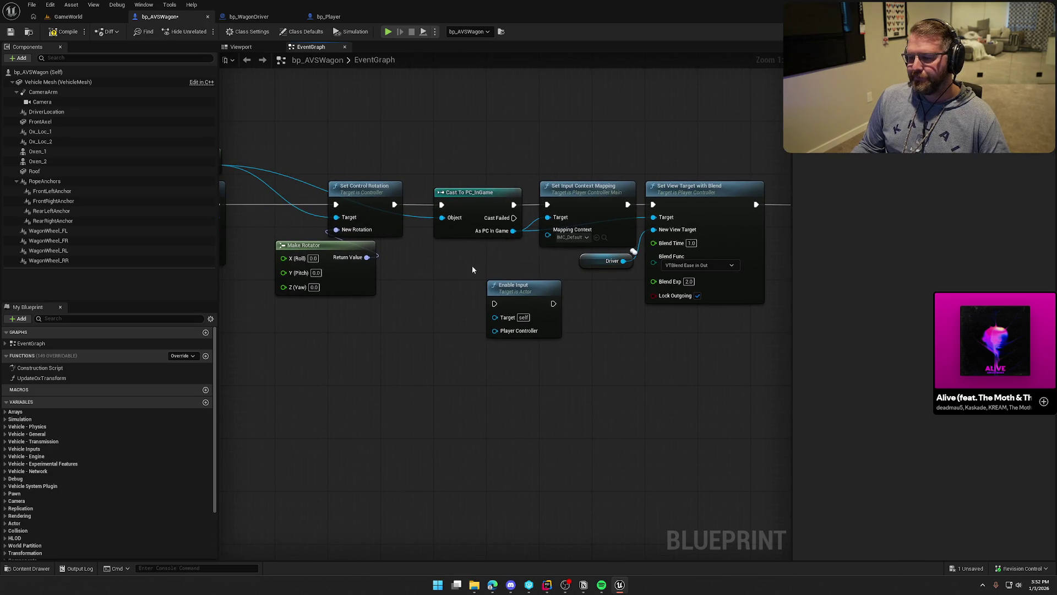
mouse_move(472, 265)
mouse_down()
mouse_move(555, 388)
mouse_move(766, 420)
mouse_move(740, 196)
mouse_move(762, 191)
mouse_up()
key(Delete)
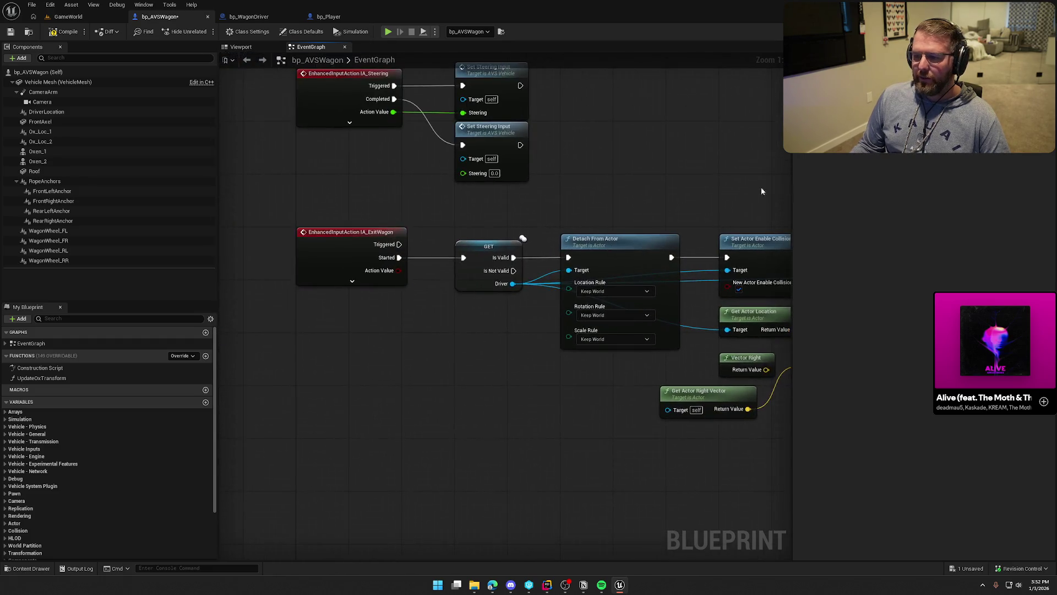
Step: Save bp_AVSWagon and review its input events and the exit logic's line trace nodes
drag(278, 166, 426, 410)
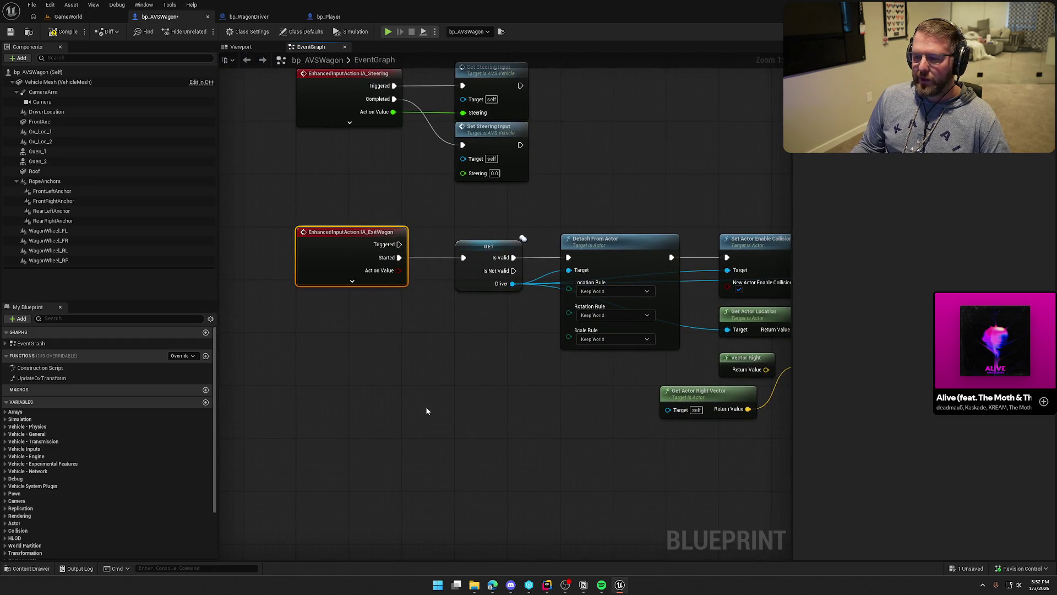
drag(425, 360, 418, 368)
mouse_move(487, 526)
mouse_down()
mouse_move(340, 98)
mouse_move(349, 384)
mouse_move(333, 314)
mouse_move(597, 250)
mouse_move(242, 160)
mouse_up()
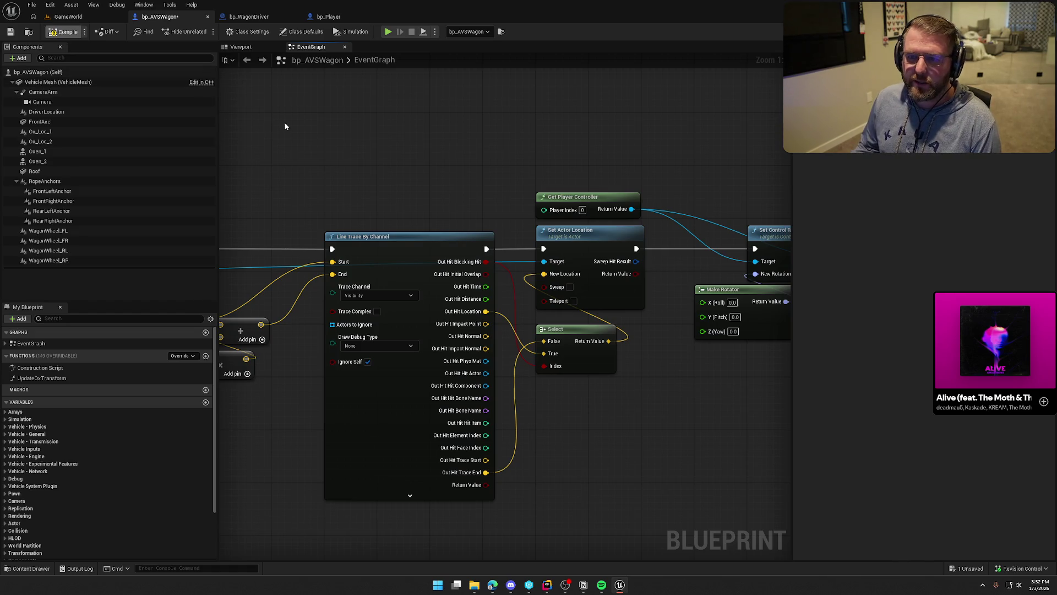
key(ctrl+s)
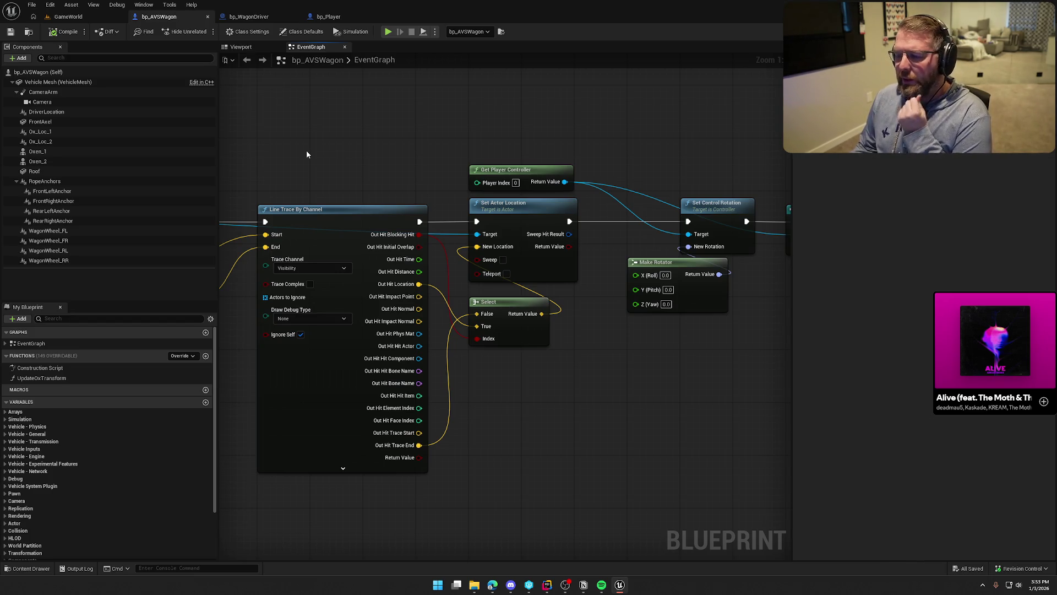
mouse_move(306, 150)
mouse_down()
mouse_move(513, 238)
mouse_move(385, 329)
mouse_move(370, 381)
mouse_move(238, 345)
mouse_up()
scroll(396, 312, down, 2)
mouse_move(397, 312)
mouse_down()
mouse_move(538, 365)
mouse_move(583, 353)
mouse_move(583, 439)
mouse_up()
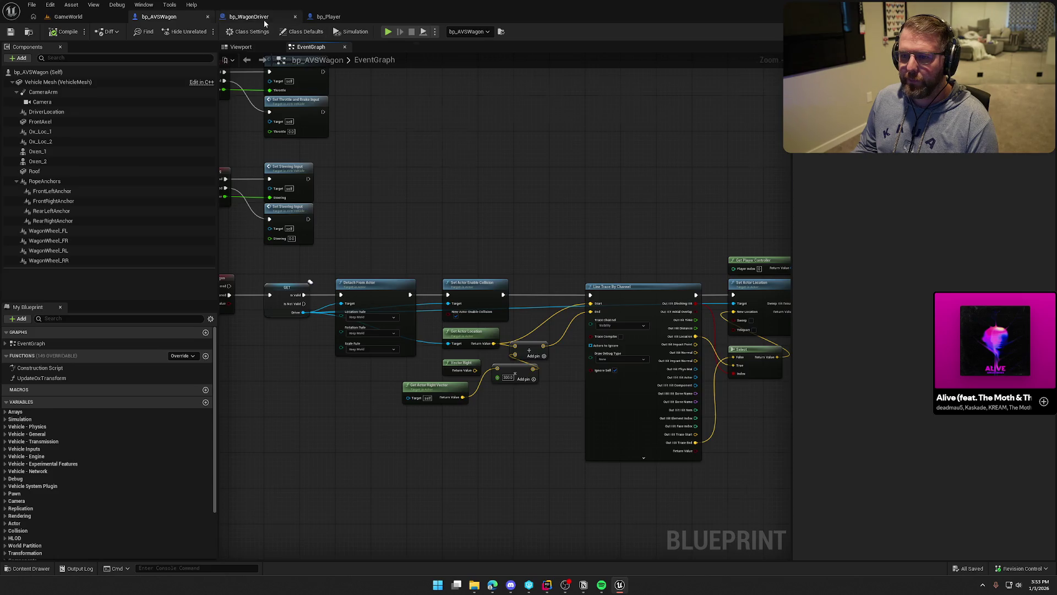
Step: Review bp_WagonDriver's BP_Interact attach and Cast To PC_InGame nodes, then start a play-in-editor session
click(249, 16)
mouse_move(663, 335)
mouse_down()
mouse_move(567, 421)
mouse_move(435, 375)
mouse_move(295, 164)
mouse_up()
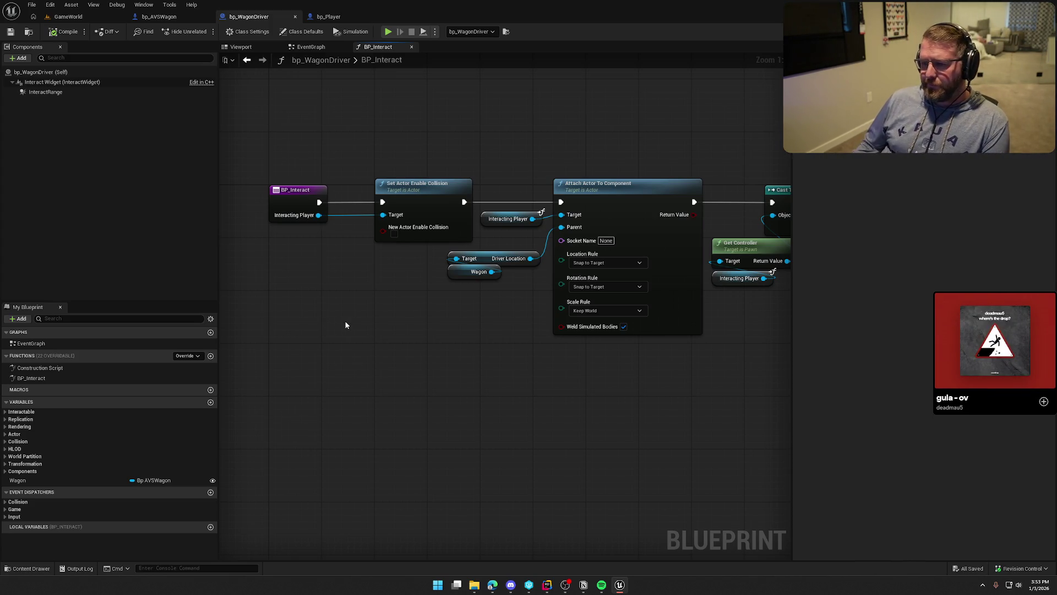
drag(395, 327, 361, 323)
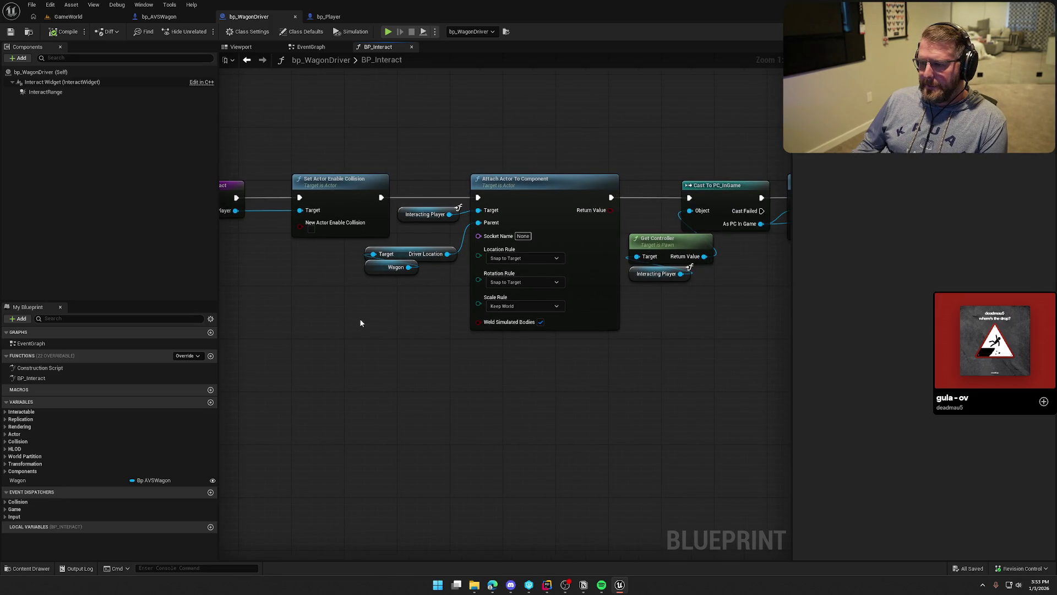
drag(447, 142, 408, 325)
click(431, 330)
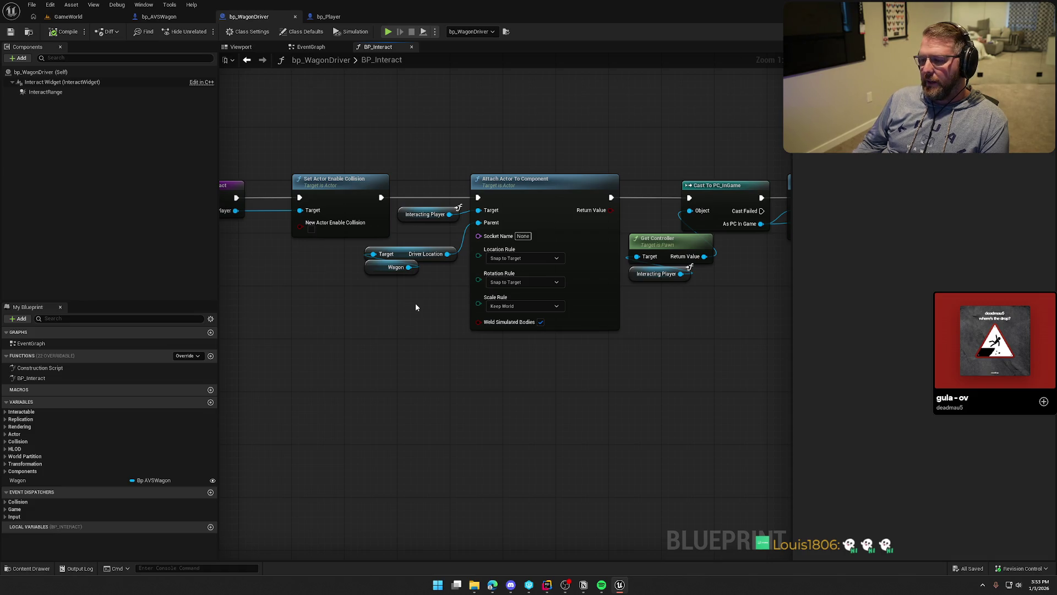
key(alt+p)
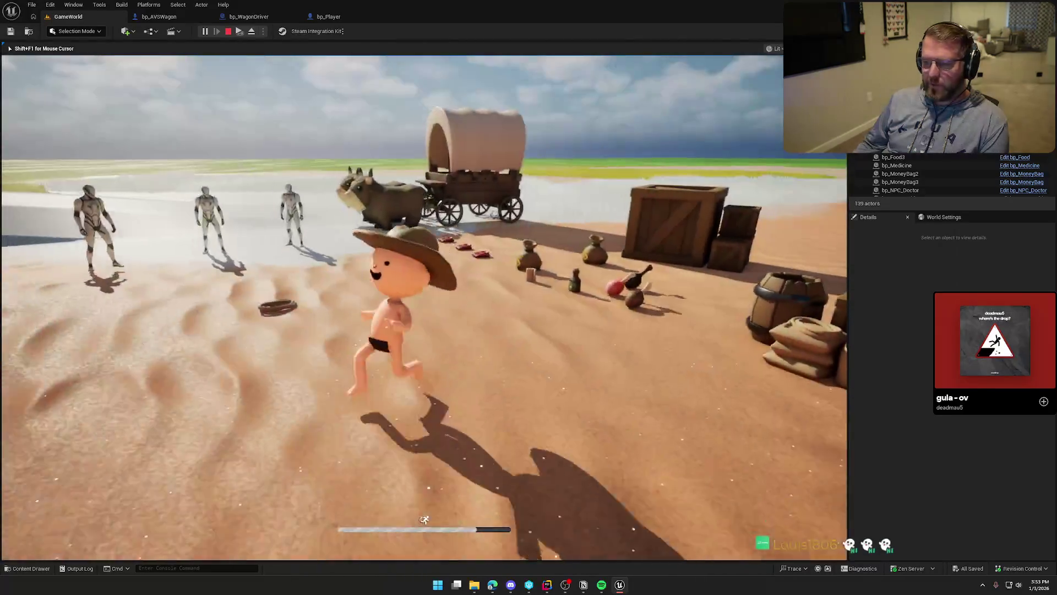
Step: Bring the Client 1 preview window to the front and move it to the left
key(super)
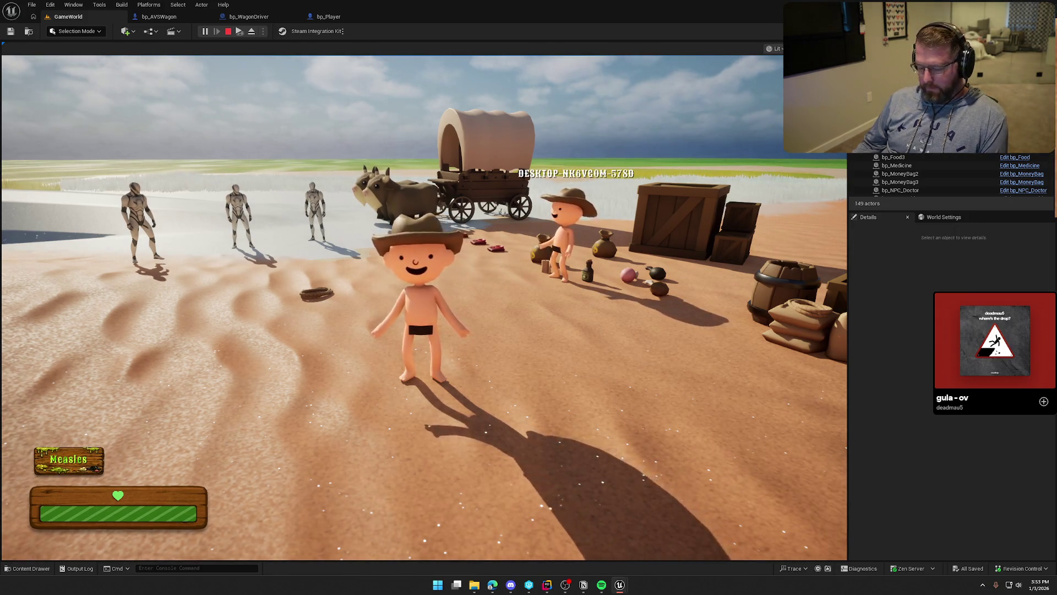
key(super)
click(412, 87)
drag(412, 87, 247, 82)
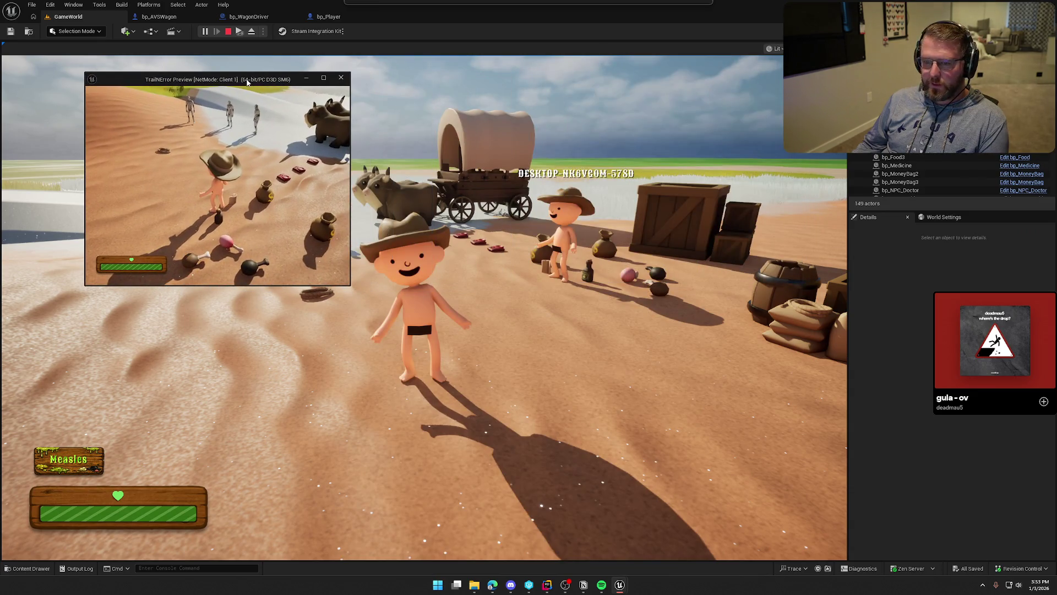
Step: Walk the client character to the wagon, climb onto the seat, and stop the session
key(w)
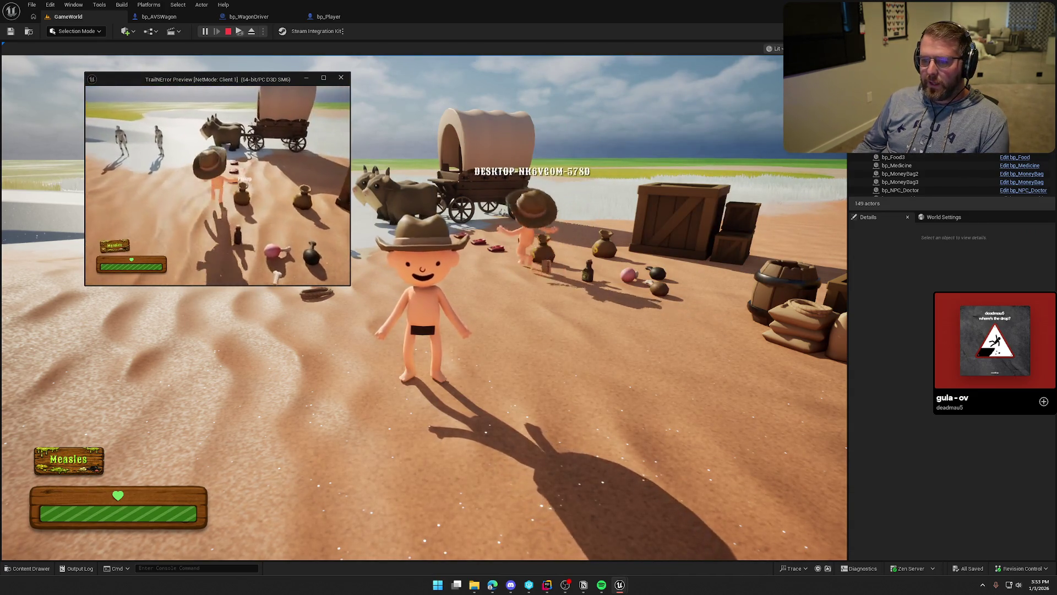
key(e)
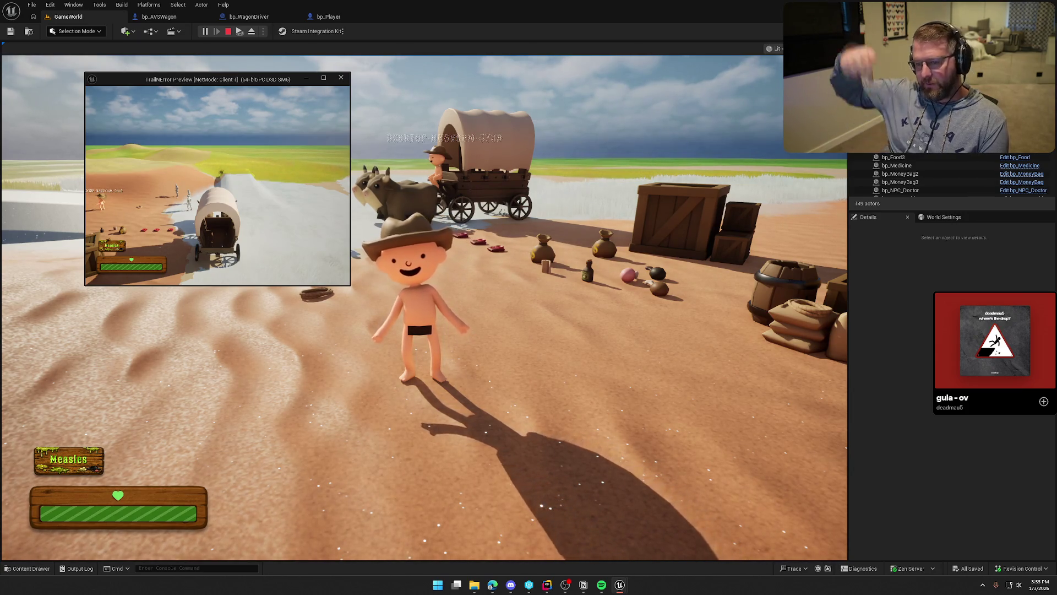
key(Escape)
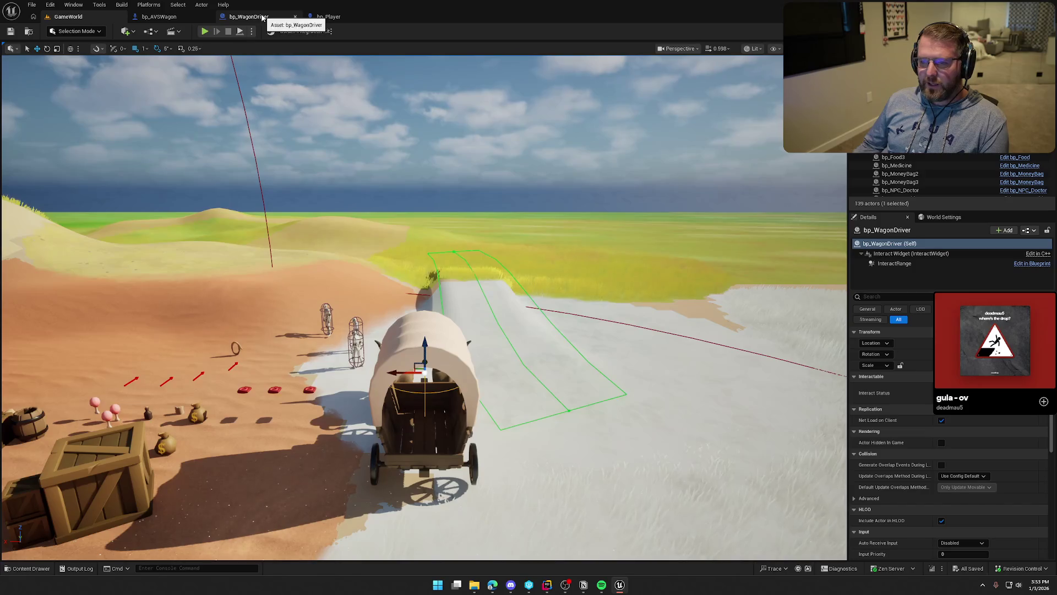
Step: Insert a Print String 'Hello' node after BP_Interact in bp_WagonDriver and save it
click(319, 16)
click(247, 16)
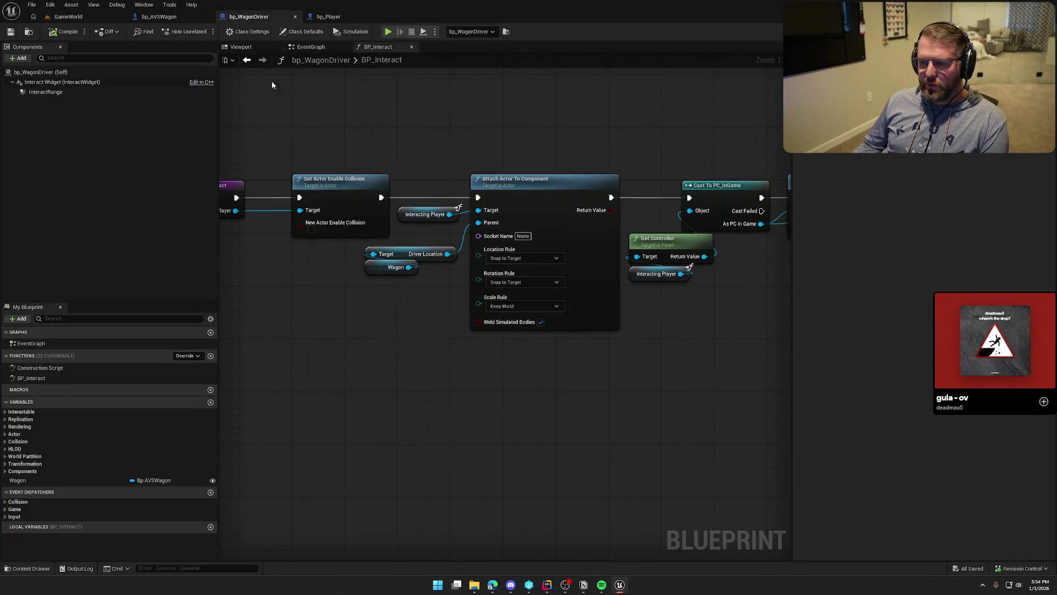
drag(258, 114, 356, 345)
click(352, 296)
drag(323, 281, 319, 177)
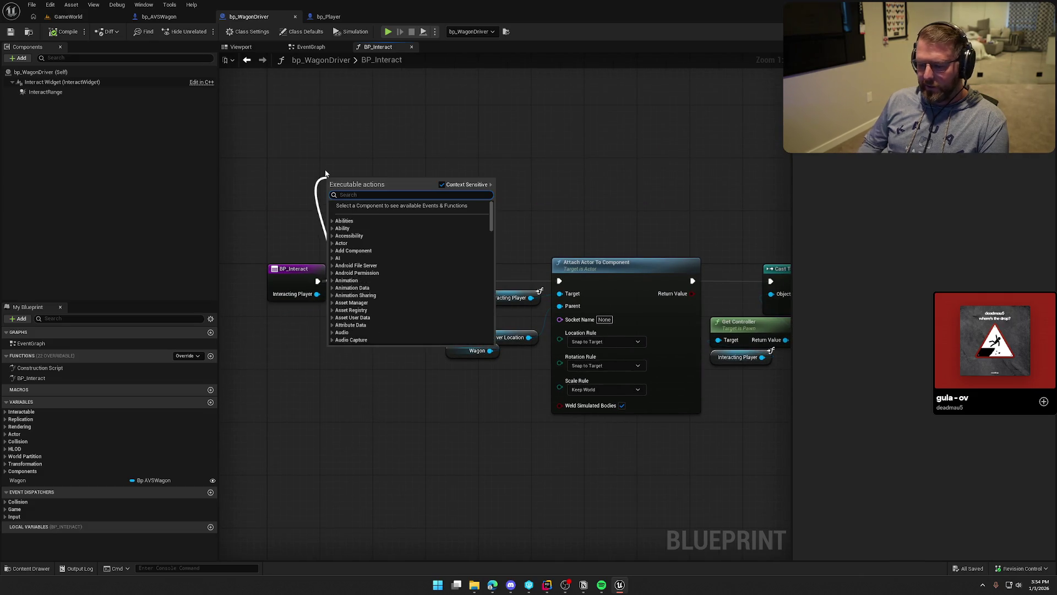
text(print)
key(Return)
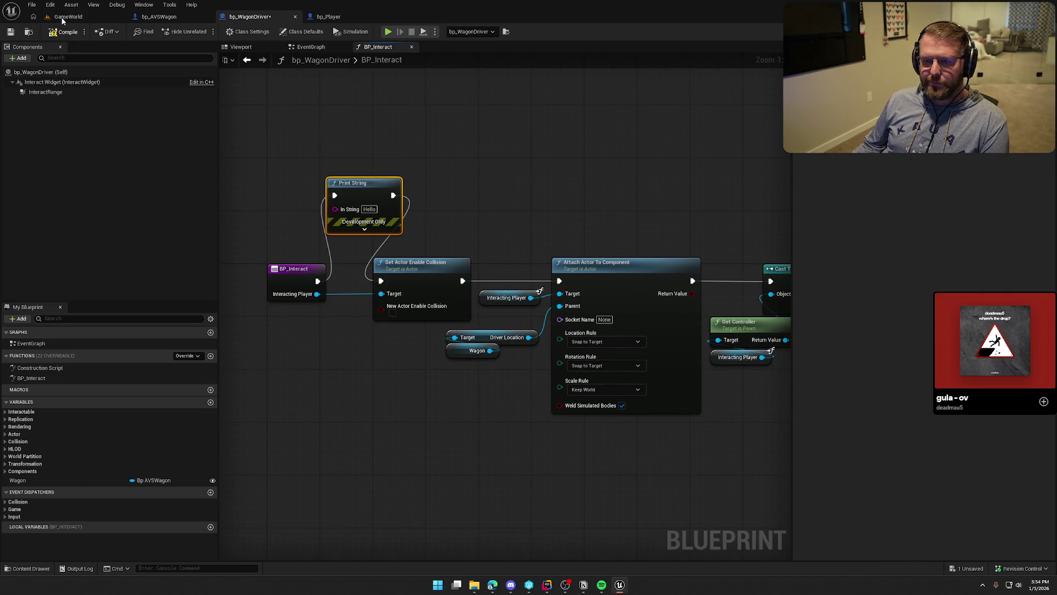
key(ctrl+s)
click(529, 387)
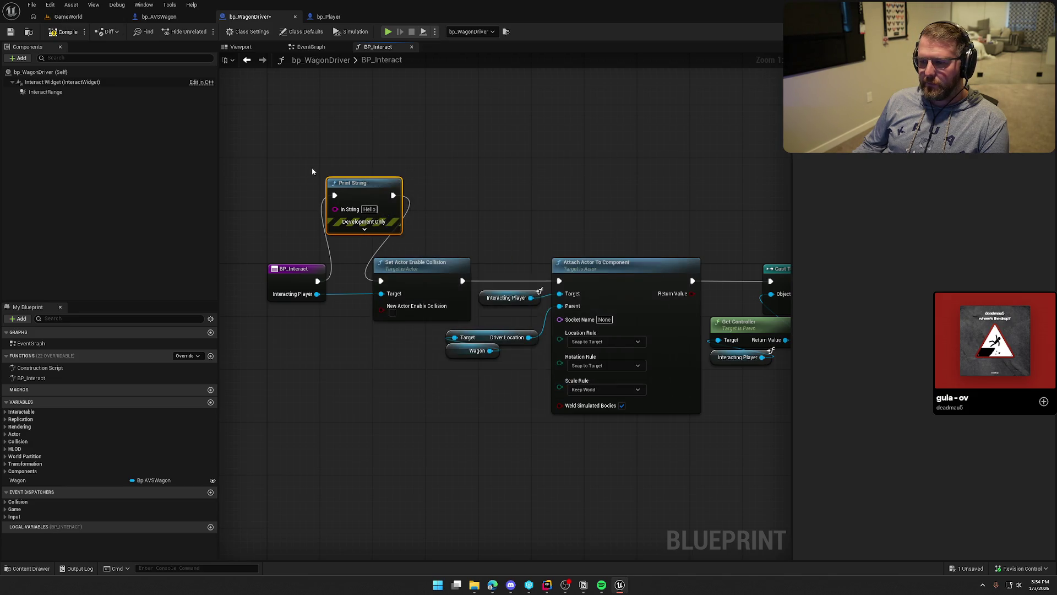
Step: Play-test GameWorld, board the wagon as the client to trigger Hello, then stop
click(70, 17)
click(205, 31)
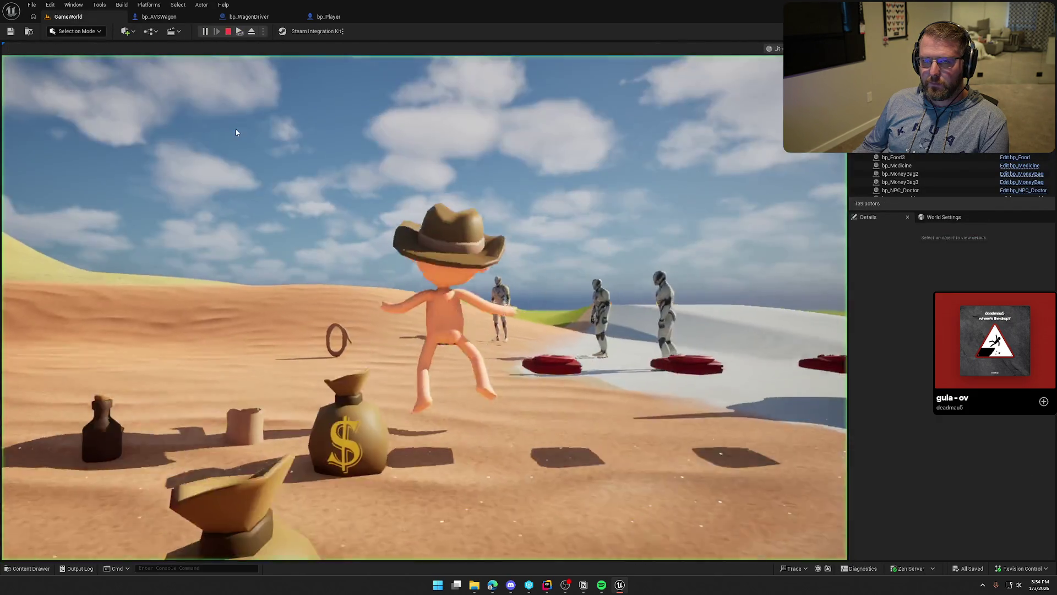
key(super)
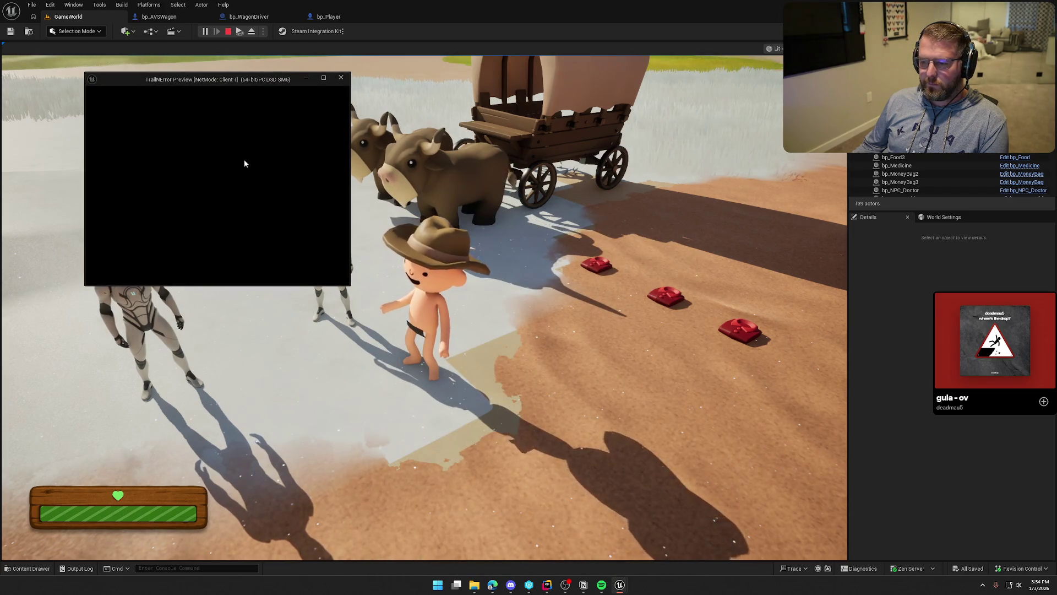
key(w)
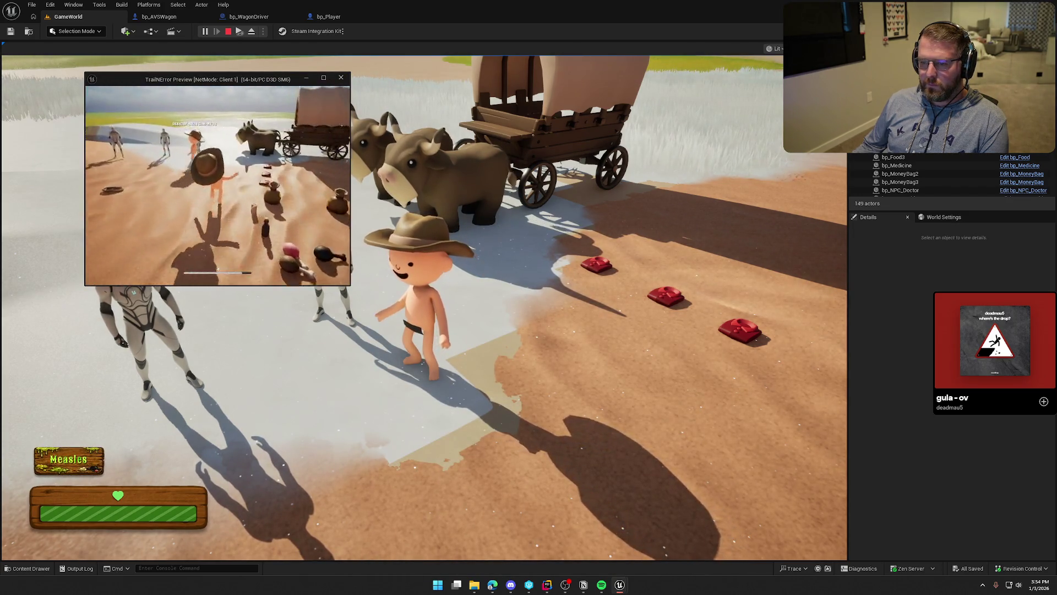
key(e)
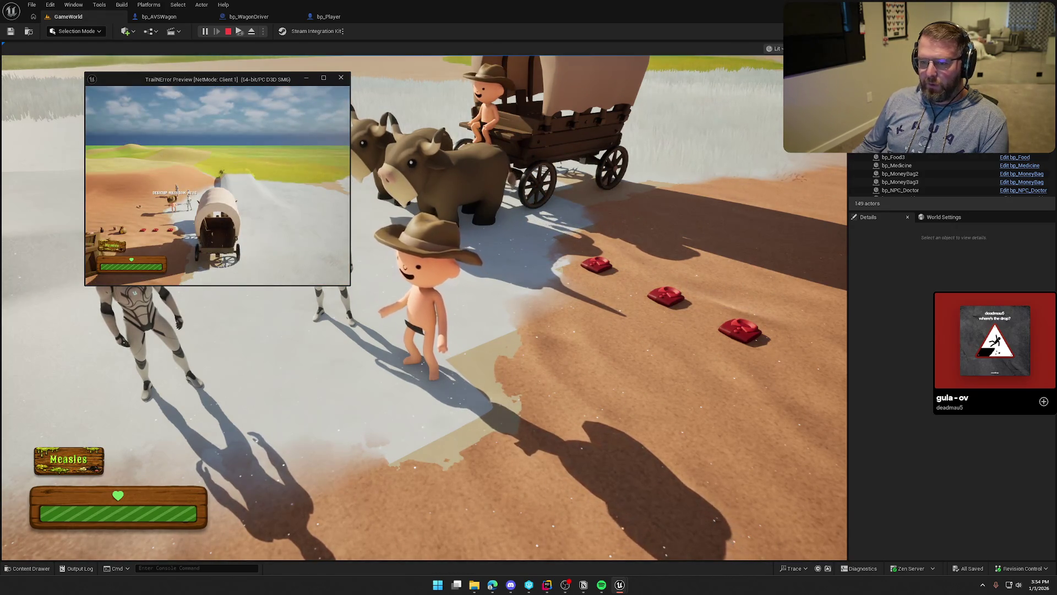
key(Escape)
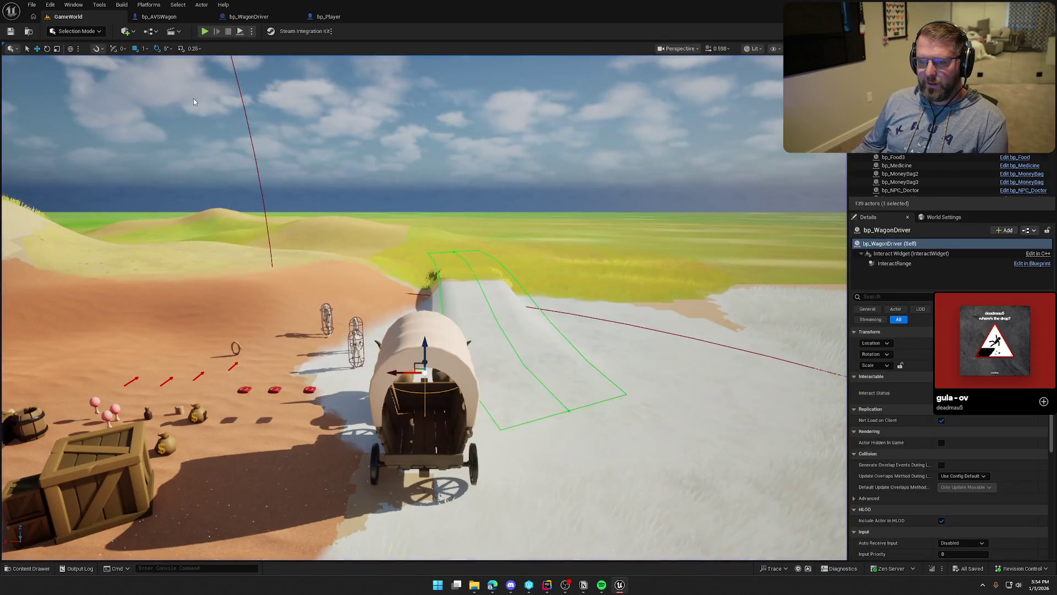
Step: Wire BP_Interact straight to Set Actor Enable Collision and delete the Print String node
click(249, 17)
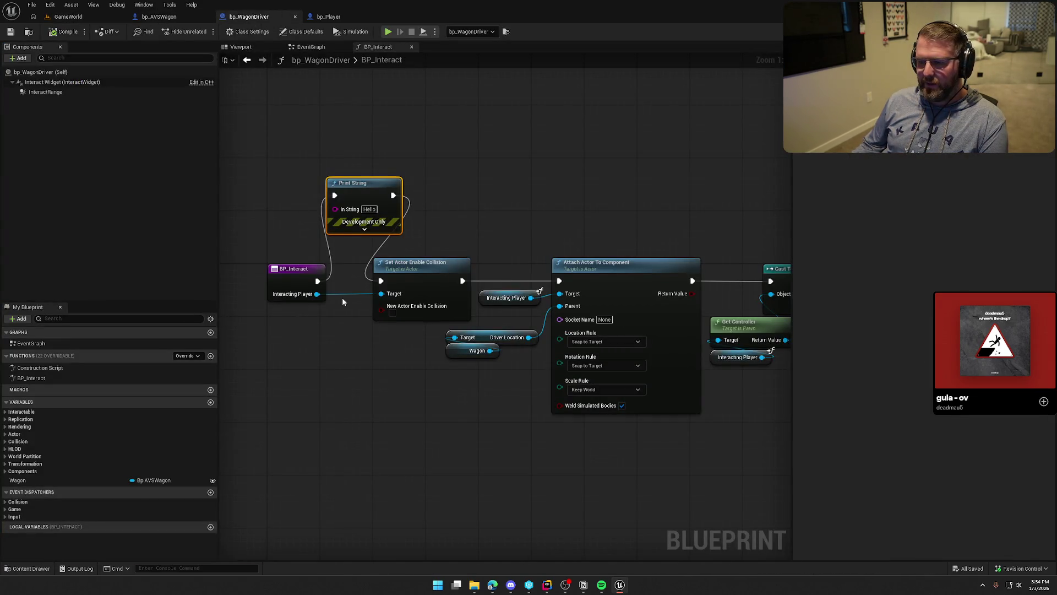
drag(316, 282, 386, 281)
key(Delete)
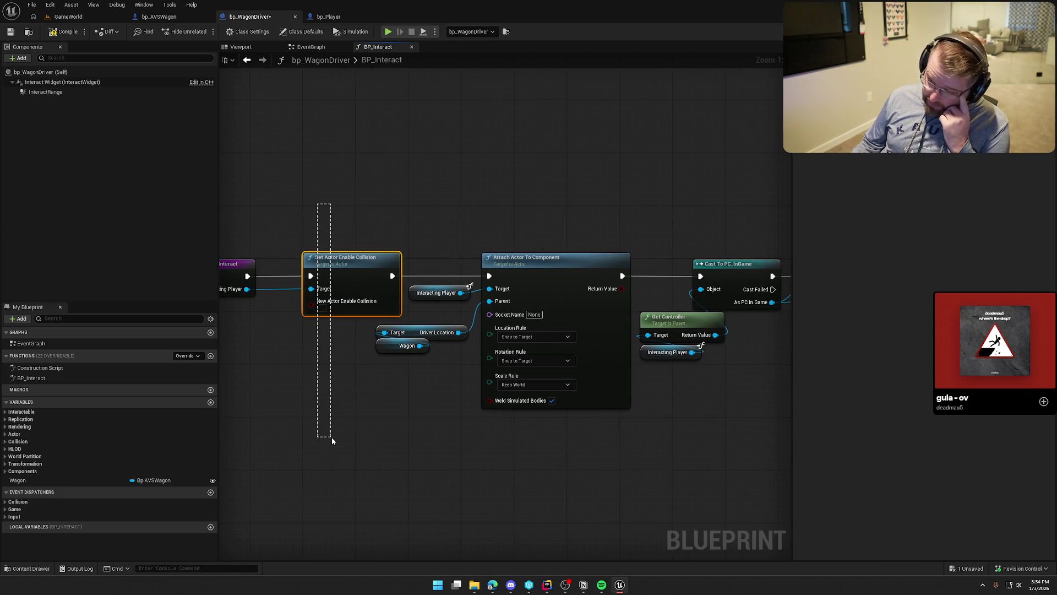
drag(331, 437, 331, 437)
click(404, 431)
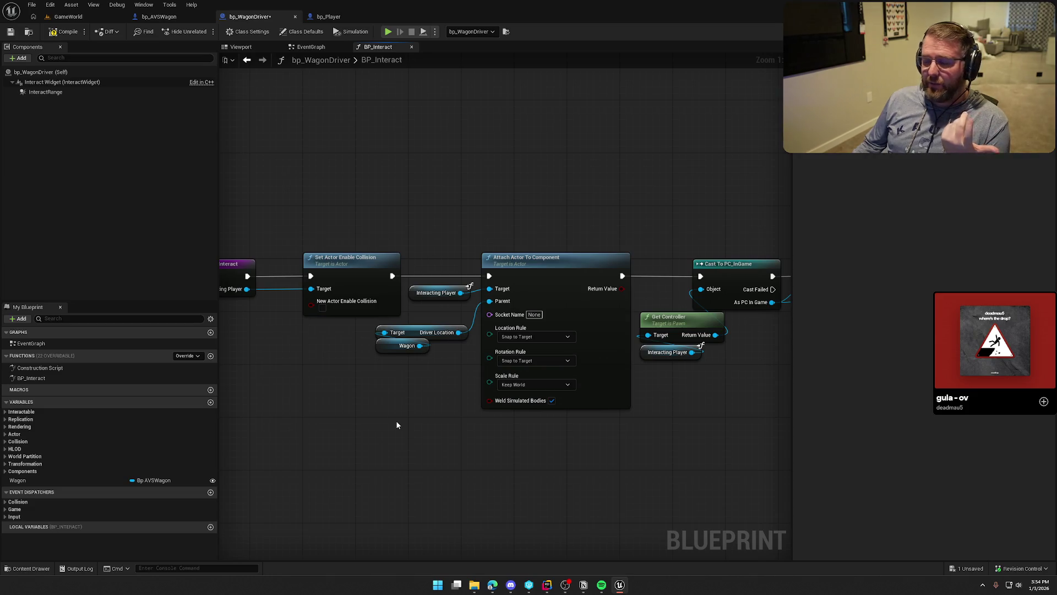
Step: Inspect BP_Interact's Attach Actor To Component group, cast, input-mapping and Get Controller nodes
drag(386, 407, 335, 367)
drag(330, 197, 469, 428)
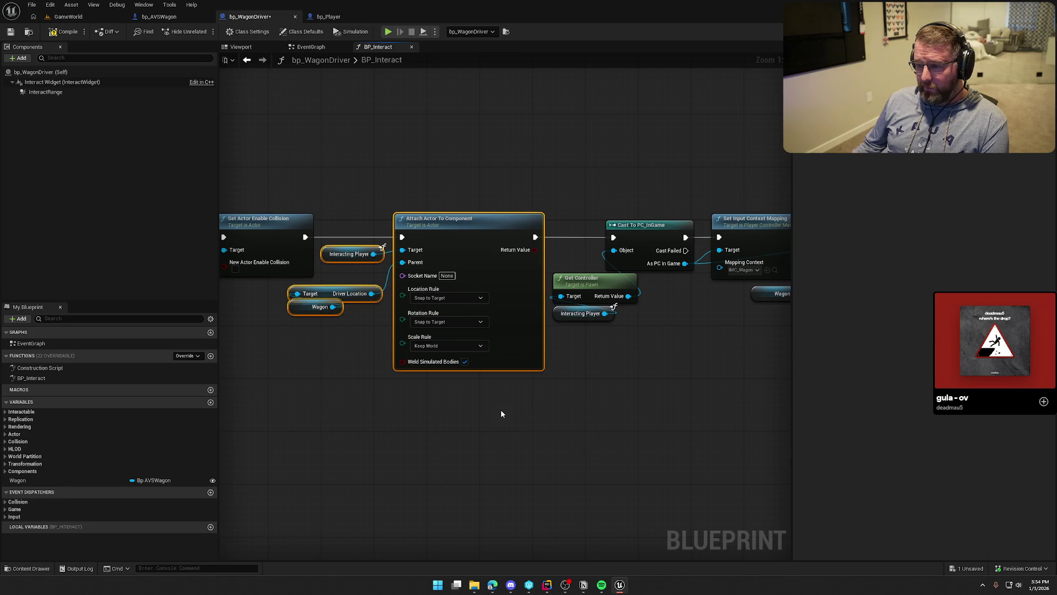
key(Home)
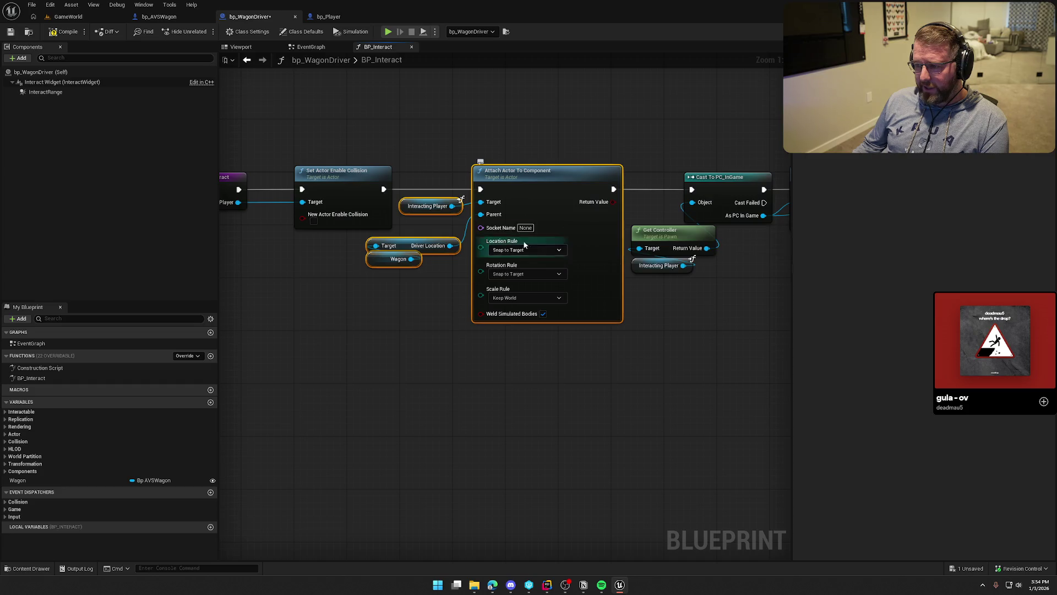
click(431, 366)
drag(528, 424, 455, 421)
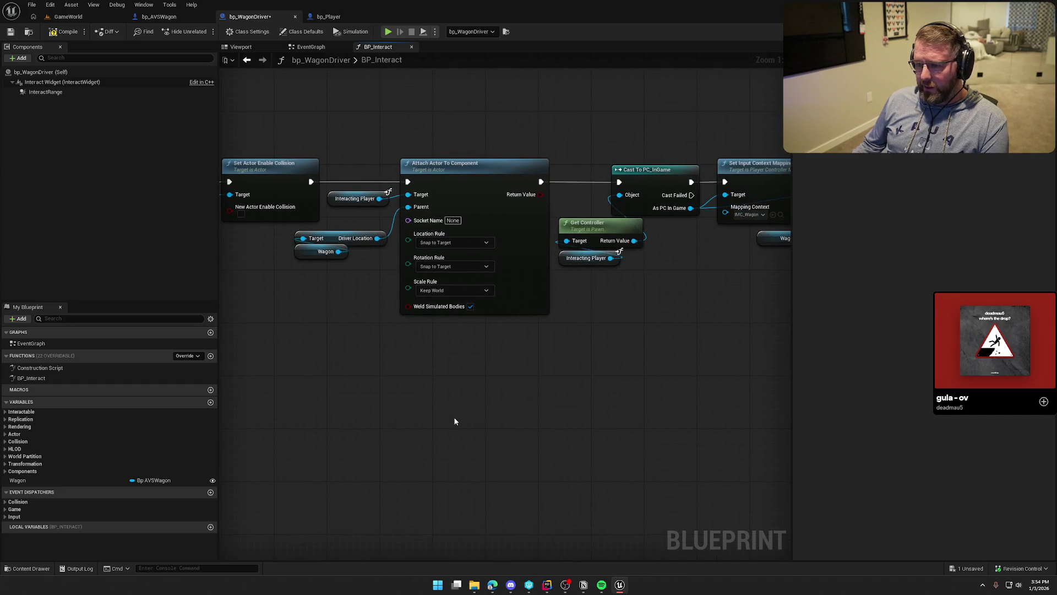
mouse_move(633, 365)
mouse_down()
mouse_move(507, 396)
mouse_move(467, 375)
mouse_up()
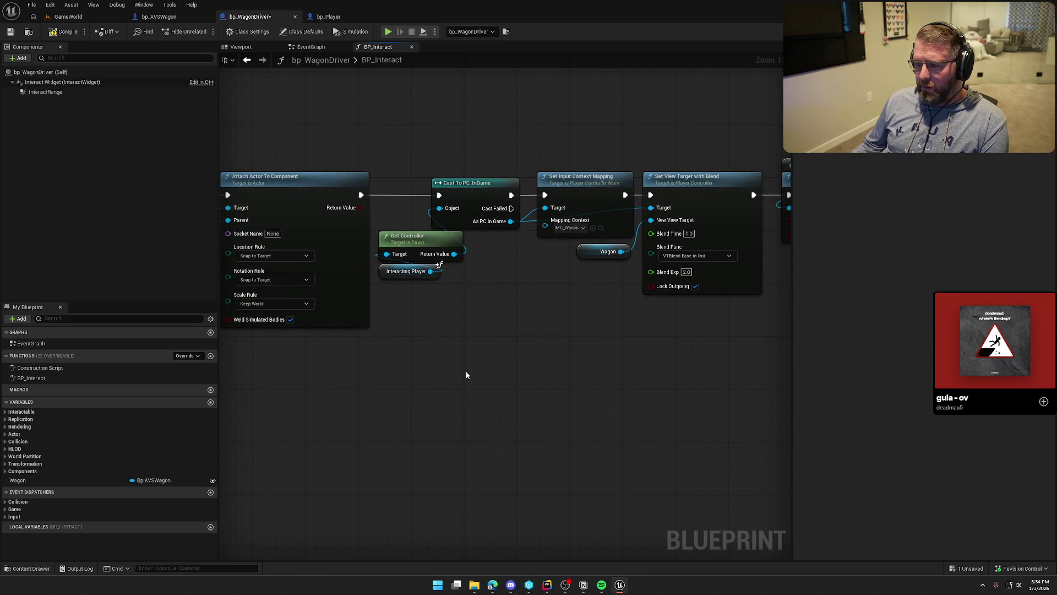
drag(460, 296, 385, 242)
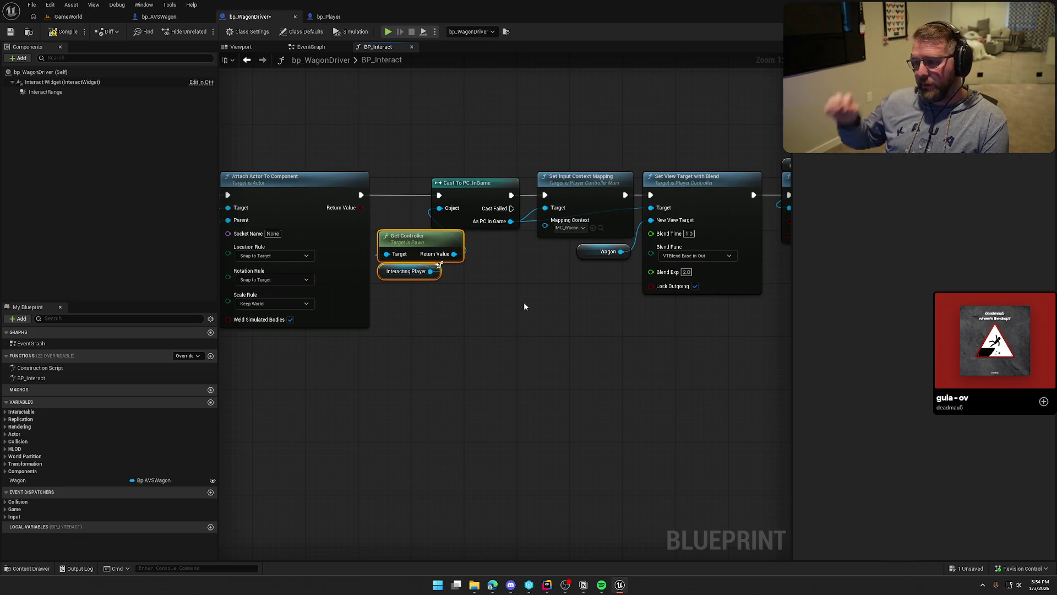
mouse_move(524, 306)
mouse_down()
mouse_move(336, 284)
mouse_move(397, 298)
mouse_up()
click(409, 303)
Step: Inspect the Remove Gameplay Tag, Possess and SET nodes and pull a wire from the controller's return value
drag(371, 243, 550, 353)
click(589, 399)
mouse_move(589, 398)
mouse_down()
mouse_move(462, 391)
mouse_move(504, 335)
mouse_move(442, 135)
mouse_up()
mouse_move(517, 359)
mouse_down()
mouse_move(411, 348)
mouse_move(319, 318)
mouse_up()
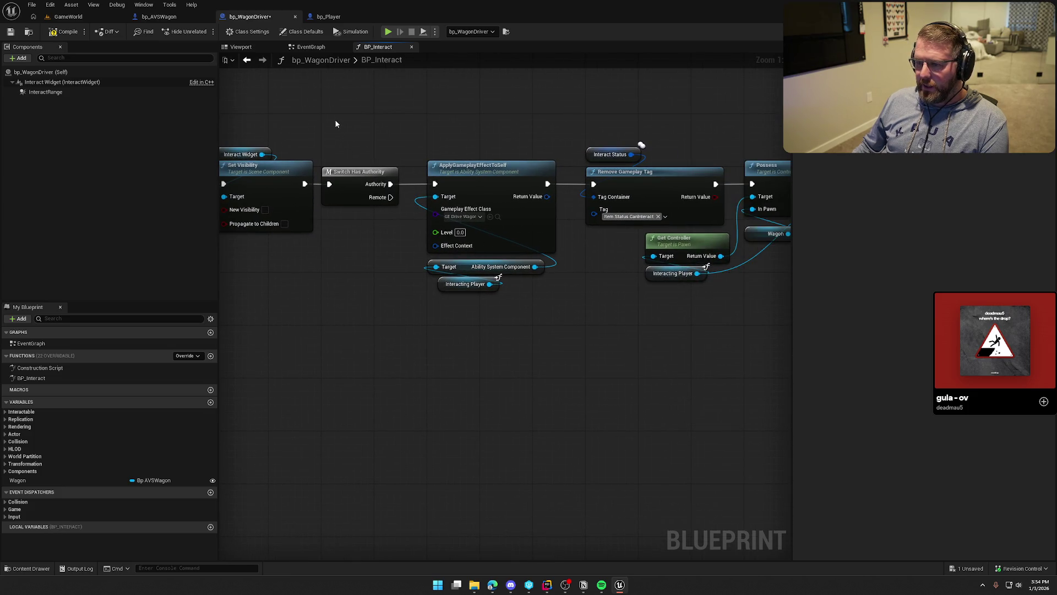
drag(417, 256, 352, 333)
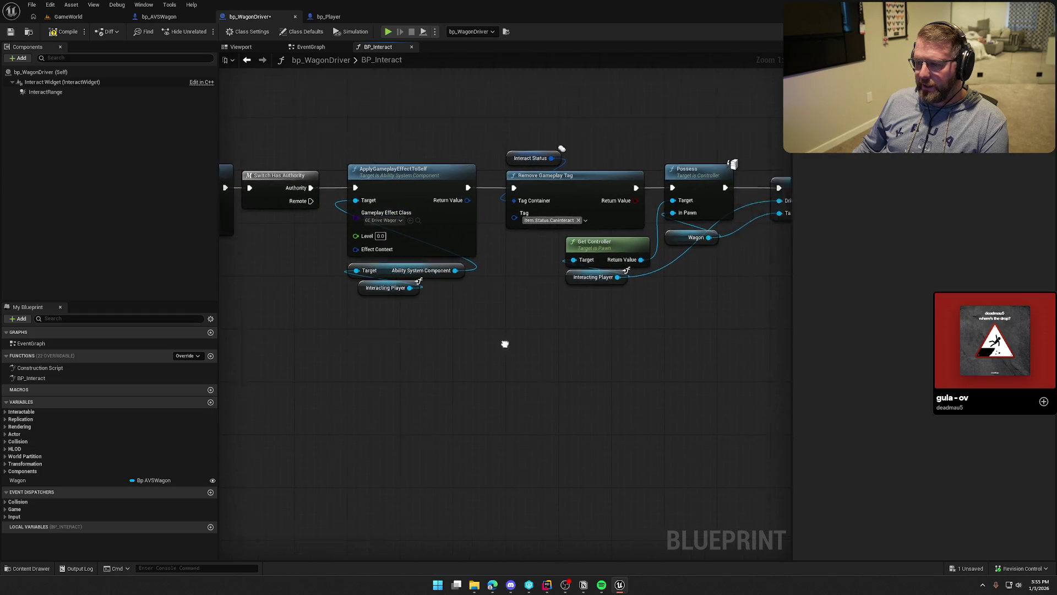
drag(502, 345, 382, 356)
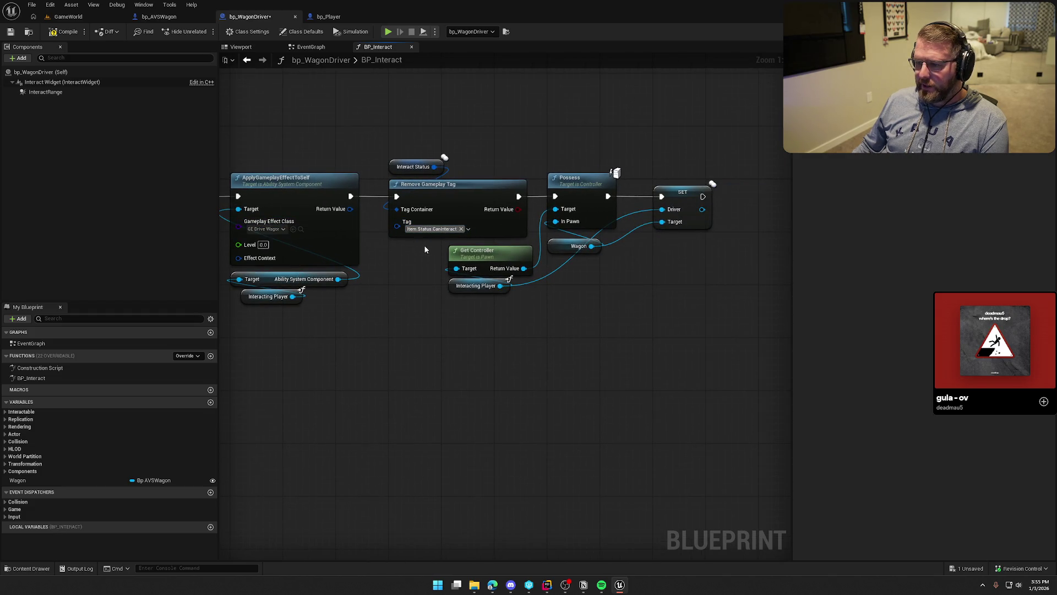
drag(389, 137, 431, 332)
click(432, 329)
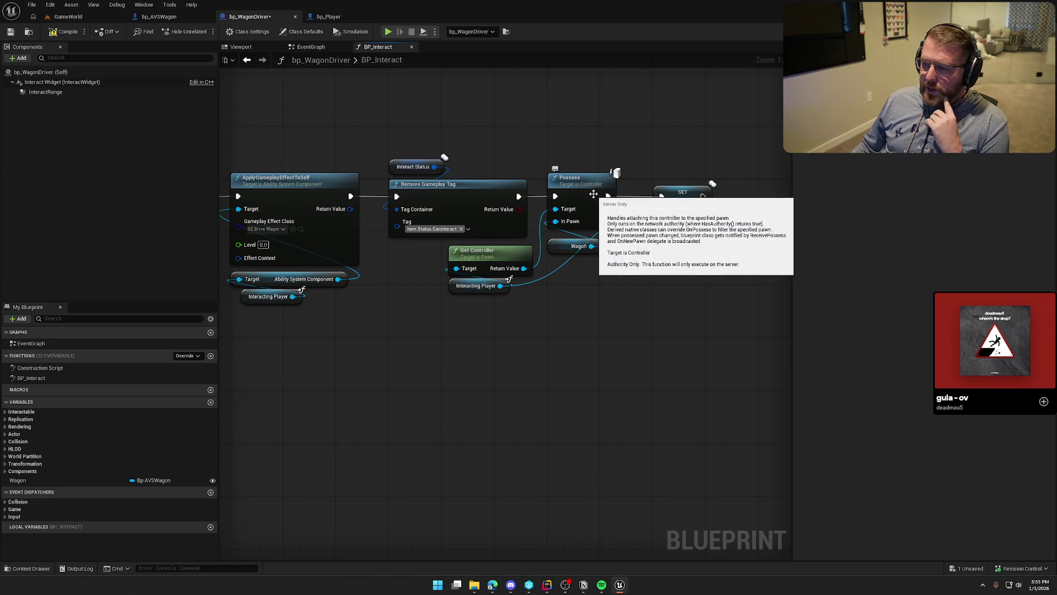
drag(635, 369, 496, 377)
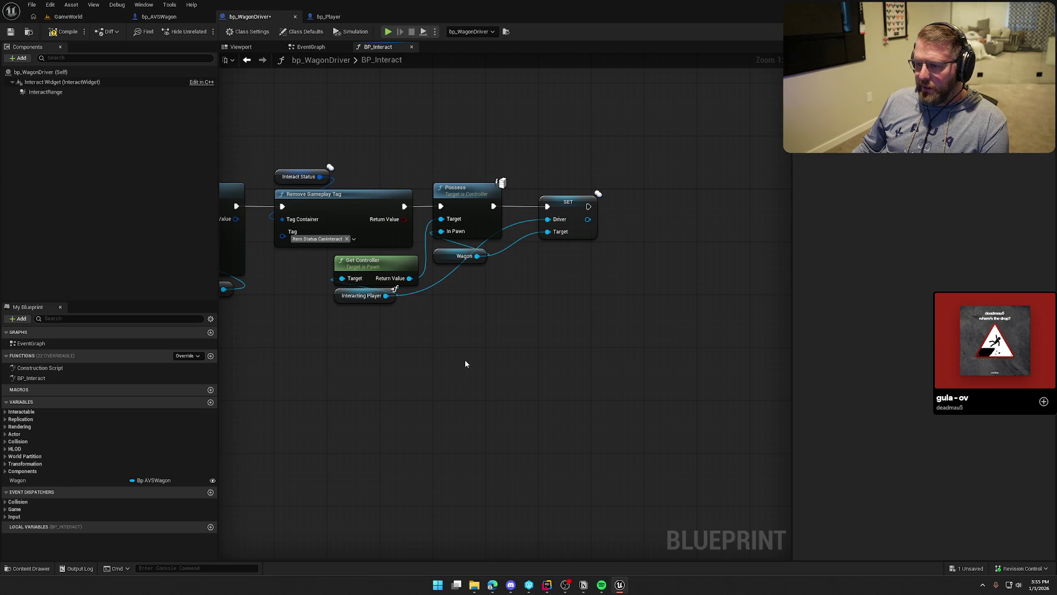
drag(458, 342, 472, 312)
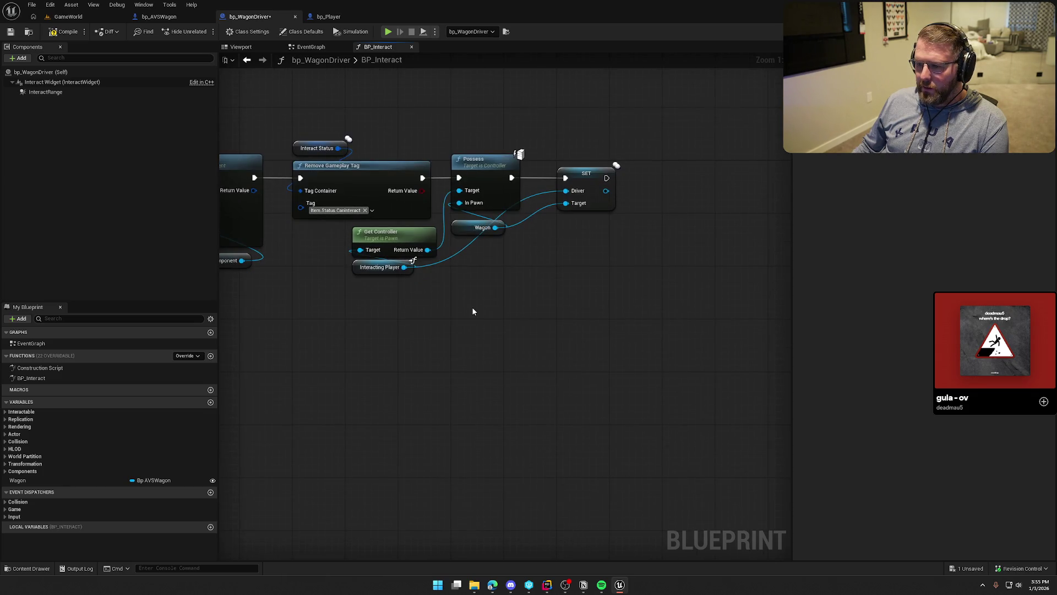
drag(427, 250, 459, 280)
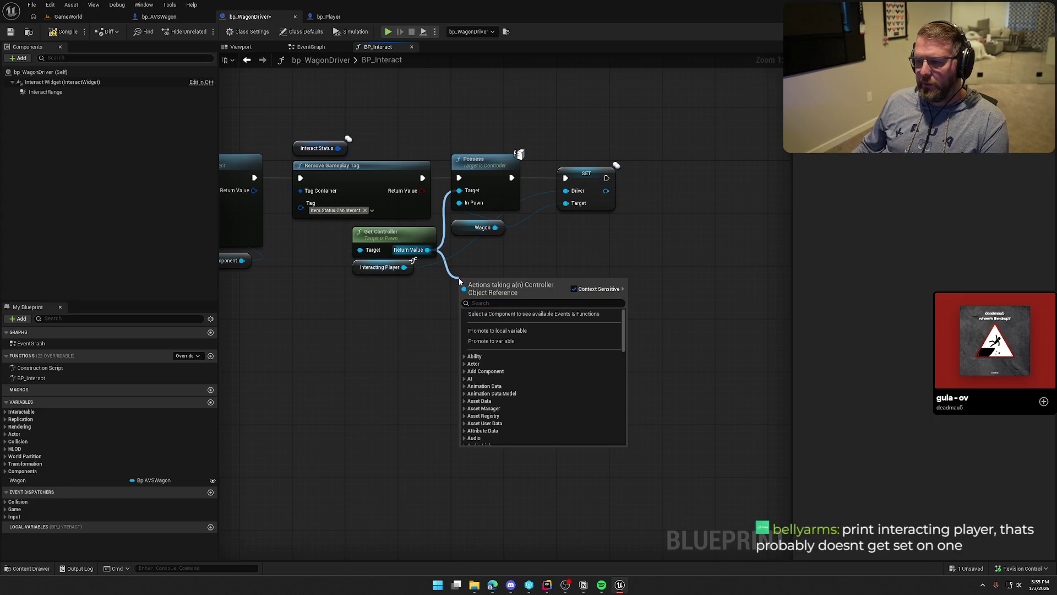
Step: Add an Enable Input node targeting the Wagon variable beside Possess
click(475, 269)
drag(494, 227, 534, 262)
text(set input)
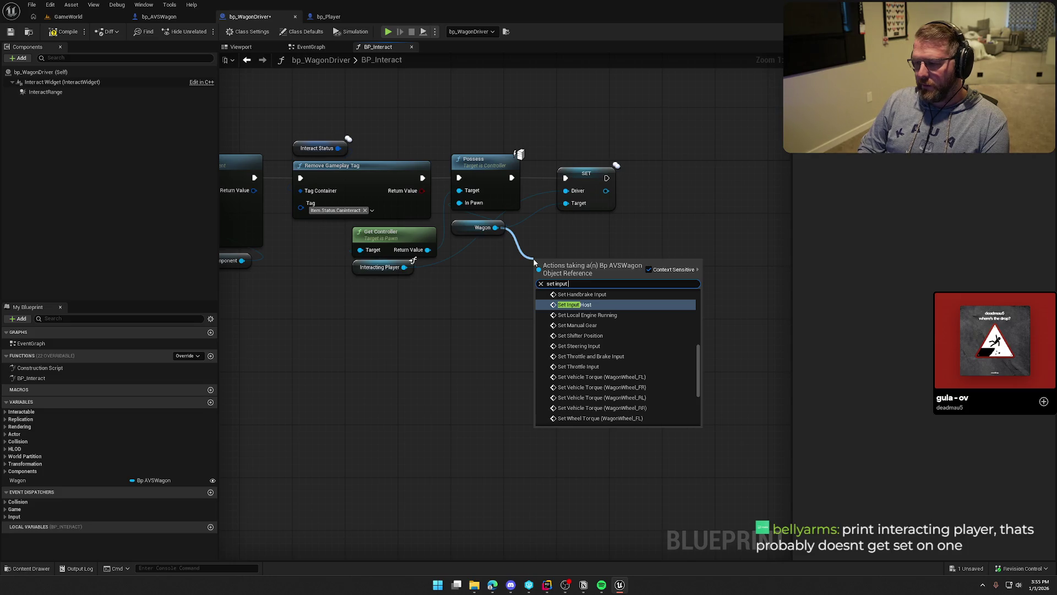
key(ctrl+a)
text(enable input)
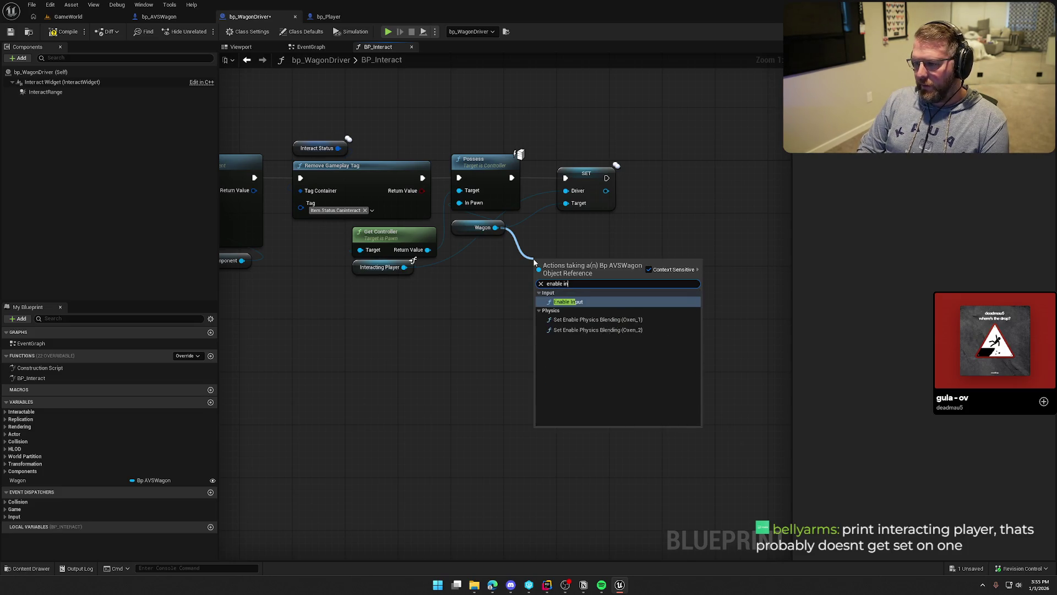
key(Return)
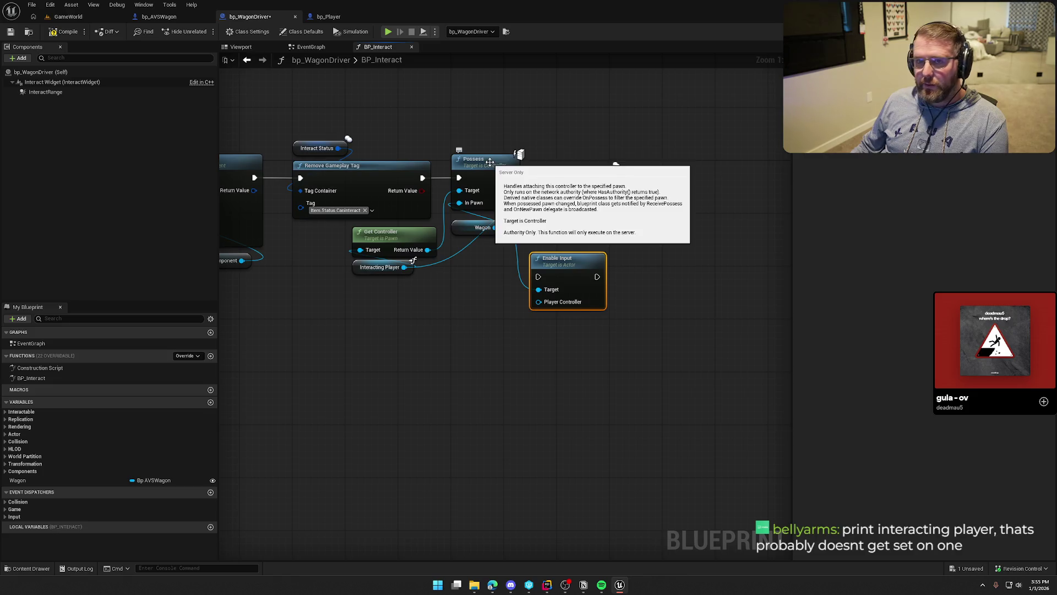
Step: Pan back to the start of BP_Interact and drag a new execution wire from it
drag(534, 135, 576, 204)
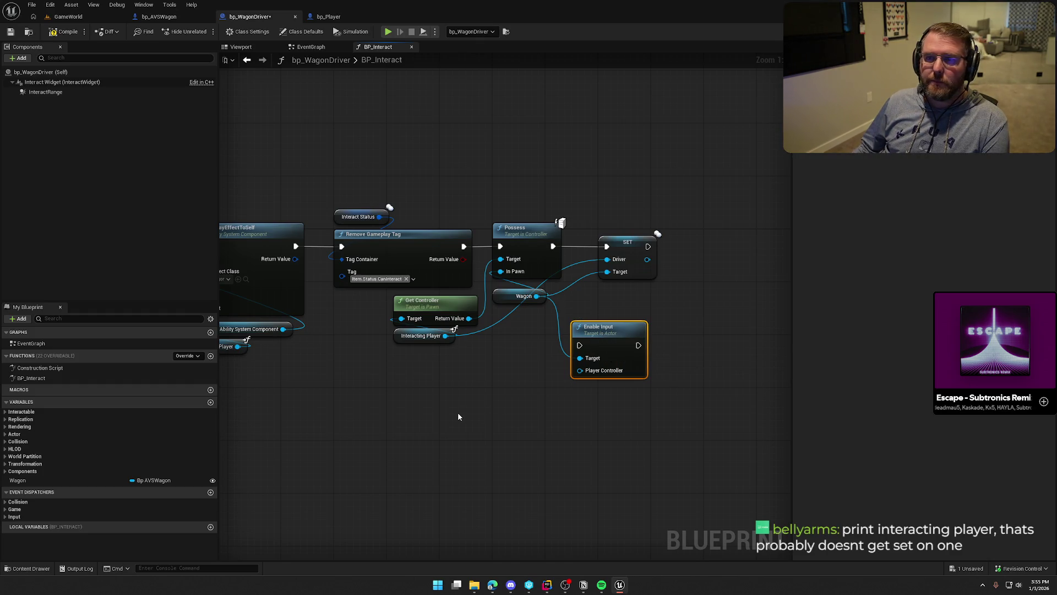
mouse_move(431, 431)
mouse_down()
mouse_move(418, 431)
mouse_move(762, 413)
mouse_move(302, 420)
mouse_move(572, 423)
mouse_move(483, 437)
mouse_move(390, 343)
mouse_up()
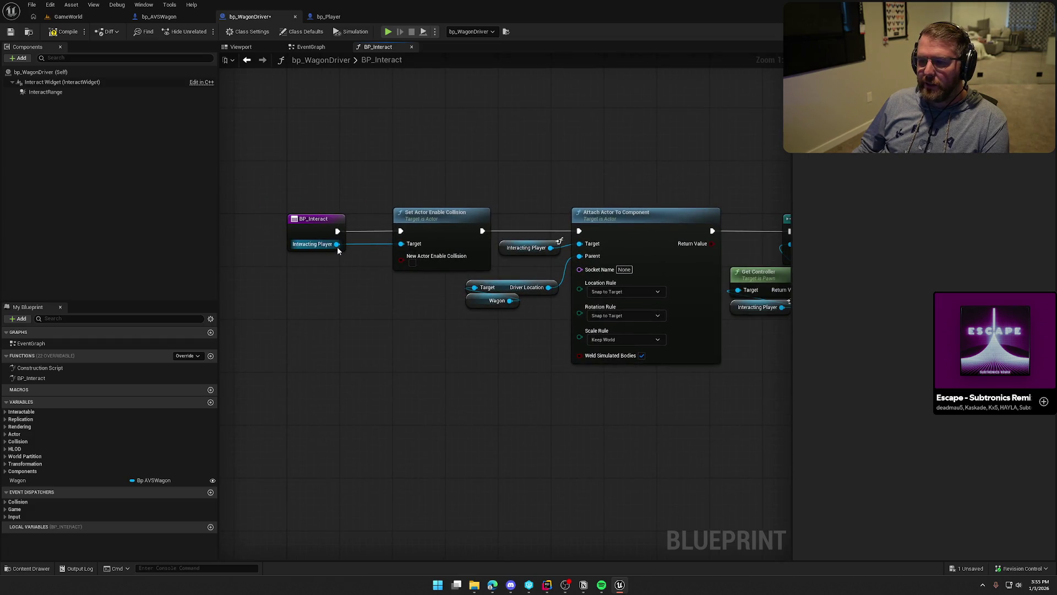
drag(342, 232, 353, 143)
Step: Add a Print String of Interacting Player's display name after BP_Interact, then play-test GameWorld
text(print)
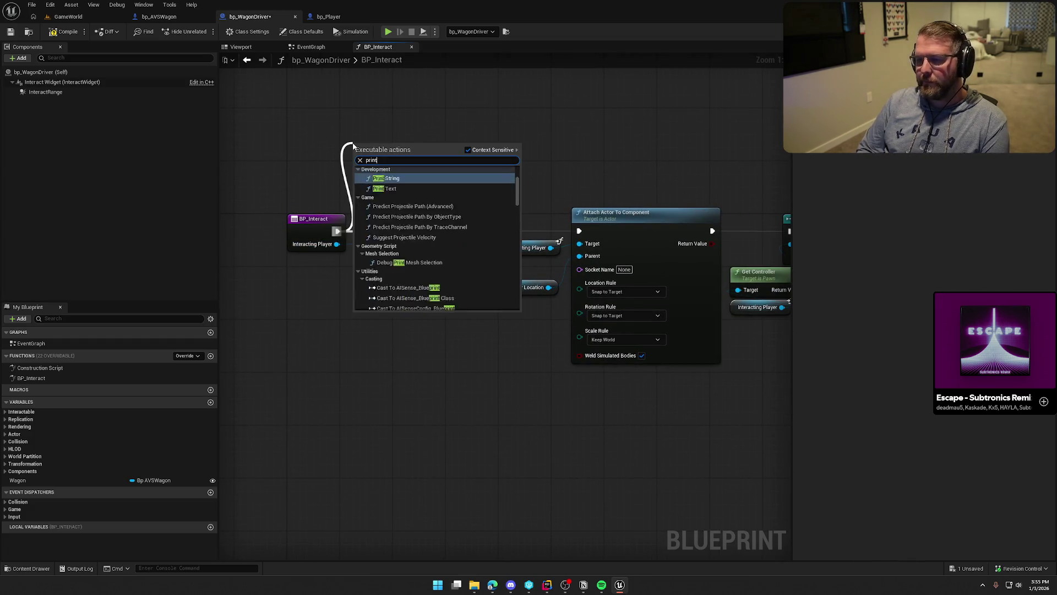
key(Return)
mouse_move(337, 243)
mouse_down()
mouse_move(357, 172)
mouse_move(260, 145)
mouse_up()
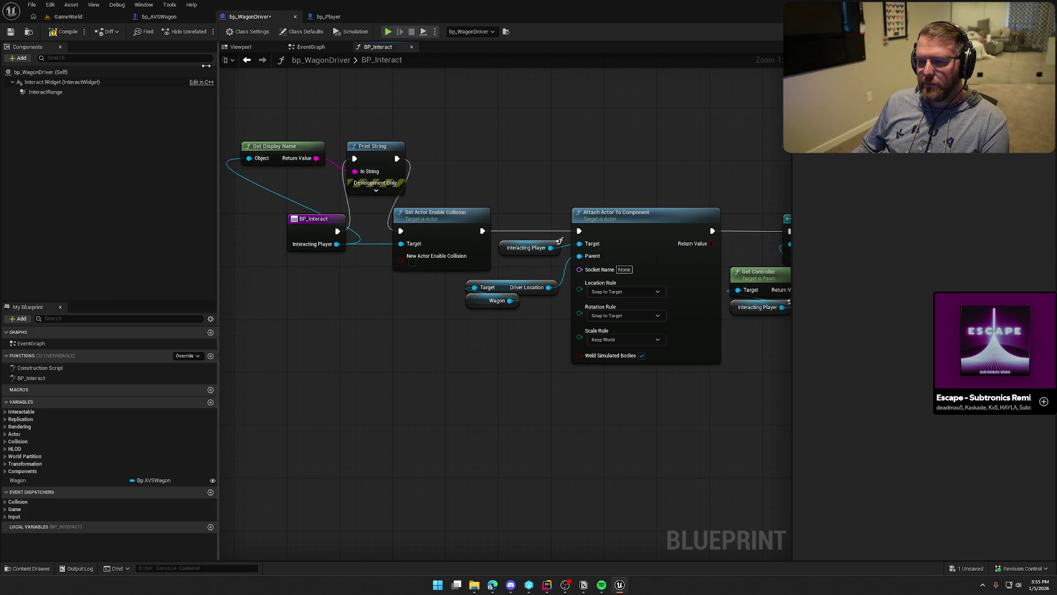
click(62, 17)
click(204, 31)
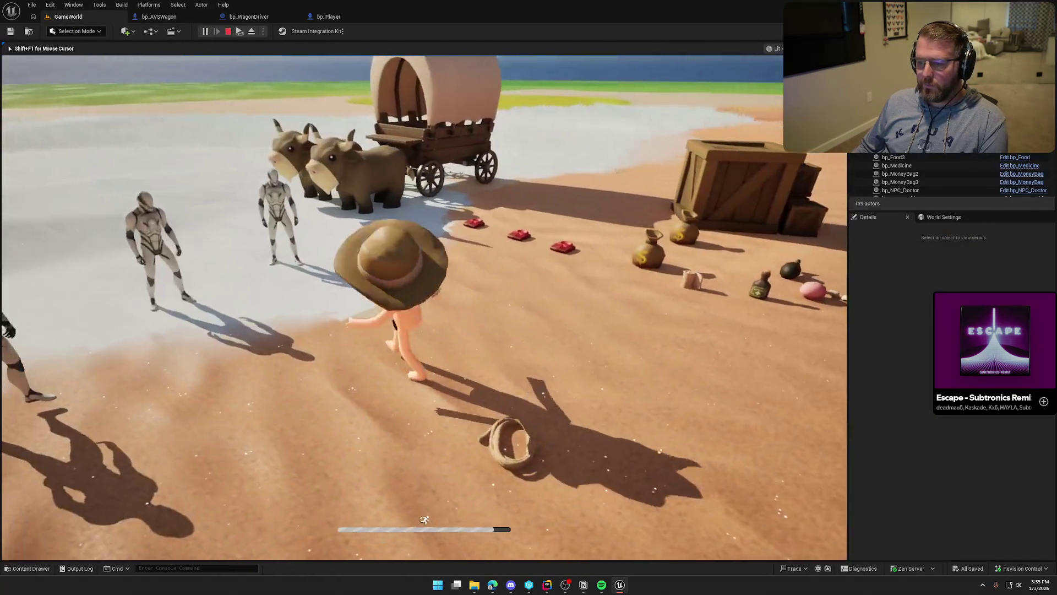
Step: Play-test as Client 1 and board the wagon, printing bp_Player1 and bp_Player0, then stop and return to BP_Interact
key(super)
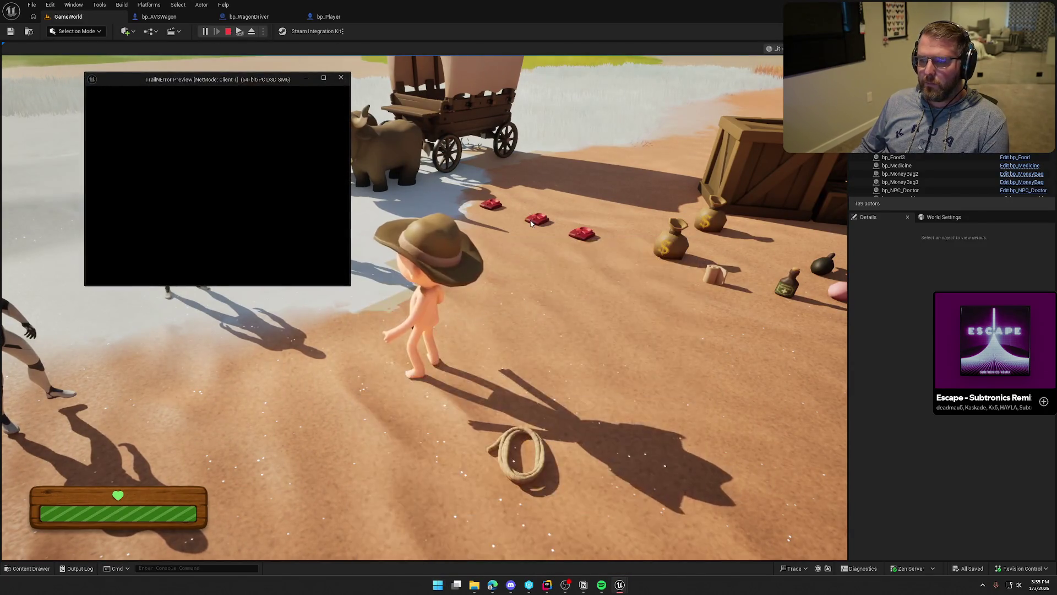
click(266, 149)
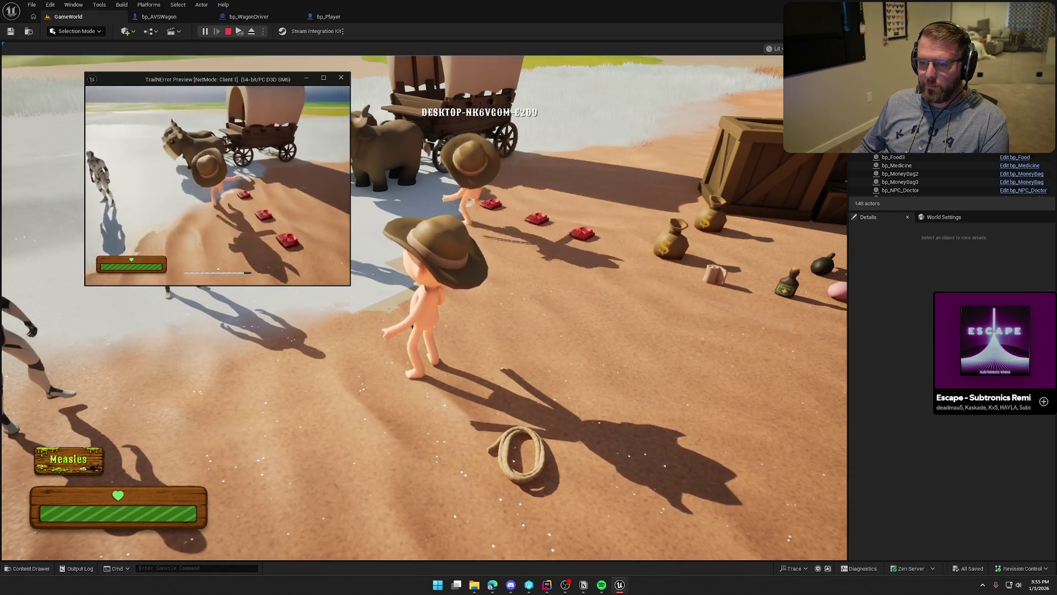
key(e)
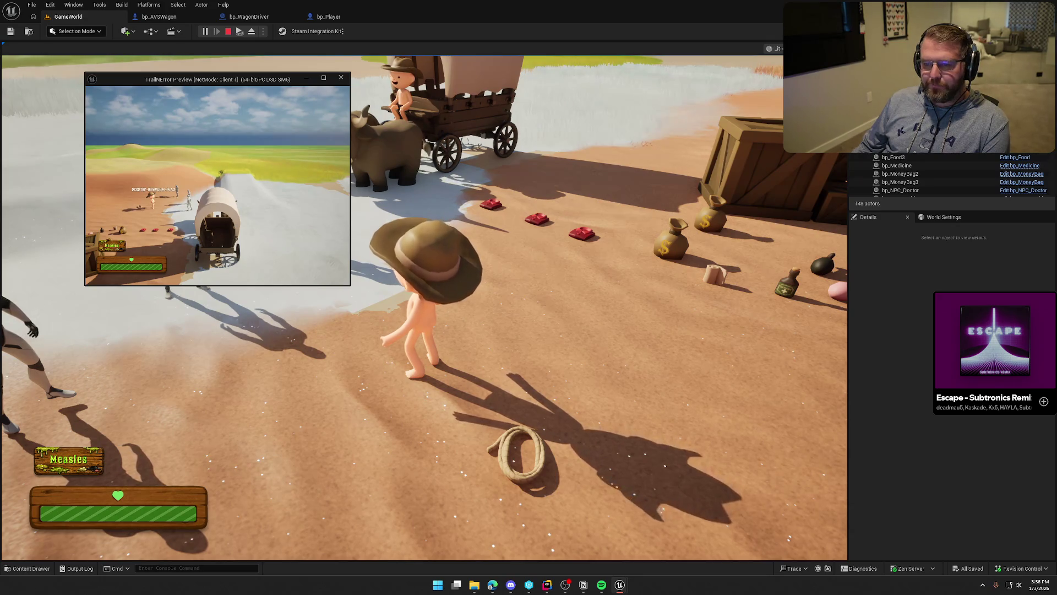
key(Escape)
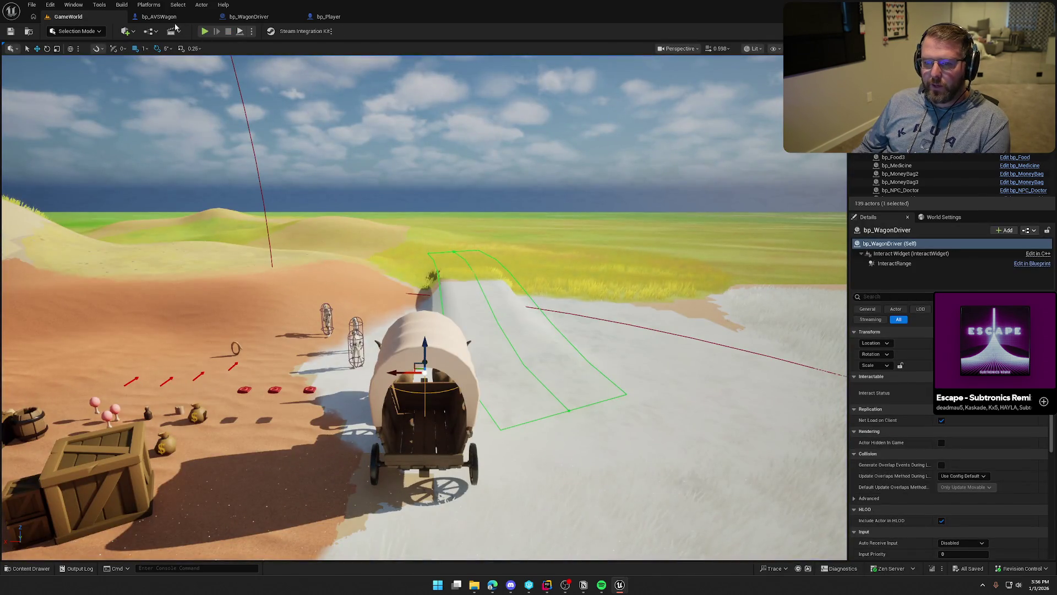
click(259, 16)
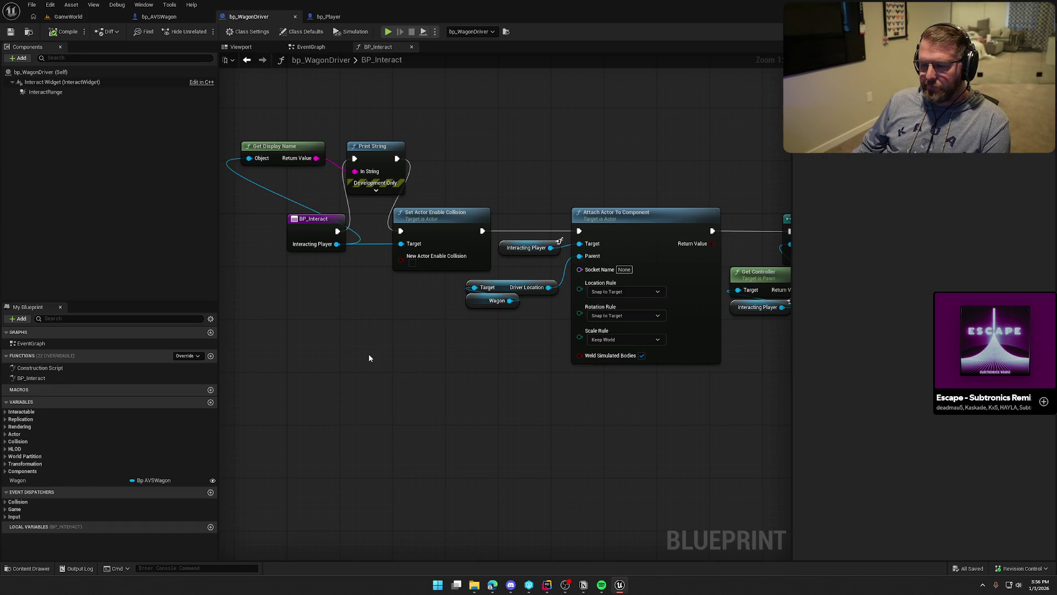
Step: Rerun the GameWorld client test; boarding prints bp_Player1 on server and bp_Player0 on Client 1
click(55, 17)
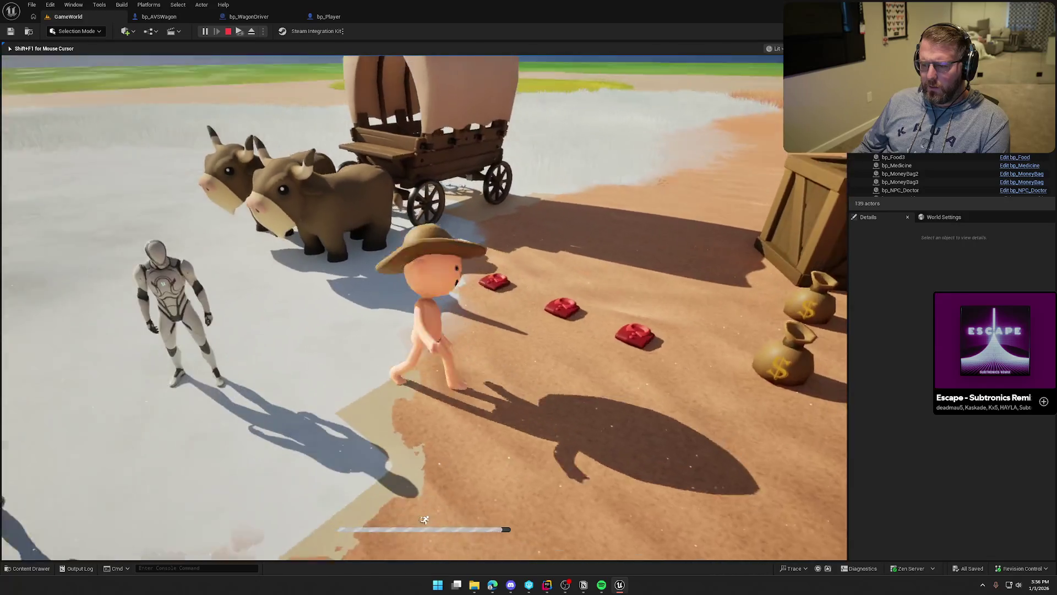
key(super)
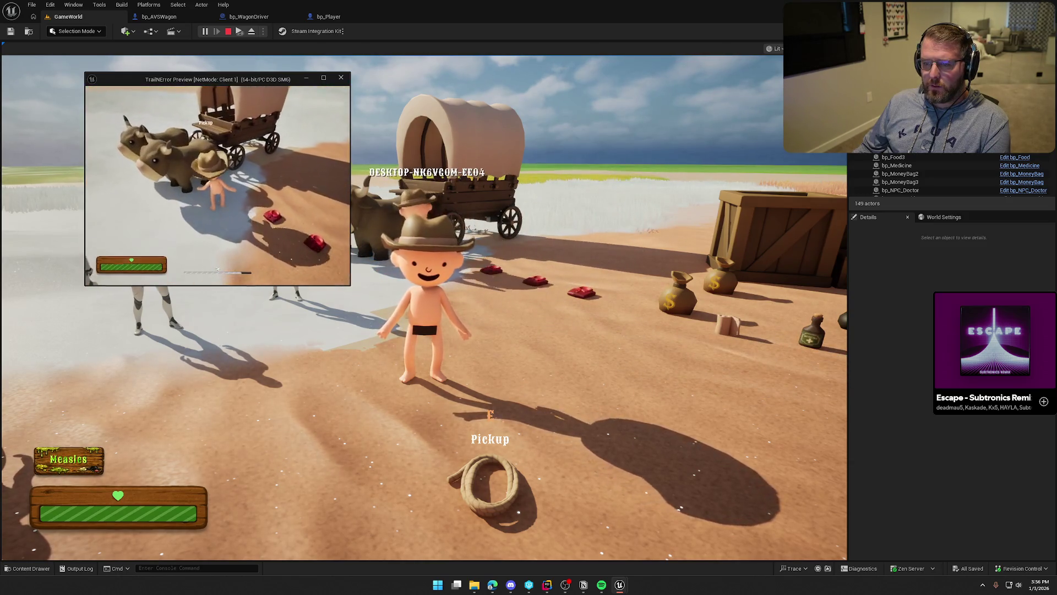
key(f)
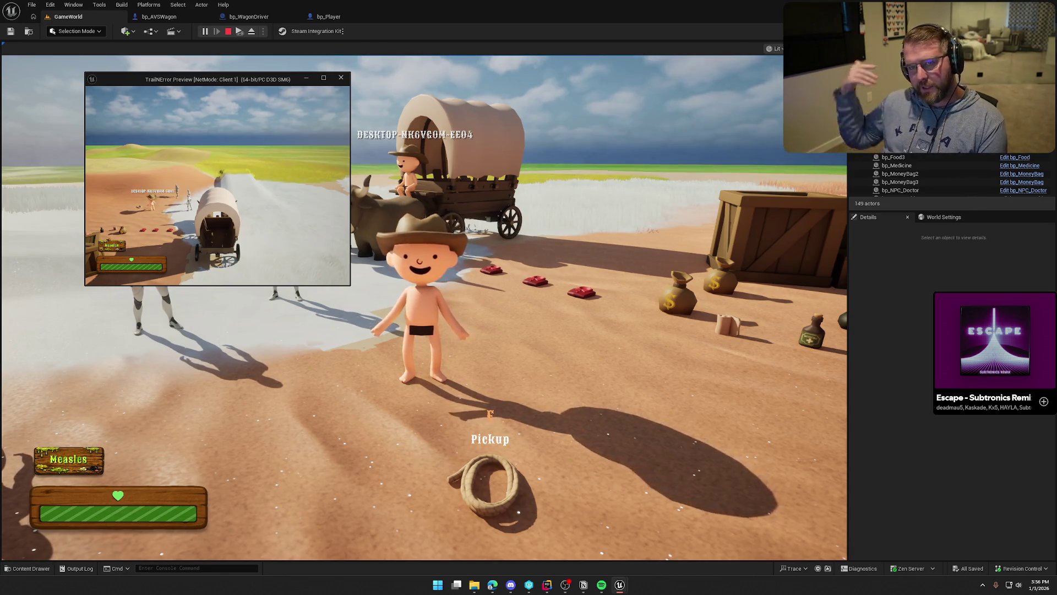
key(Escape)
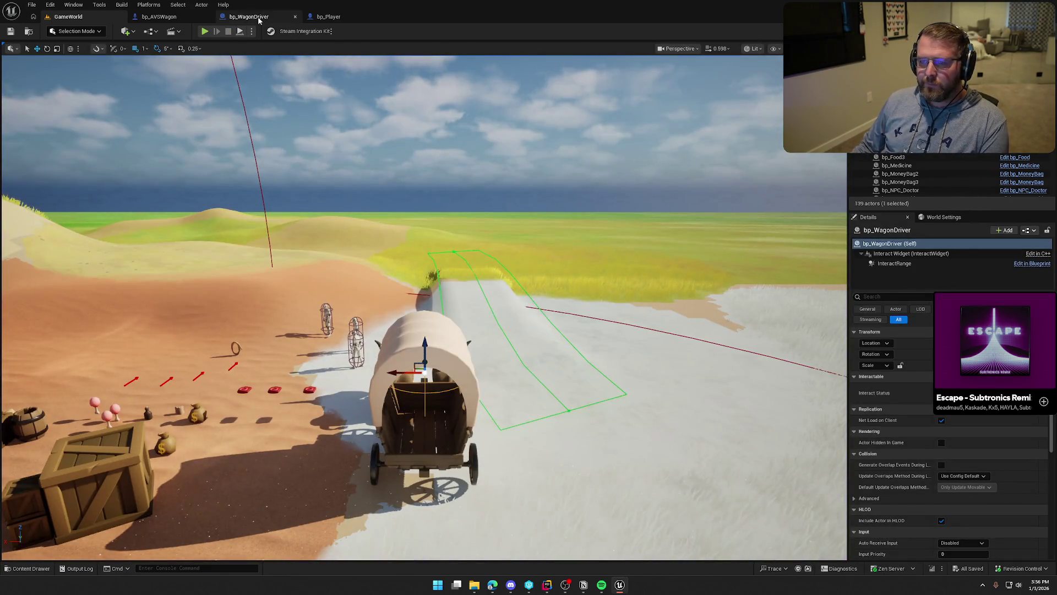
click(329, 17)
Step: Delete Get Display Name and Print String, wiring BP_Interact straight to Set Actor Enable Collision
click(160, 16)
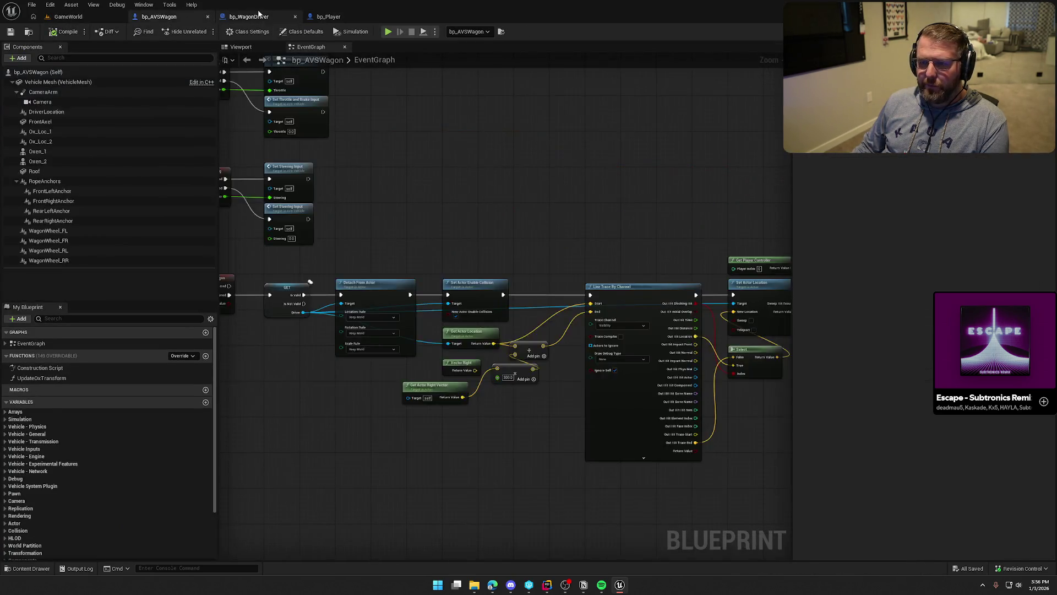
click(249, 17)
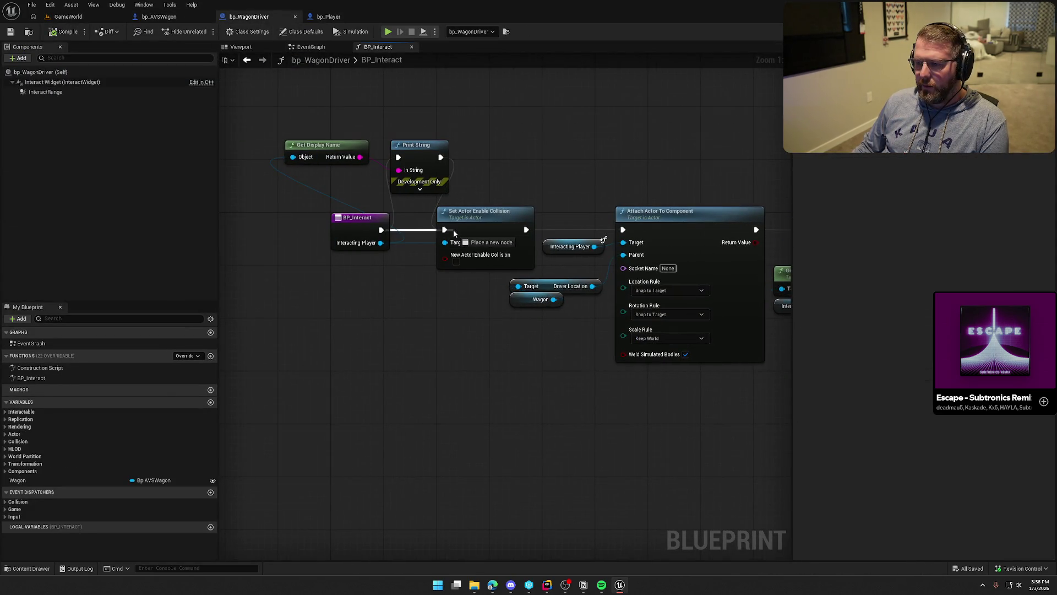
right_click(515, 163)
drag(445, 230, 383, 230)
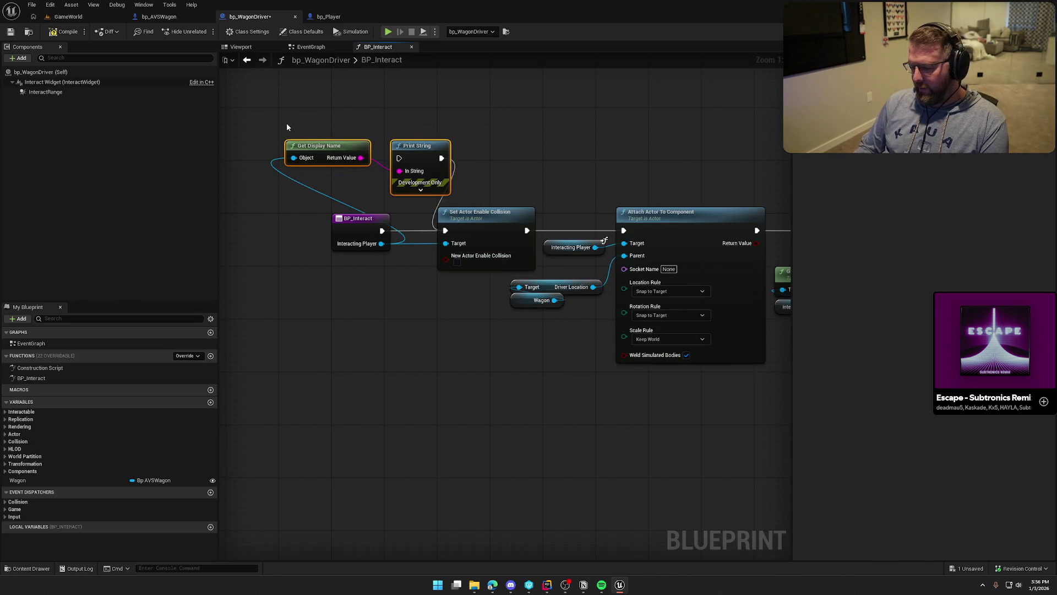
key(Delete)
Step: Reposition BP_Interact and Set Actor Enable Collision, reviewing the chain through Attach Actor To Component
mouse_move(420, 305)
mouse_down()
mouse_move(348, 293)
mouse_move(323, 196)
mouse_up()
drag(284, 105, 389, 216)
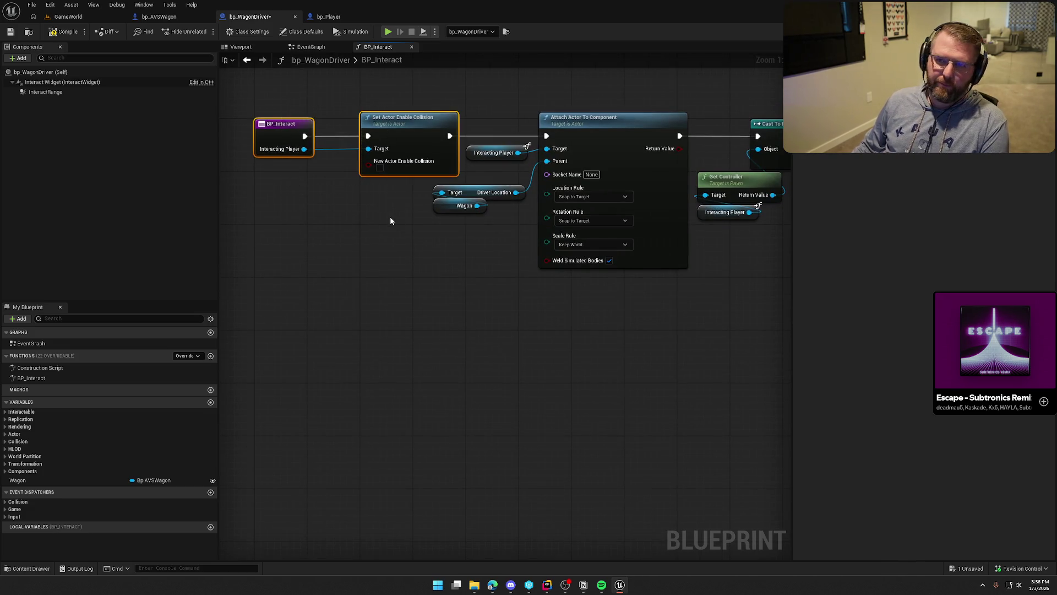
click(390, 221)
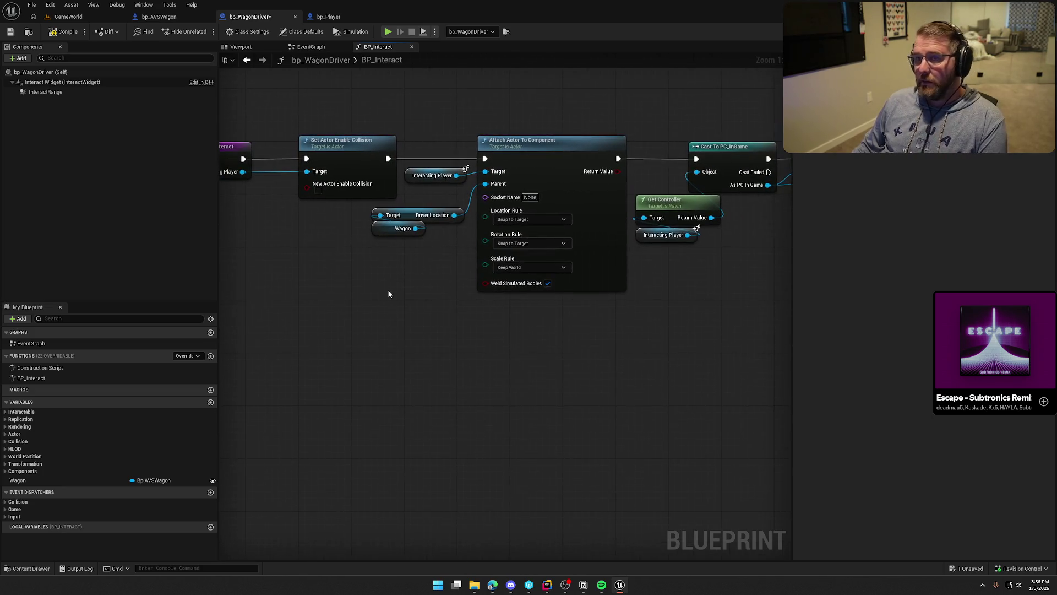
drag(416, 289, 324, 285)
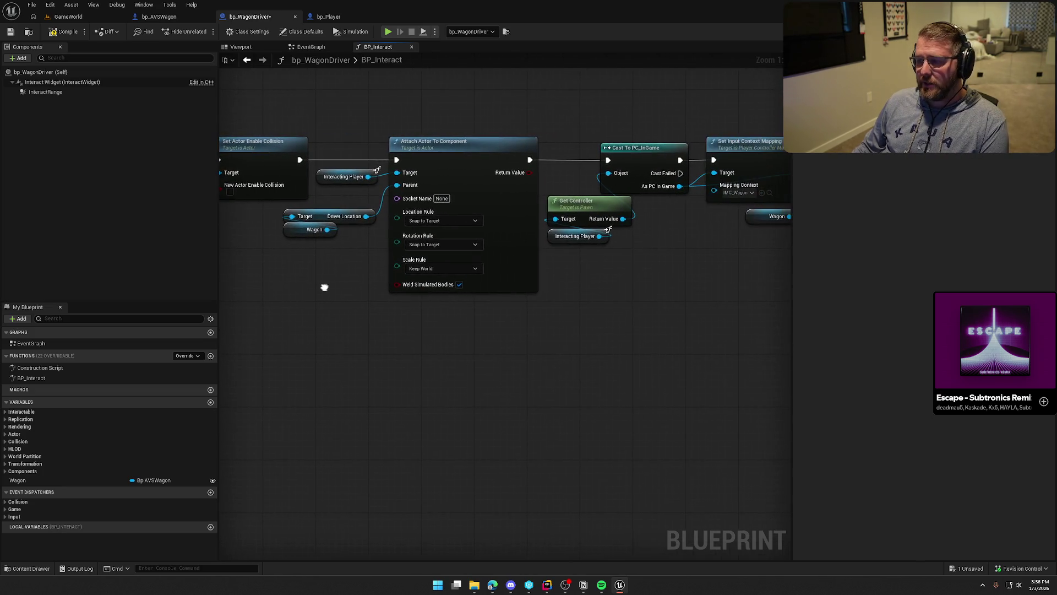
drag(356, 157, 442, 290)
click(518, 423)
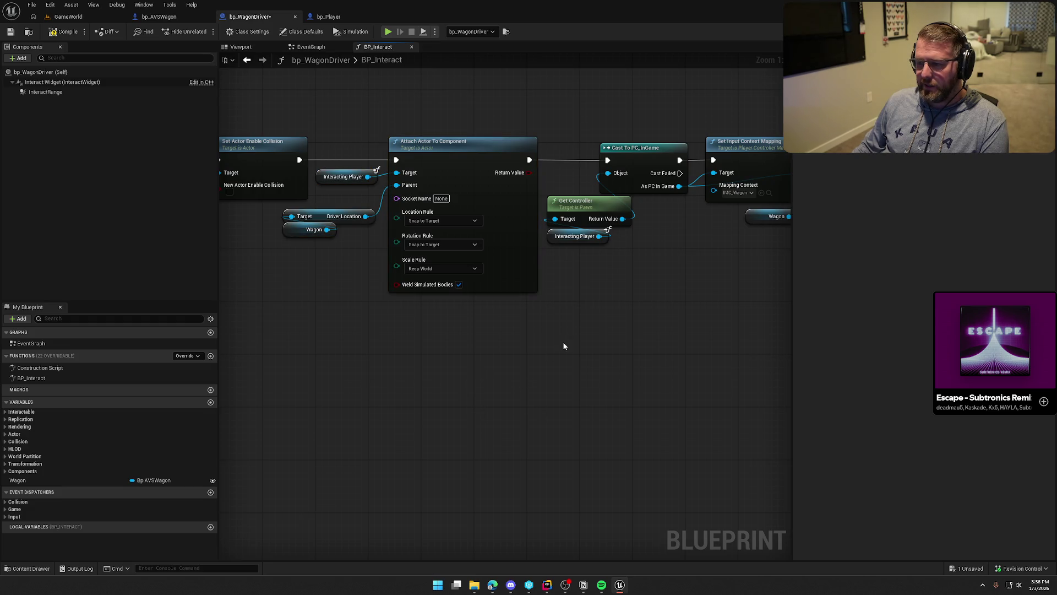
drag(602, 343, 722, 308)
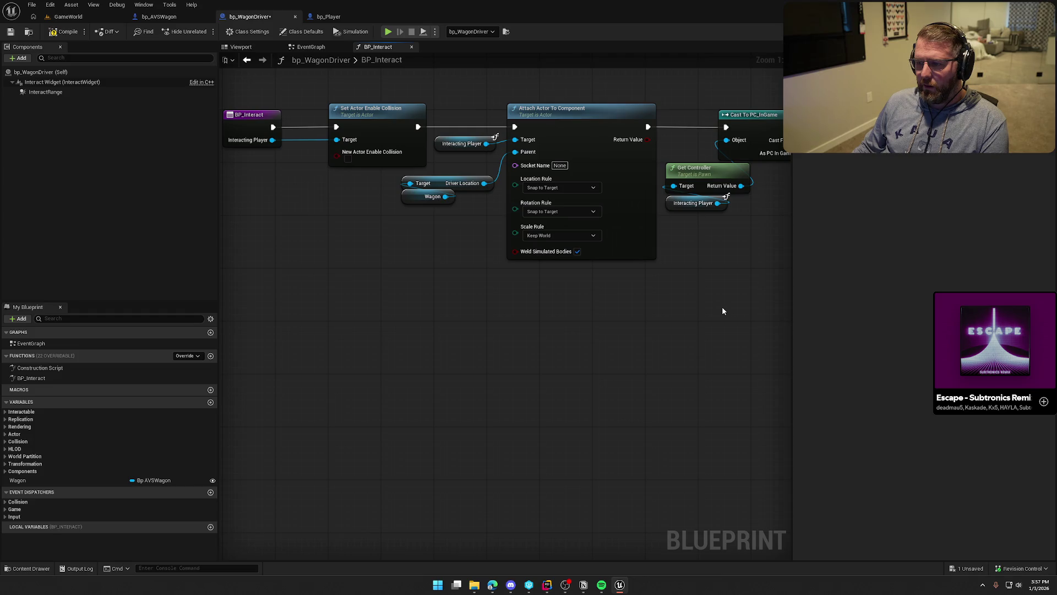
mouse_move(704, 295)
mouse_down()
mouse_move(420, 313)
mouse_move(595, 327)
mouse_up()
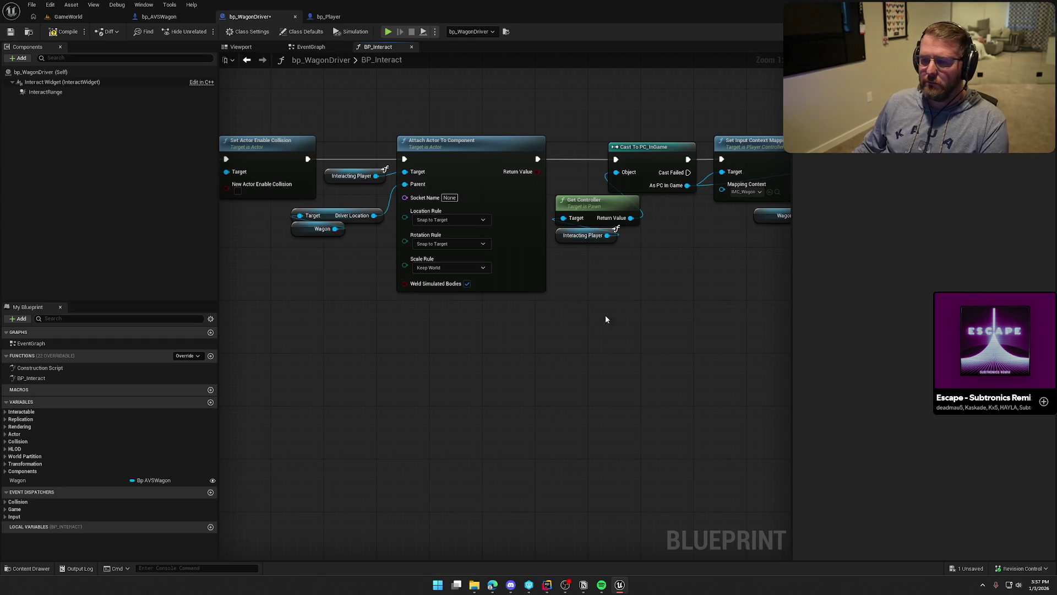
mouse_move(636, 283)
mouse_down()
mouse_move(632, 301)
mouse_move(415, 301)
mouse_up()
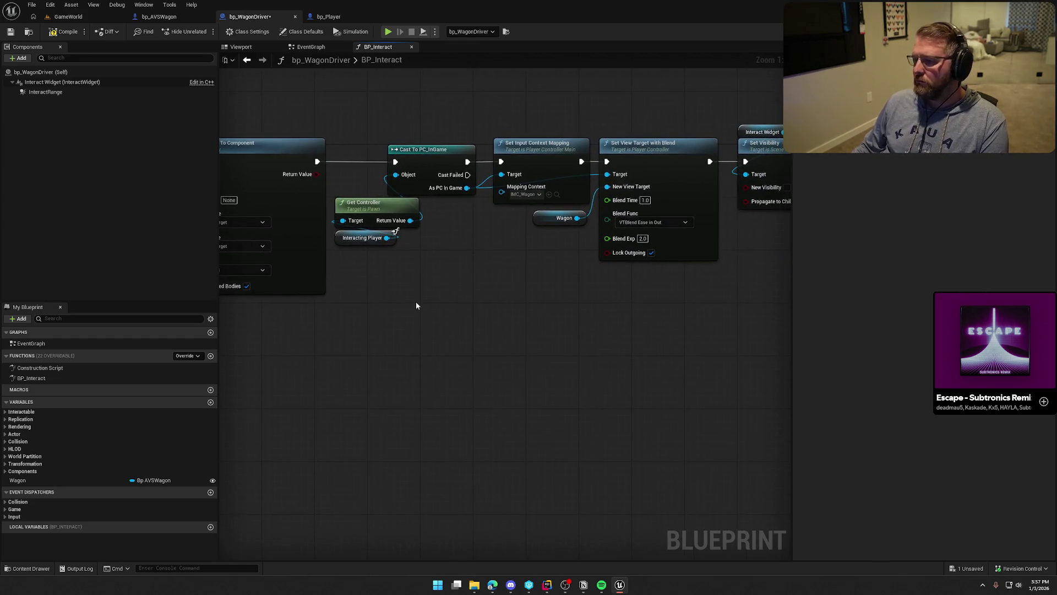
mouse_move(550, 283)
mouse_down()
mouse_move(653, 268)
mouse_move(599, 281)
mouse_move(465, 279)
mouse_move(344, 237)
mouse_move(377, 219)
mouse_up()
Step: Realign Get Controller, Set Input Context Mapping and the Wagon getter with Set View Target with Blend
mouse_move(420, 281)
mouse_down()
mouse_move(354, 158)
mouse_move(335, 159)
mouse_up()
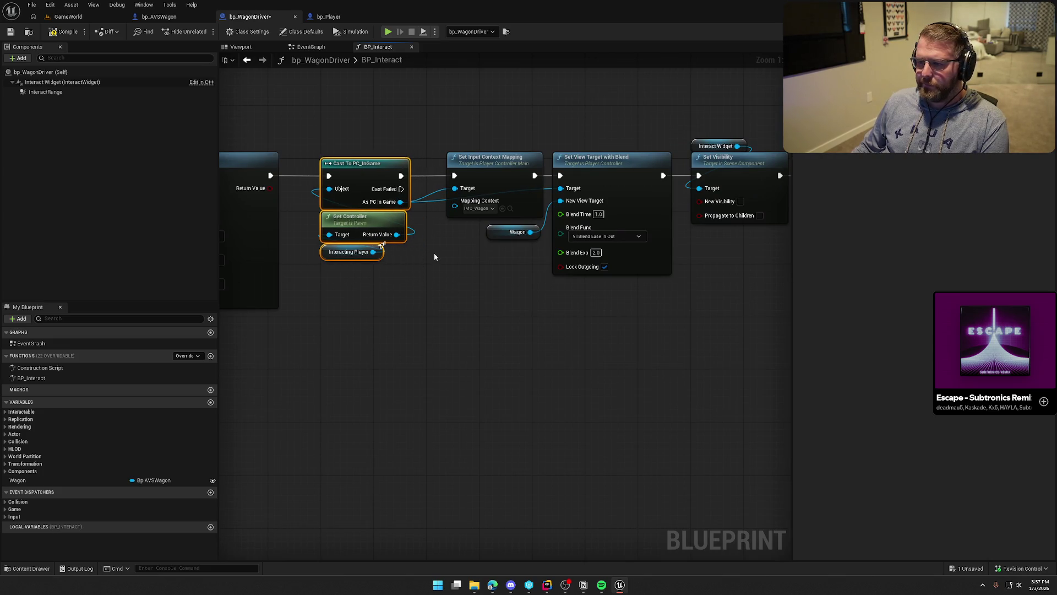
drag(434, 253, 415, 251)
drag(475, 164, 455, 158)
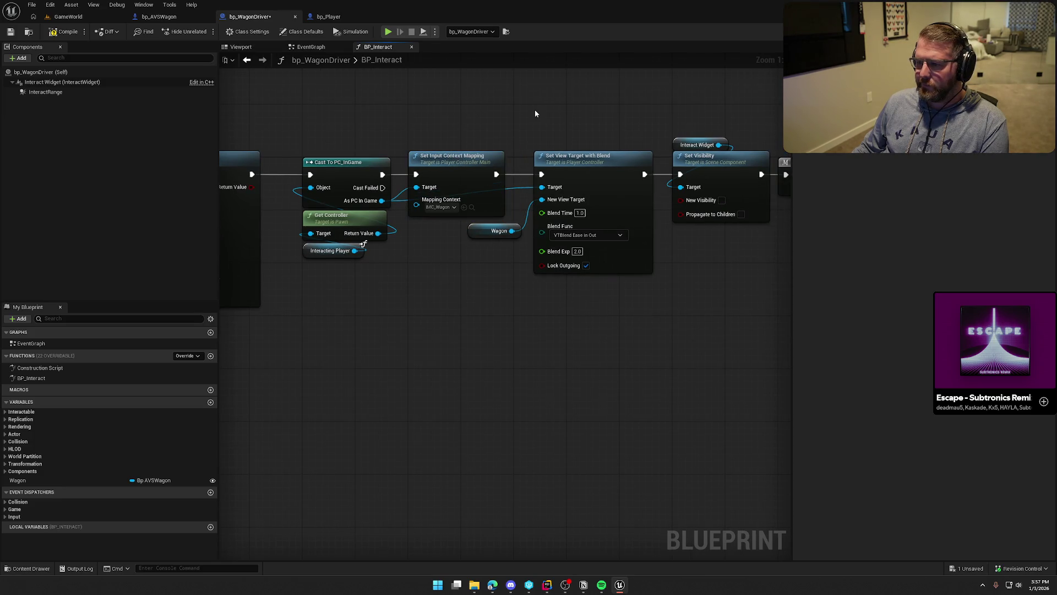
drag(534, 110, 374, 130)
mouse_move(337, 224)
mouse_down()
mouse_move(404, 131)
mouse_move(411, 150)
mouse_up()
shift+click(430, 153)
click(507, 252)
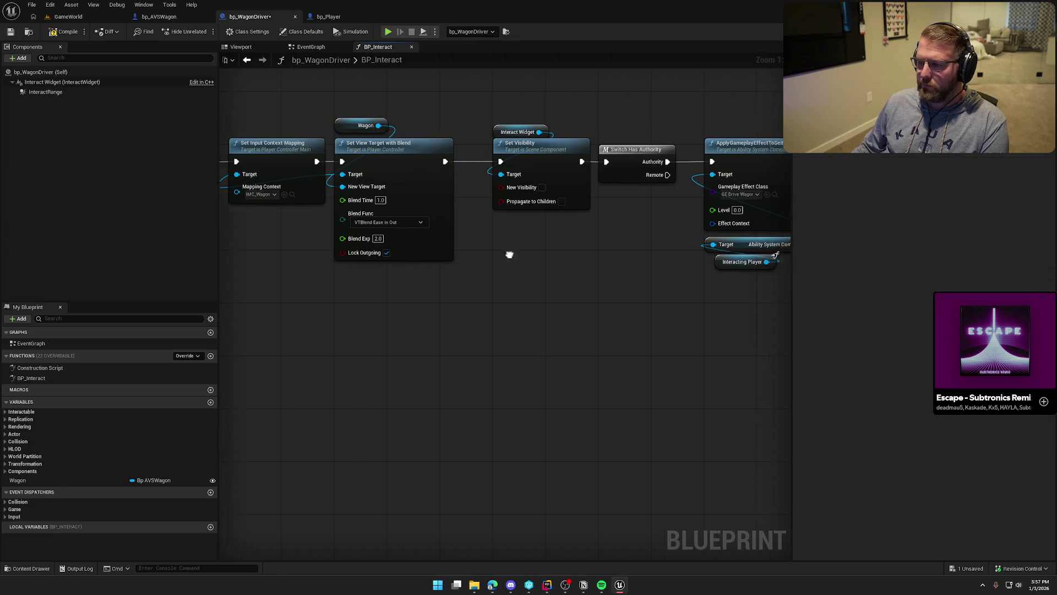
mouse_move(507, 253)
mouse_down()
mouse_move(583, 262)
mouse_move(448, 265)
mouse_up()
Step: Adjust Set Visibility and review the chain through Possess, Enable Input and Switch Has Authority
drag(410, 111, 537, 221)
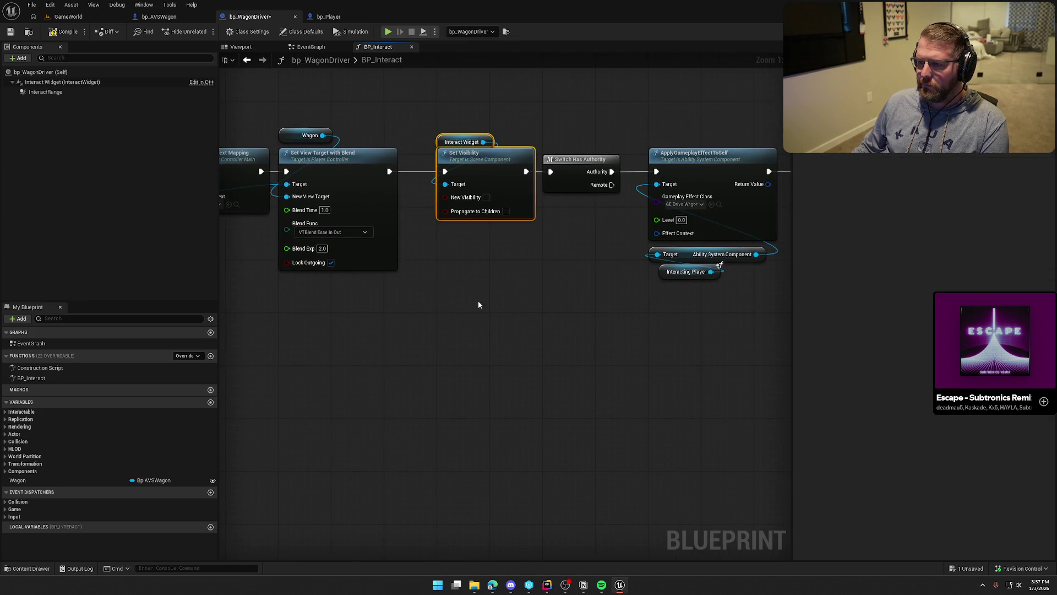
click(477, 299)
drag(478, 300, 329, 291)
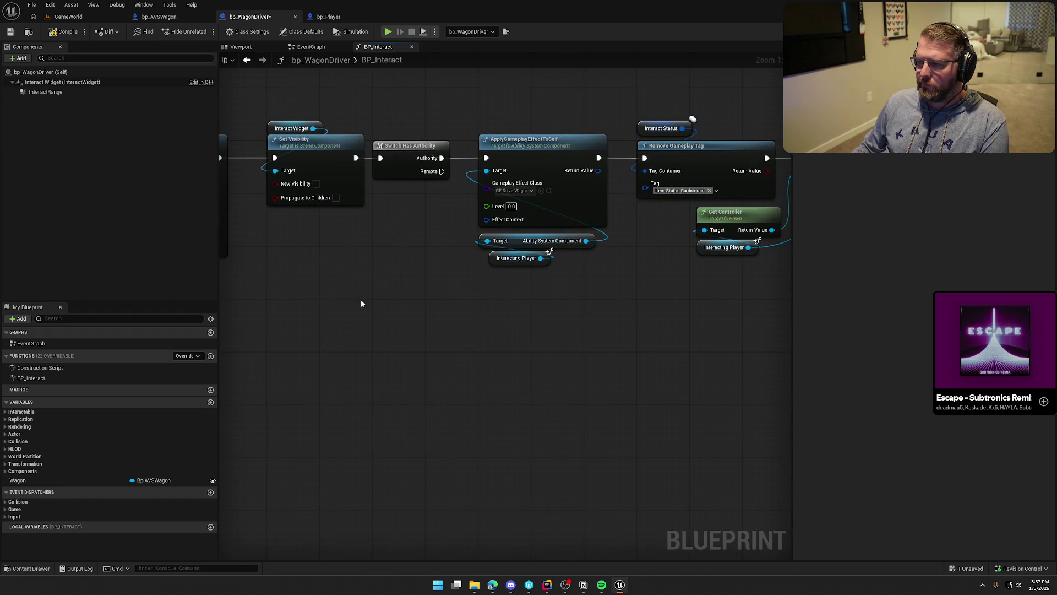
mouse_move(361, 301)
mouse_down()
mouse_move(335, 317)
mouse_move(439, 316)
mouse_up()
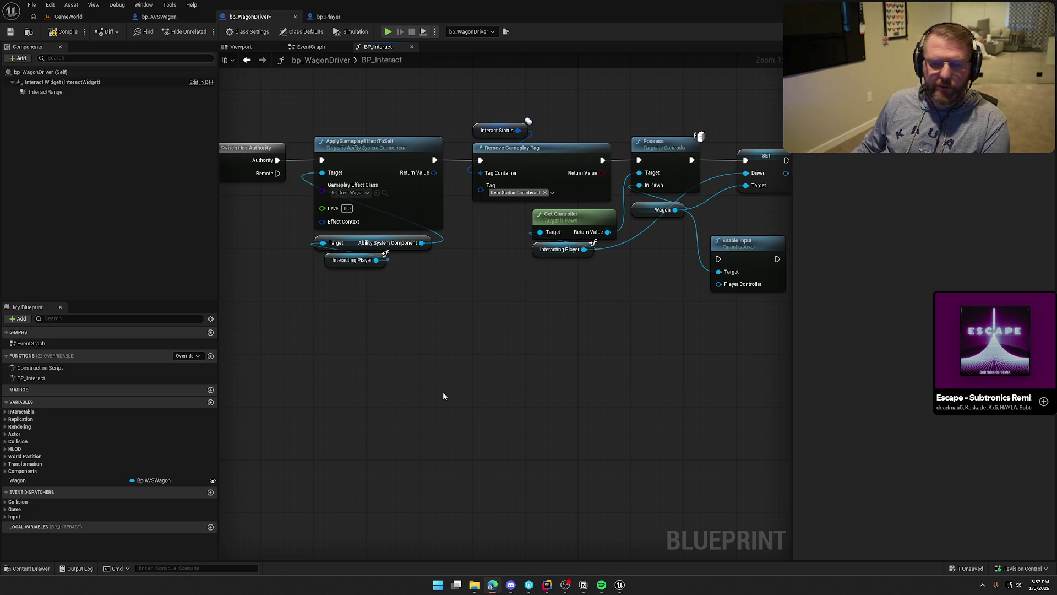
drag(604, 362, 527, 365)
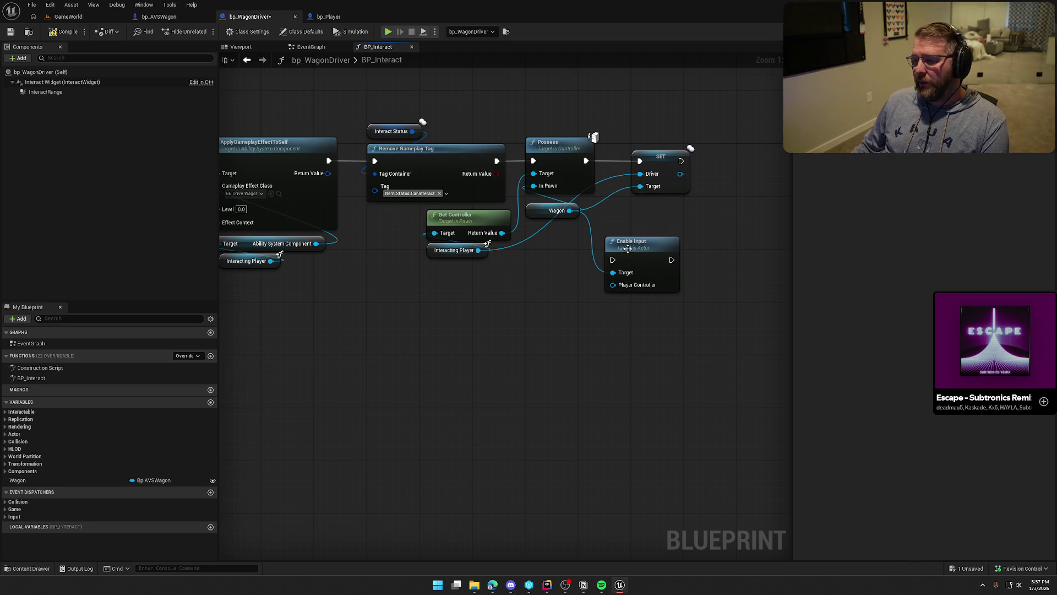
mouse_move(639, 253)
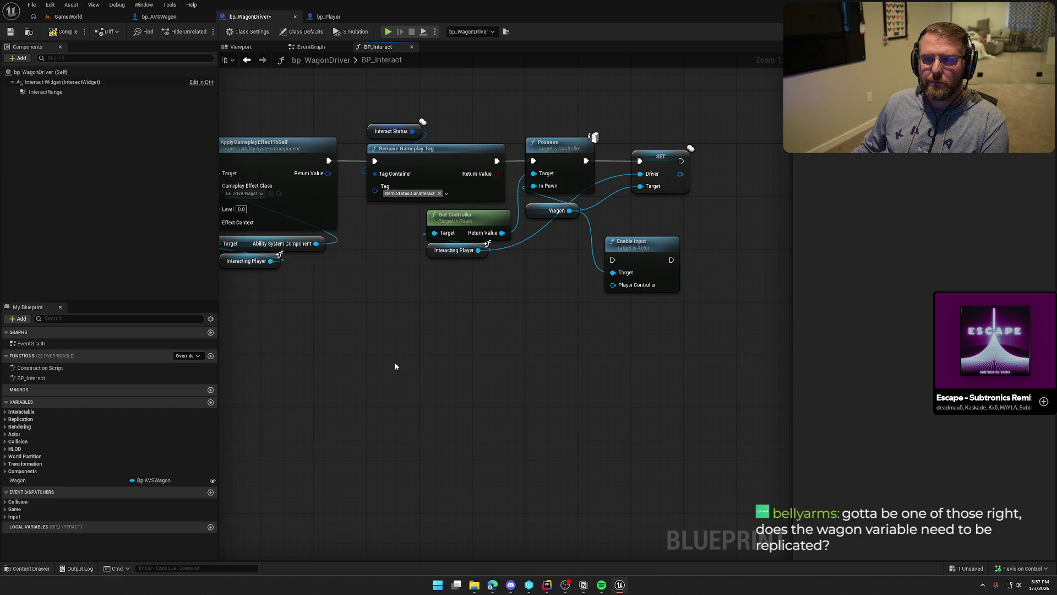
mouse_move(321, 338)
mouse_down()
mouse_move(518, 353)
mouse_move(473, 353)
mouse_up()
Step: Inspect the Wagon variable's Details and replication setting, then go back to the GameWorld level
click(688, 221)
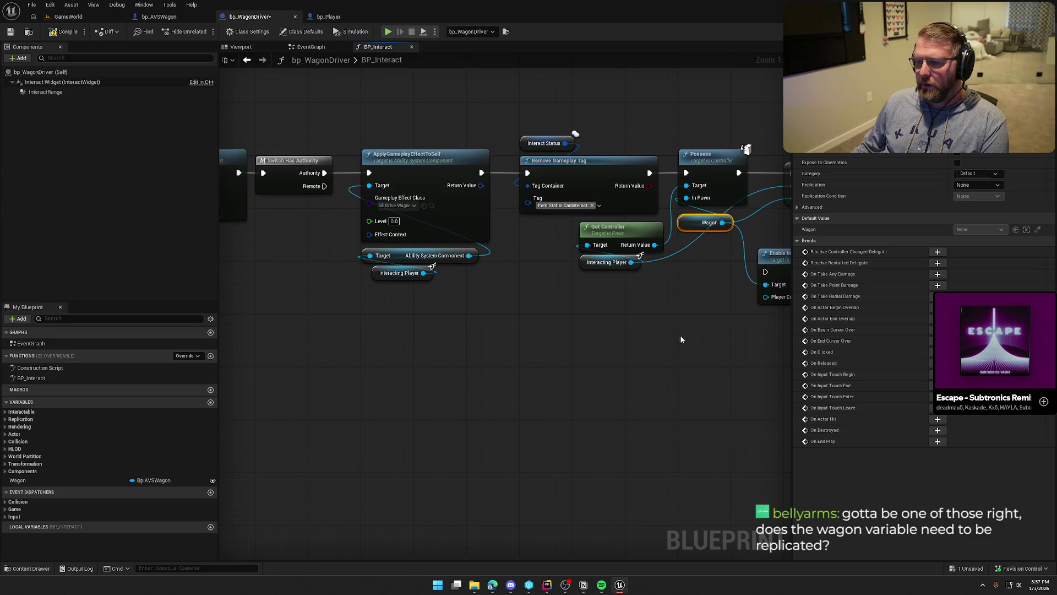
drag(386, 346, 441, 337)
click(65, 478)
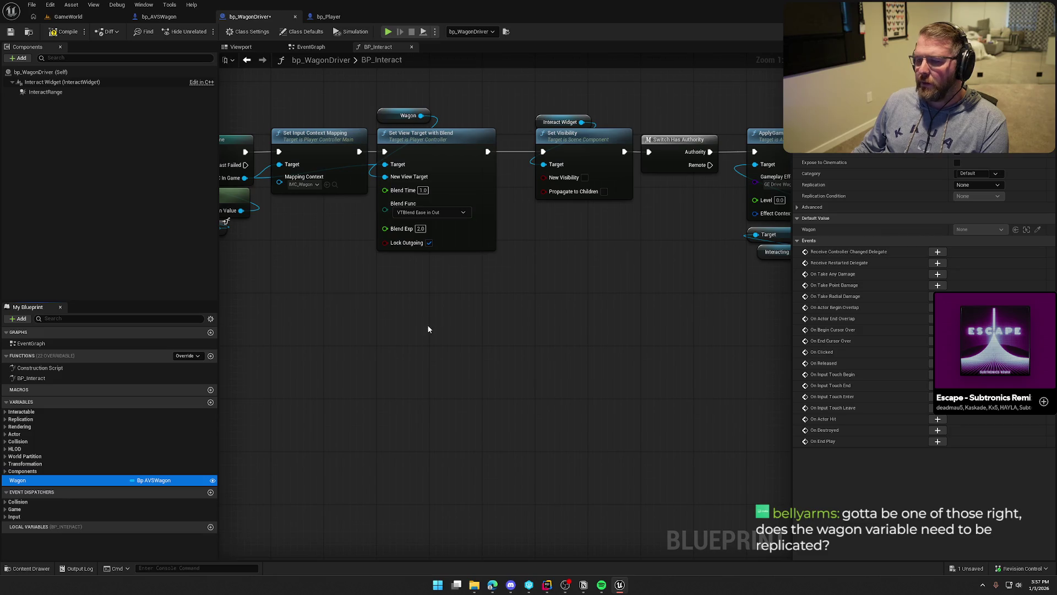
drag(413, 331, 703, 332)
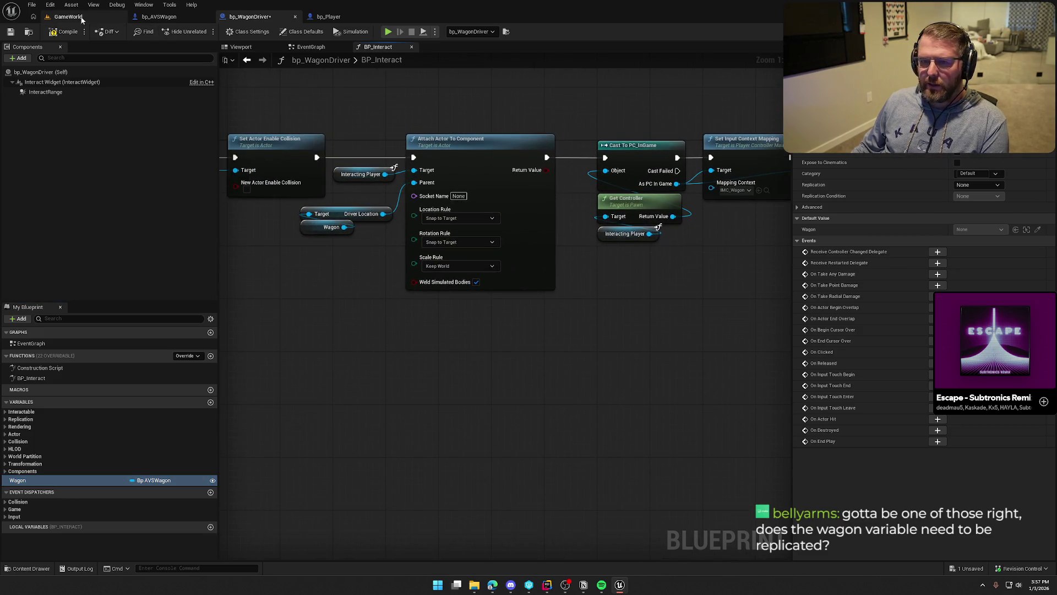
click(68, 17)
mouse_move(390, 302)
mouse_down()
mouse_move(431, 318)
mouse_move(537, 317)
mouse_move(534, 330)
mouse_up()
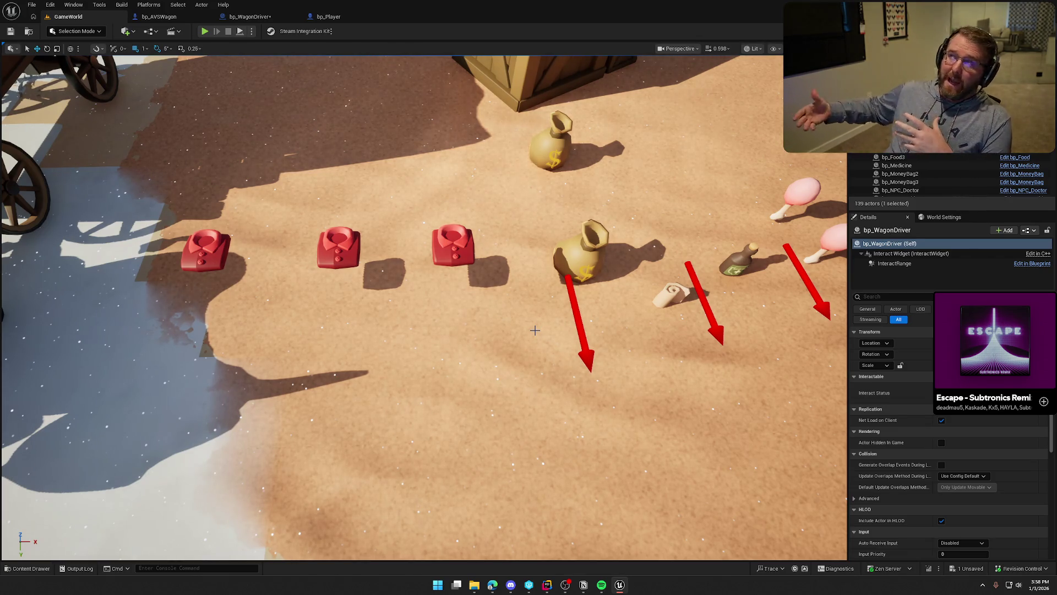
Step: Frame the viewport on the selected bp_WagonDriver seated on the wagon
key(f)
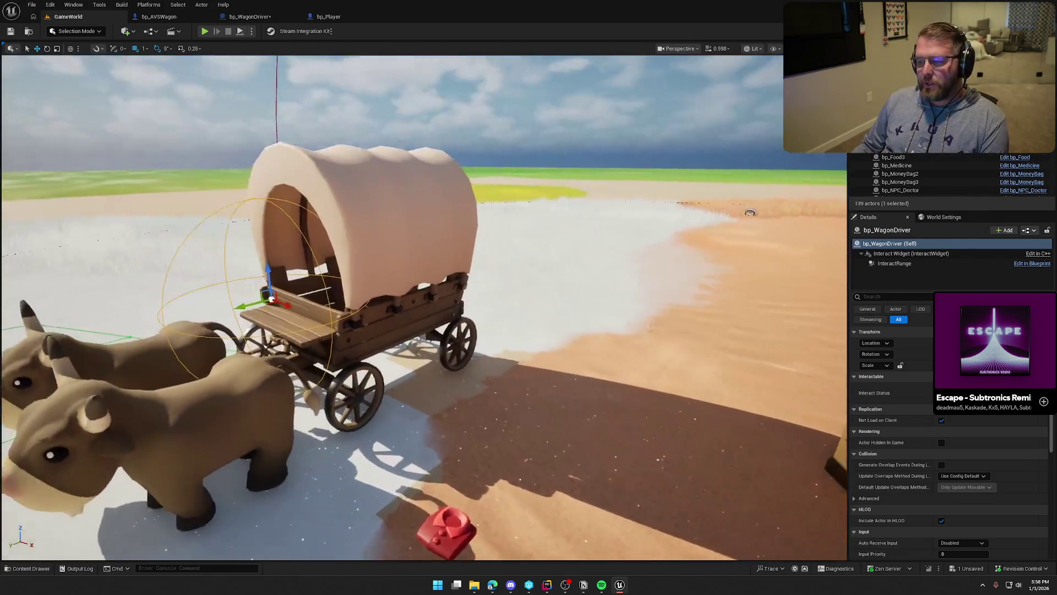
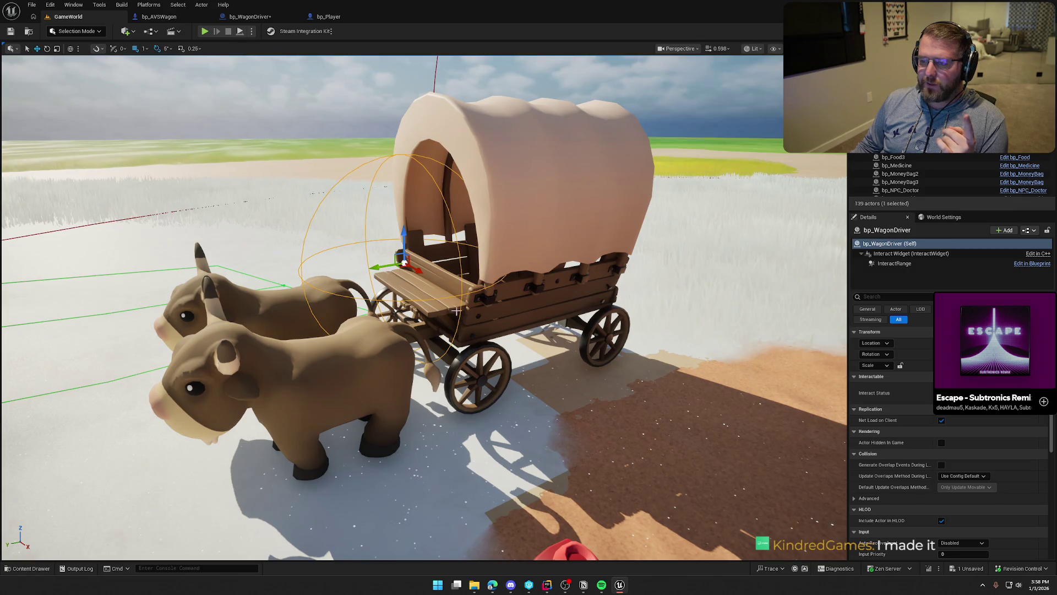
Step: Scroll down the Details panel to reach bp_WagonDriver's Edit in Blueprint option
scroll(923, 456, down, 3)
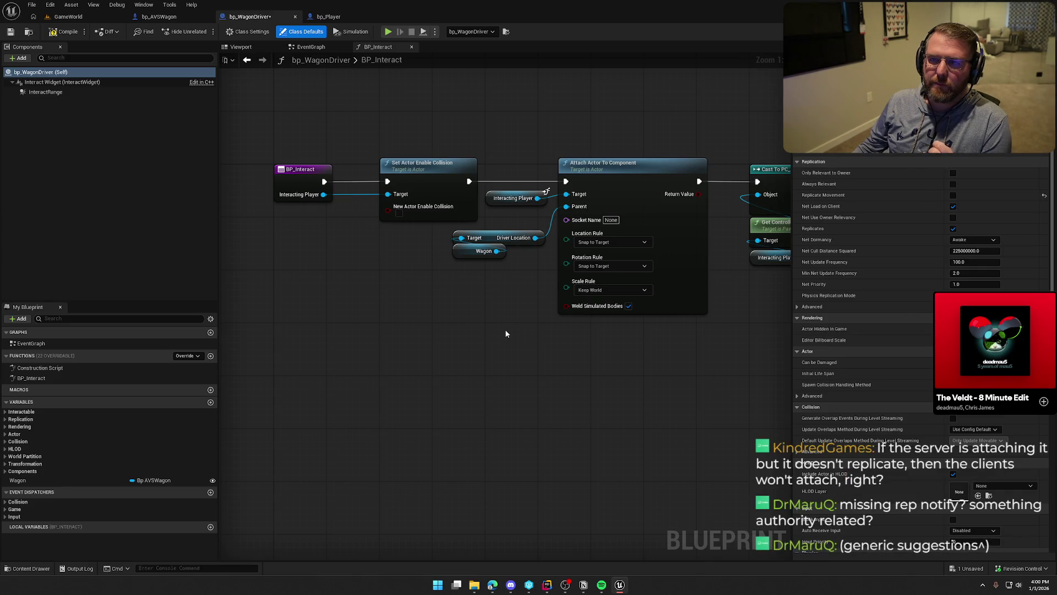
mouse_move(516, 336)
mouse_down()
mouse_move(484, 159)
mouse_move(562, 165)
mouse_up()
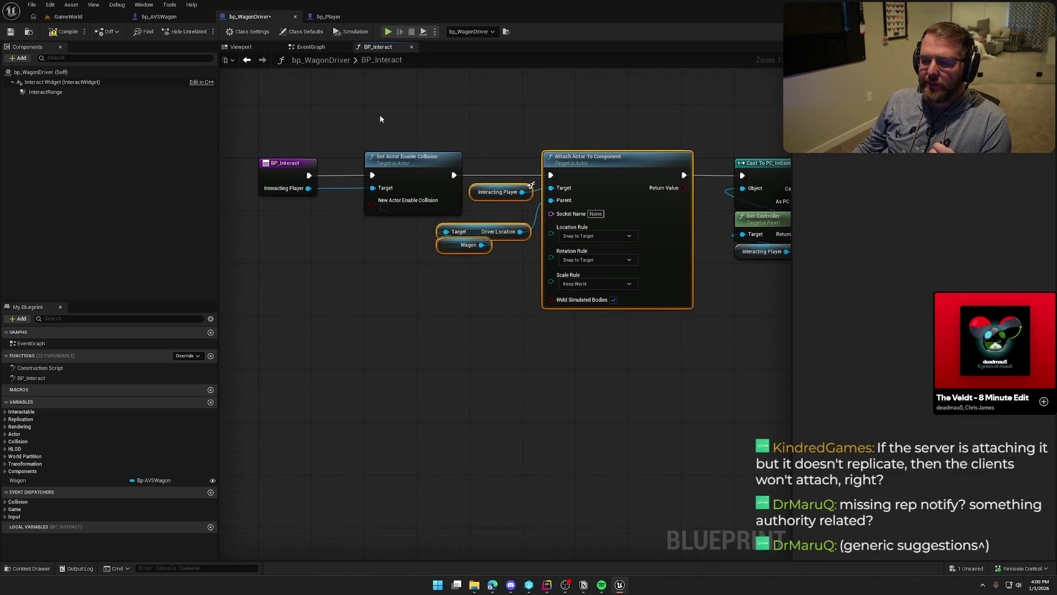
click(630, 317)
mouse_move(629, 317)
mouse_down()
mouse_move(516, 401)
mouse_move(384, 345)
mouse_up()
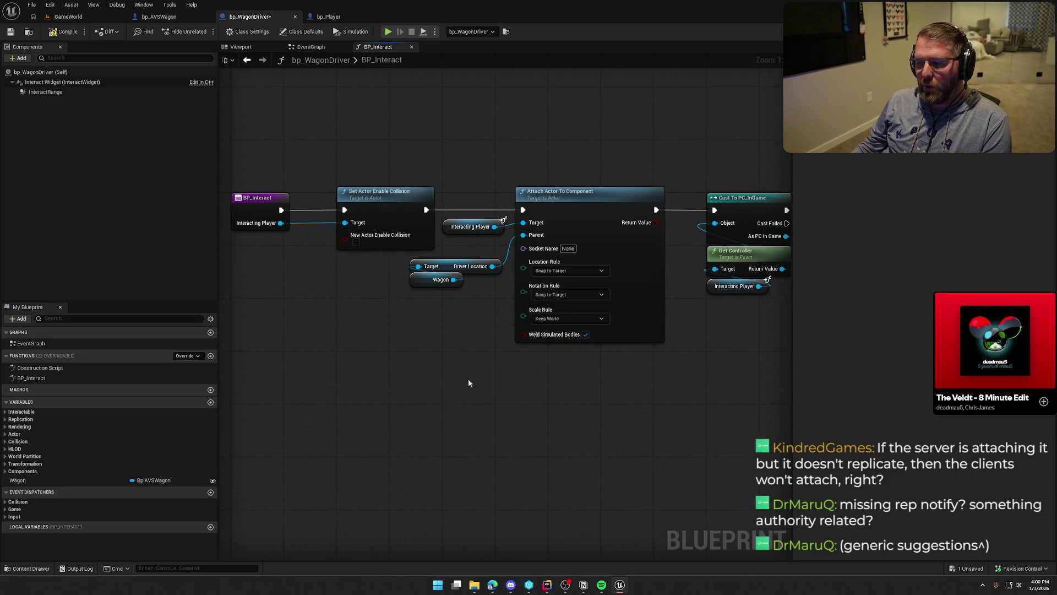
mouse_move(266, 154)
mouse_down()
mouse_move(814, 404)
mouse_move(894, 402)
mouse_move(815, 409)
mouse_move(556, 385)
mouse_up()
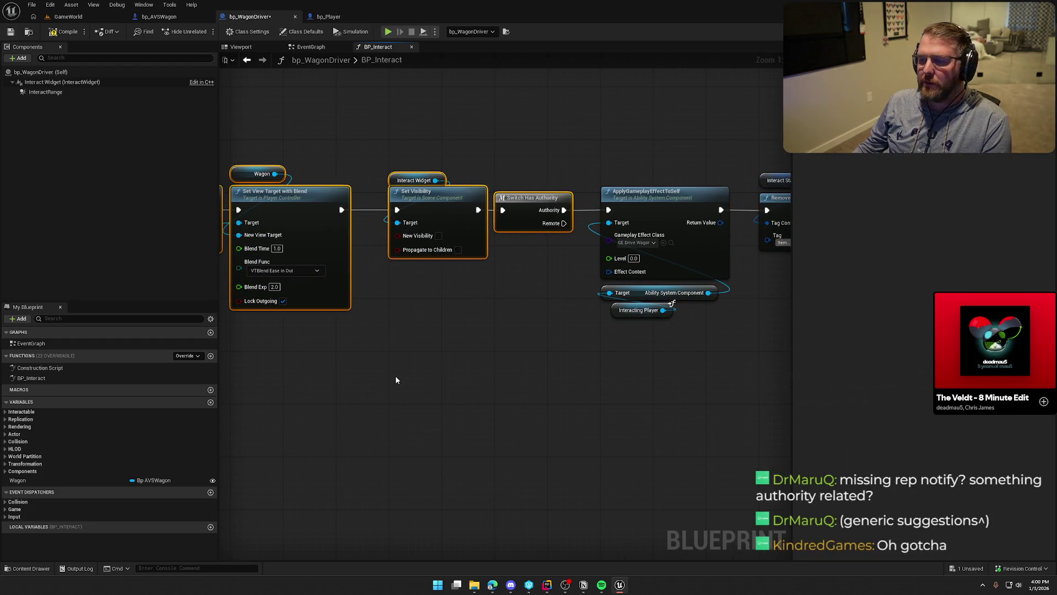
drag(396, 376, 683, 363)
scroll(565, 395, down, 4)
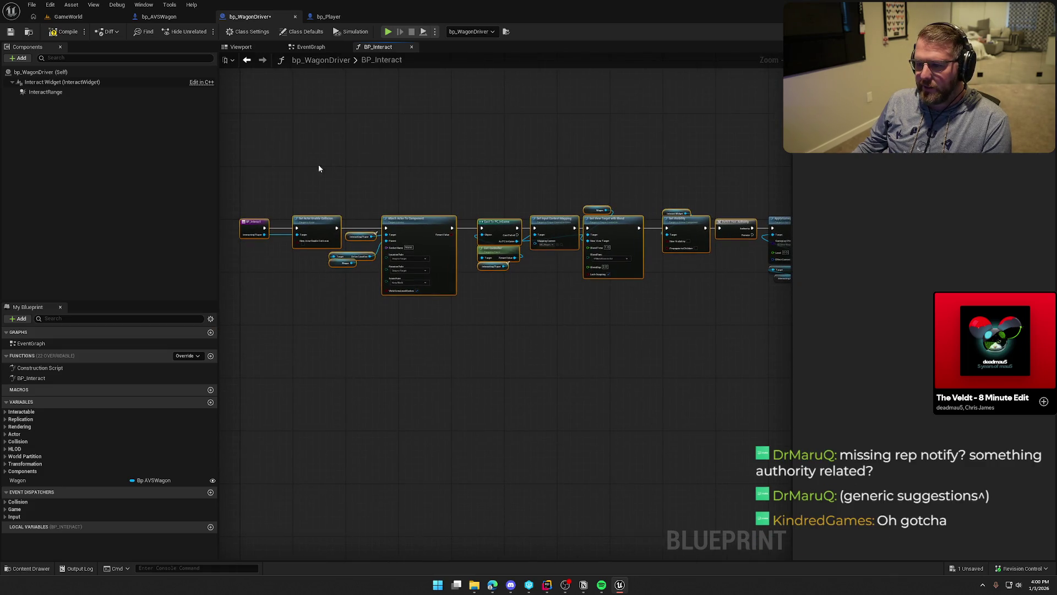
mouse_move(309, 161)
mouse_down()
mouse_move(638, 351)
mouse_move(698, 359)
mouse_up()
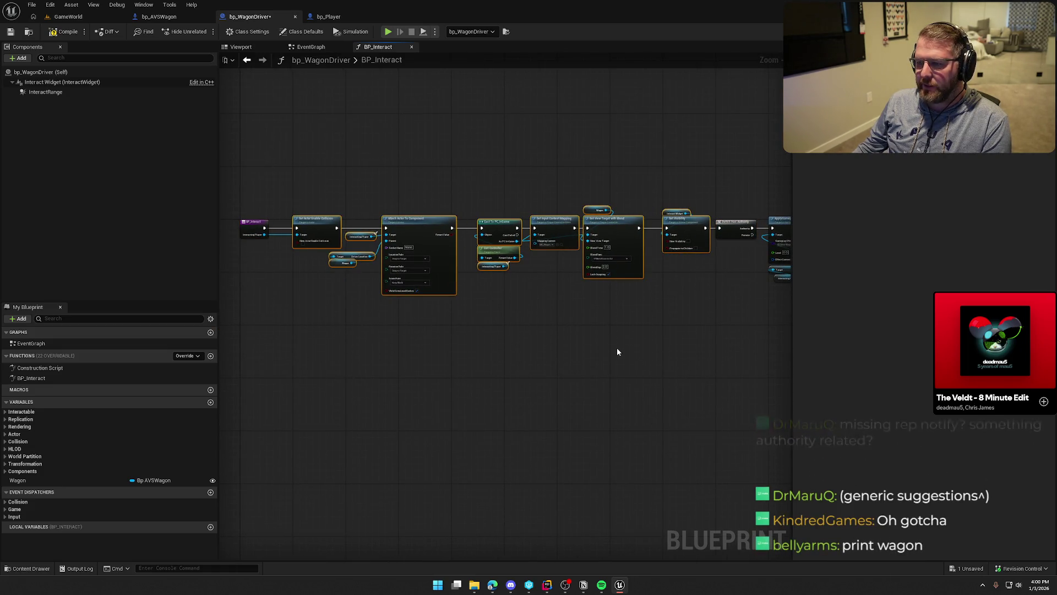
drag(621, 346, 362, 289)
mouse_move(385, 202)
mouse_down()
mouse_move(613, 345)
mouse_move(708, 388)
mouse_up()
scroll(462, 308, up, 4)
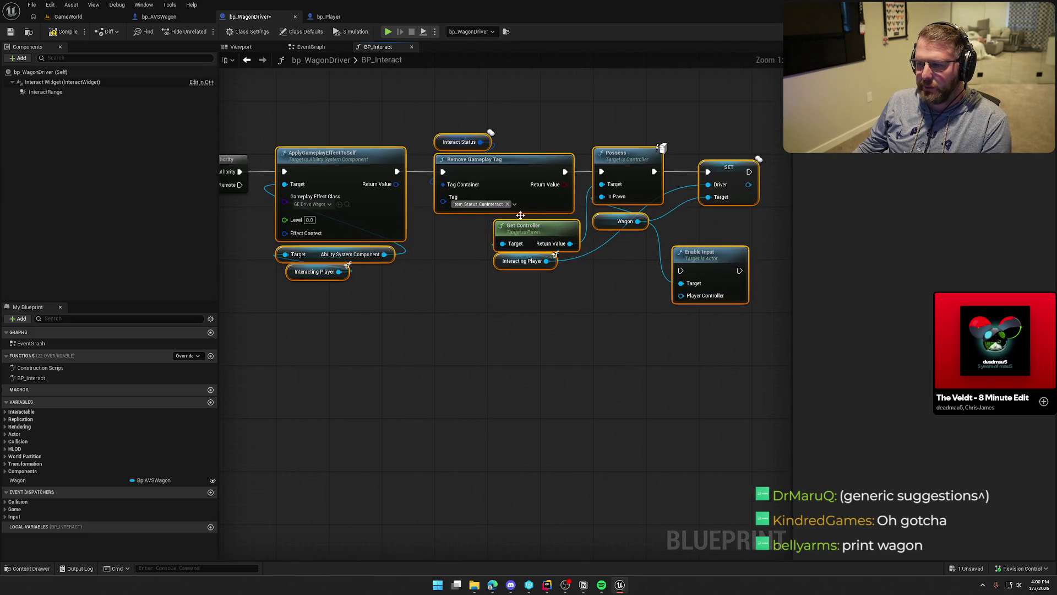
click(363, 357)
scroll(362, 355, down, 1)
drag(654, 170, 738, 243)
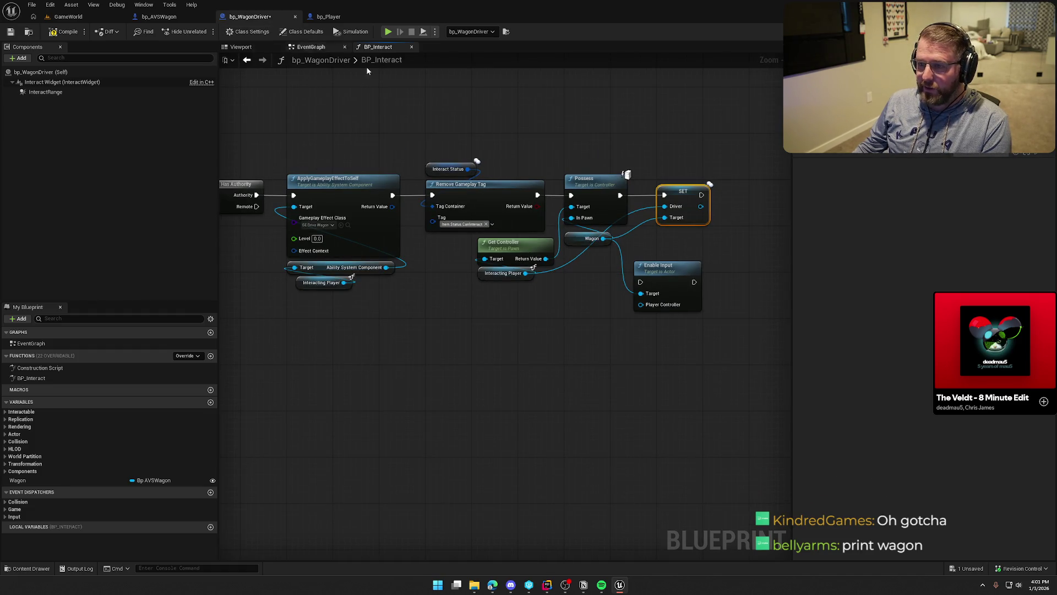
drag(624, 154, 745, 245)
click(367, 402)
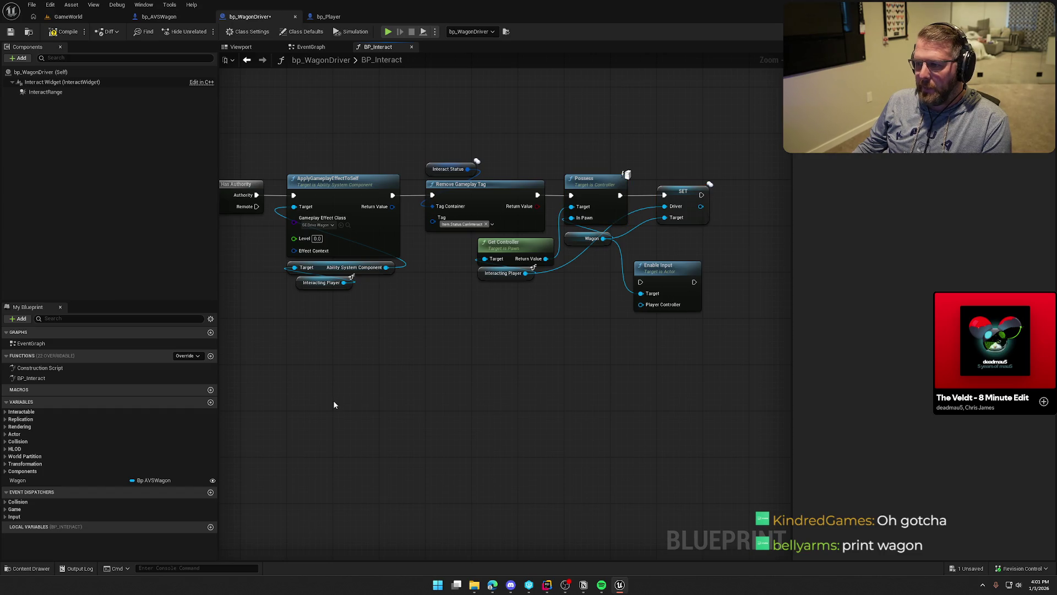
mouse_move(322, 405)
mouse_down()
mouse_move(488, 389)
mouse_move(736, 394)
mouse_move(636, 400)
mouse_move(609, 309)
mouse_move(727, 306)
mouse_move(647, 310)
mouse_up()
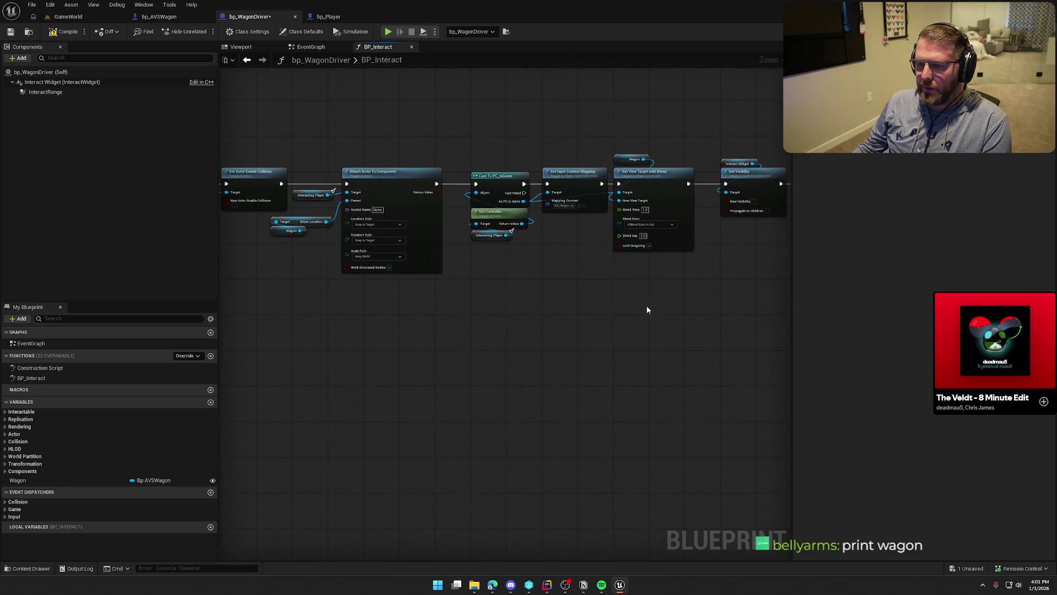
drag(247, 122, 261, 324)
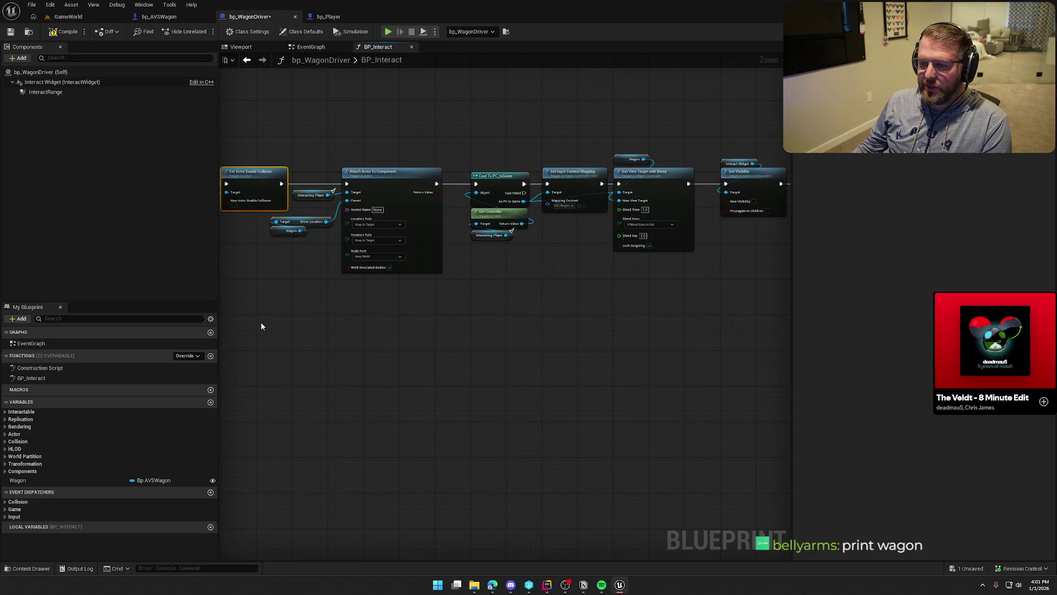
drag(298, 149, 456, 359)
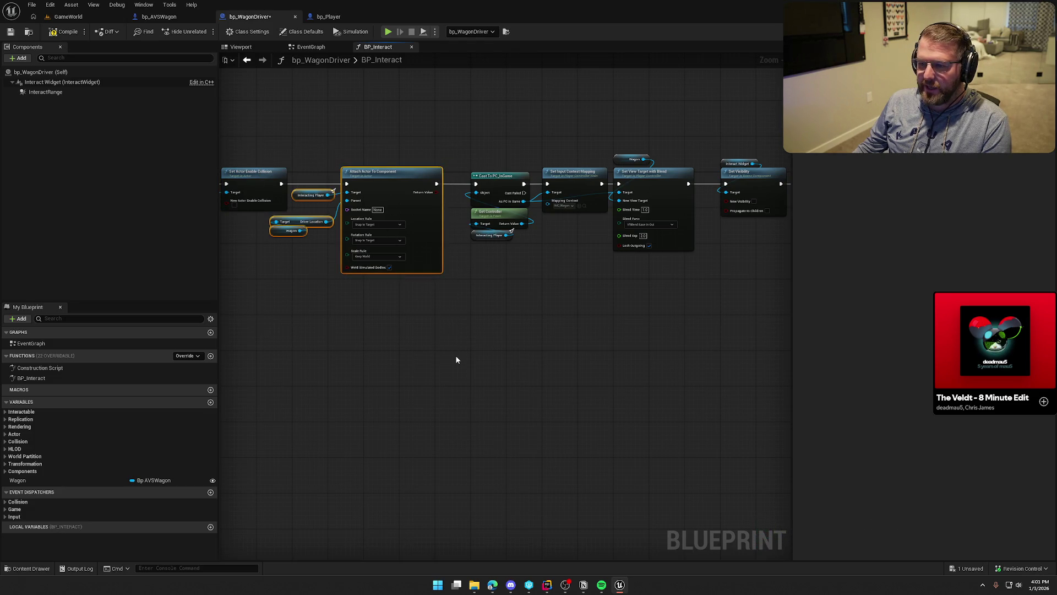
click(456, 360)
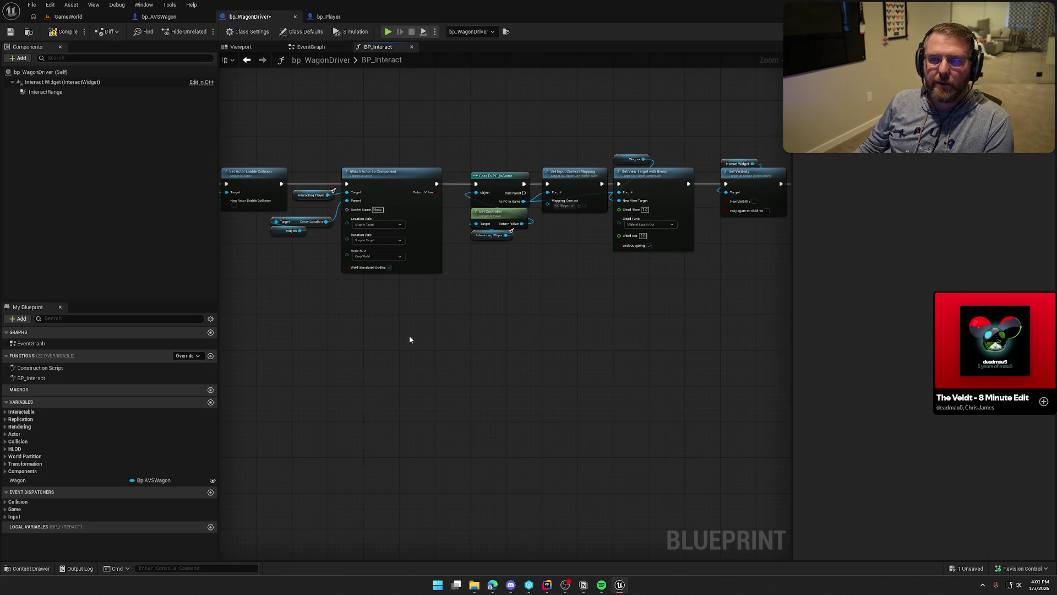
scroll(380, 273, up, 3)
Step: Add a Print String after Set Actor Enable Collision that prints the interacting player's display name
mouse_move(367, 144)
mouse_down()
mouse_move(381, 251)
mouse_move(388, 152)
mouse_up()
key(Escape)
text(print)
key(Return)
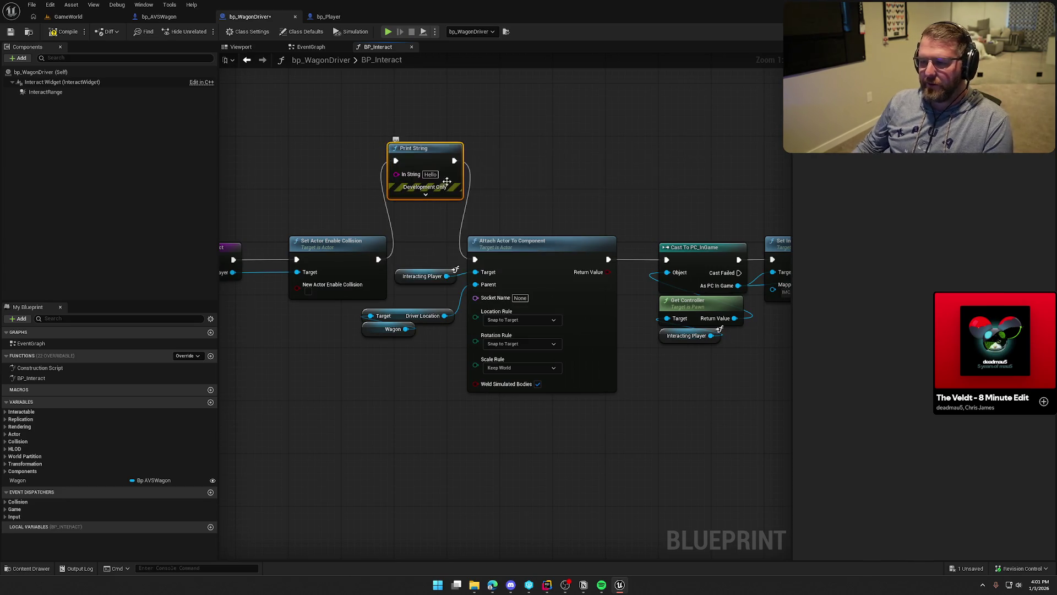
drag(446, 276, 396, 172)
mouse_move(402, 237)
mouse_down()
mouse_move(287, 156)
mouse_move(310, 164)
mouse_up()
drag(237, 146, 295, 149)
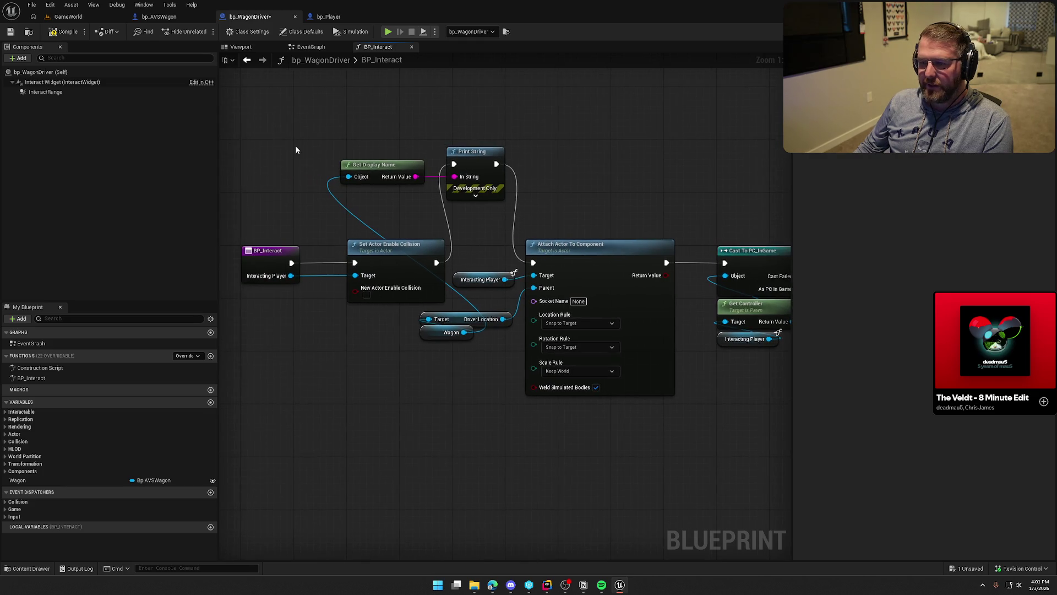
Step: Compile, play-test boarding the wagon as a client, then stop the session
click(65, 31)
click(69, 17)
key(alt+p)
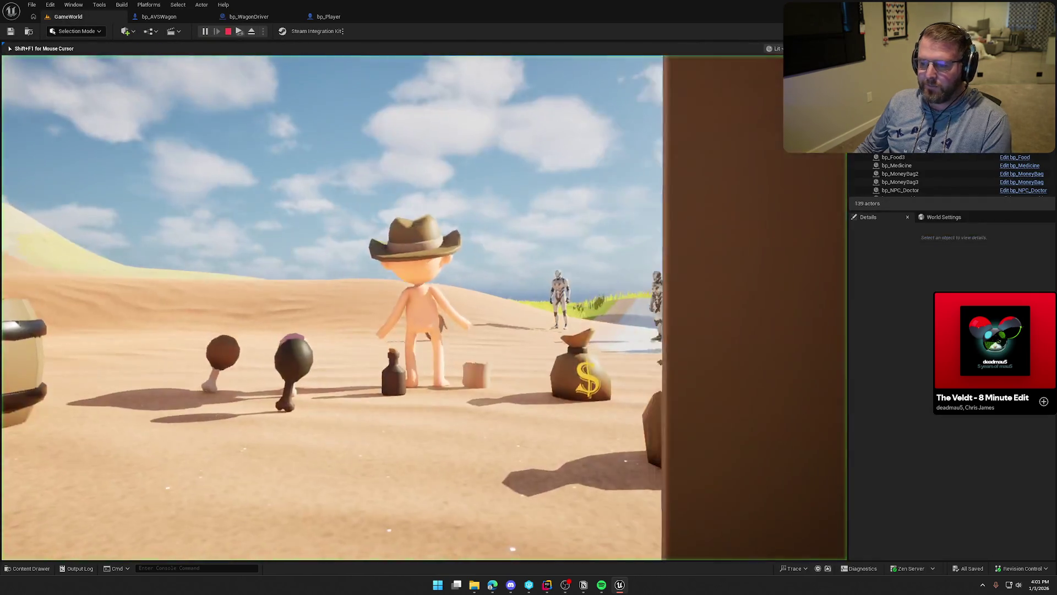
key(super)
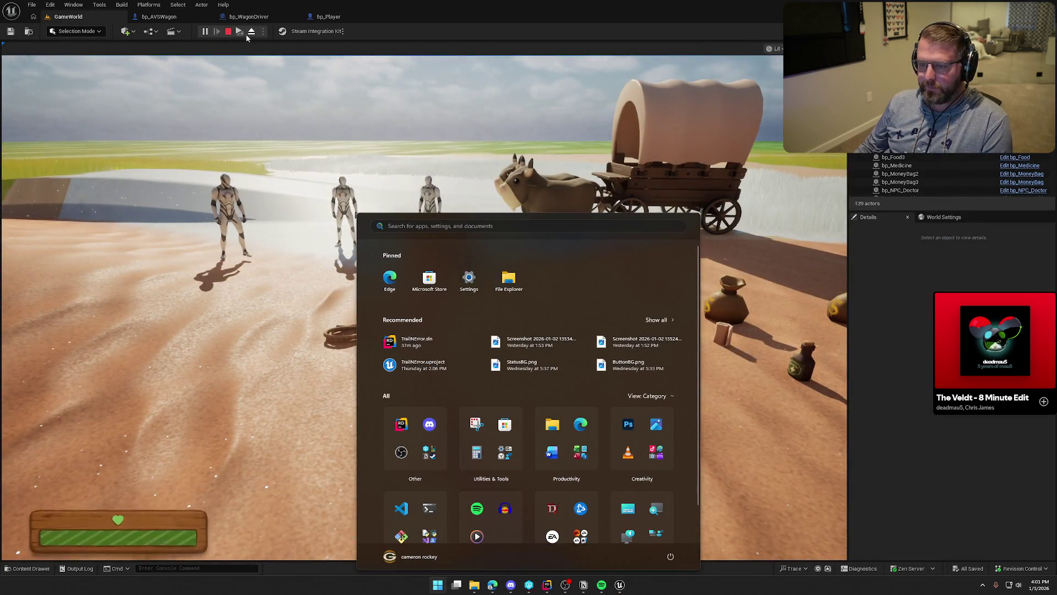
key(Escape)
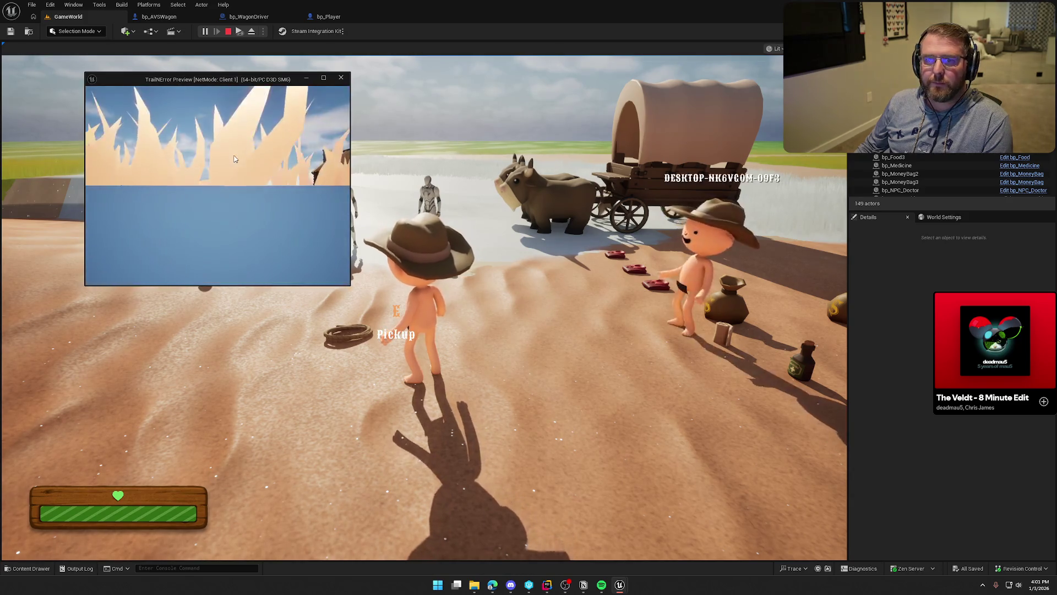
key(w)
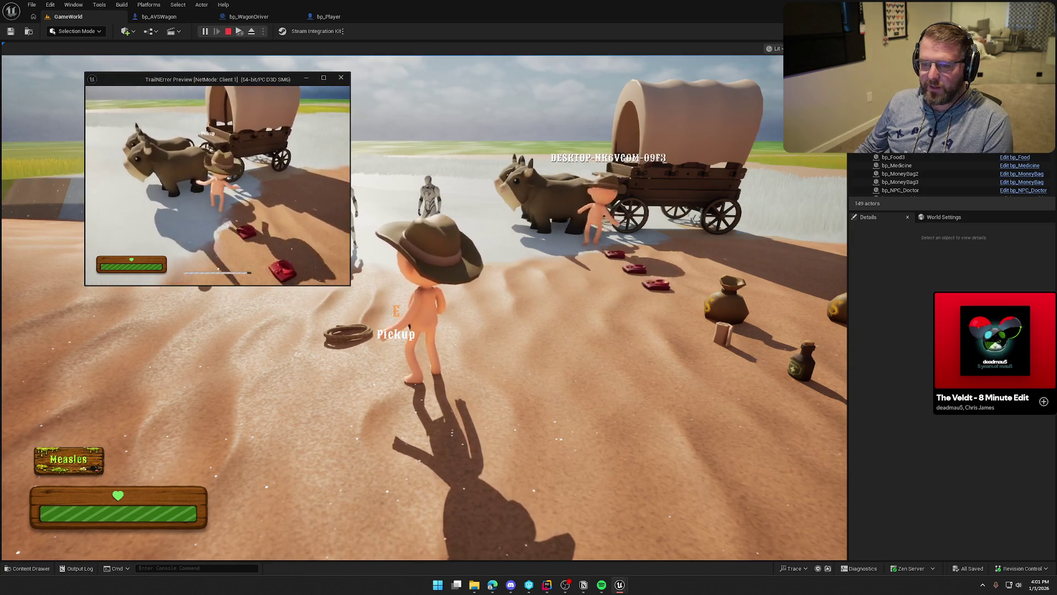
key(e)
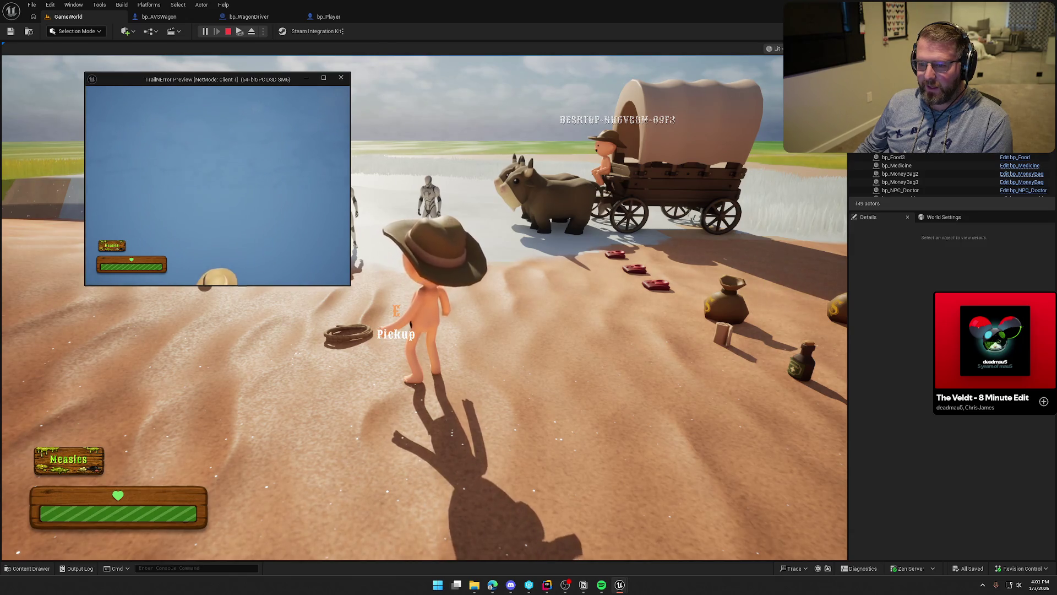
key(Escape)
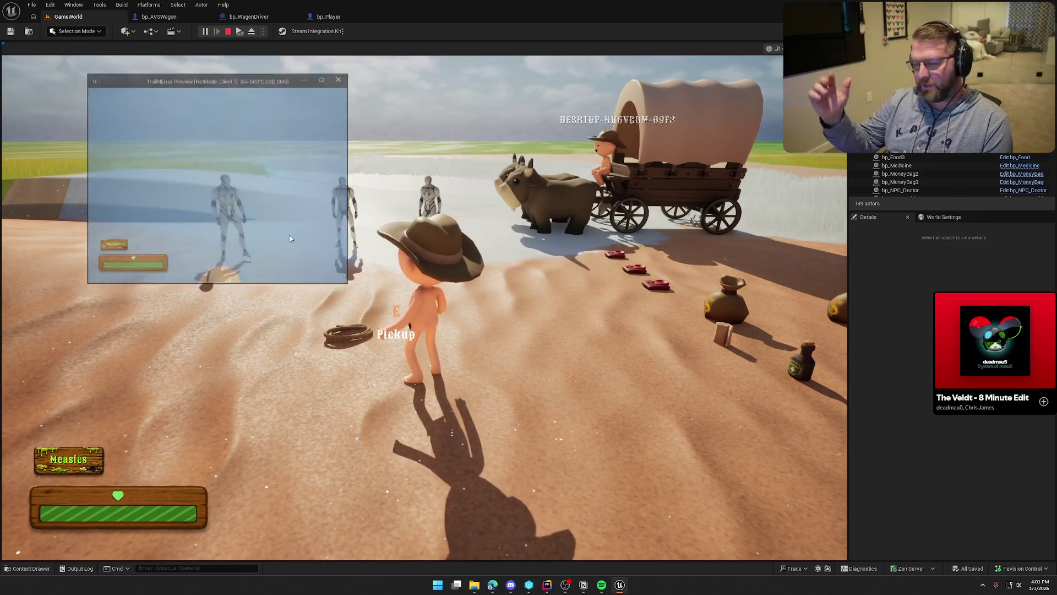
click(184, 18)
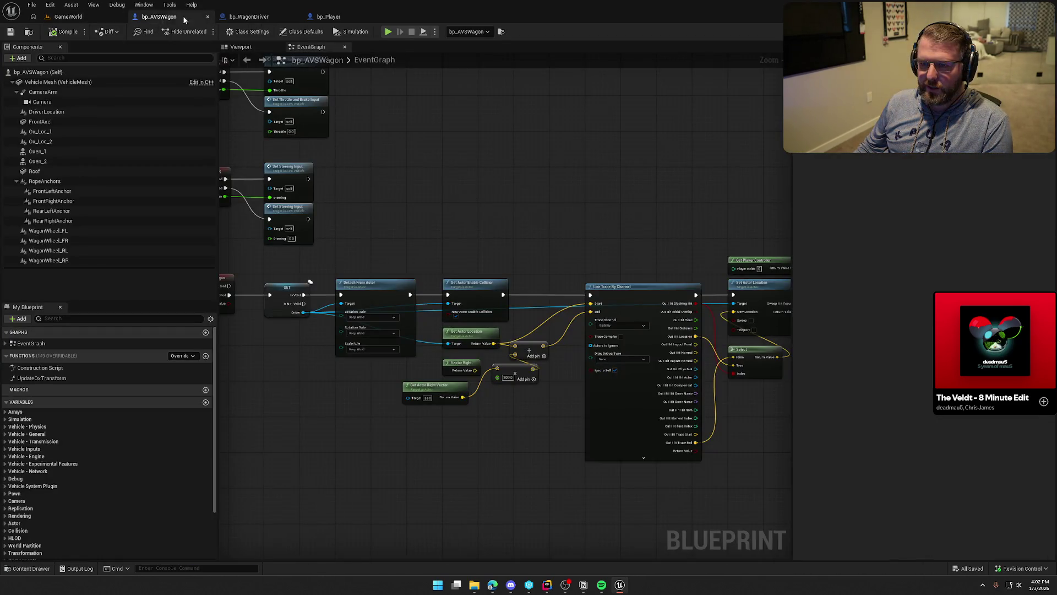
Step: Remove the temporary print nodes, wire collision straight into the attach node, and save
click(278, 18)
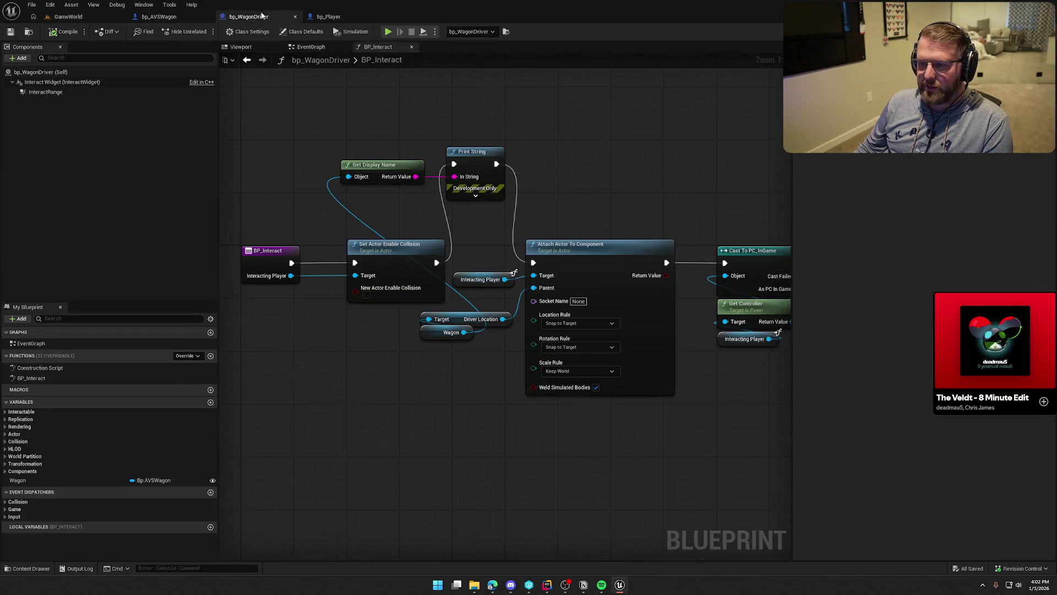
drag(377, 267, 473, 267)
mouse_move(502, 225)
mouse_down()
mouse_move(315, 143)
mouse_move(335, 113)
mouse_move(368, 123)
mouse_up()
key(Delete)
key(ctrl+s)
Step: Inspect the Wagon variable and bp_AVSWagon's DriverLocation component settings
click(418, 258)
click(420, 330)
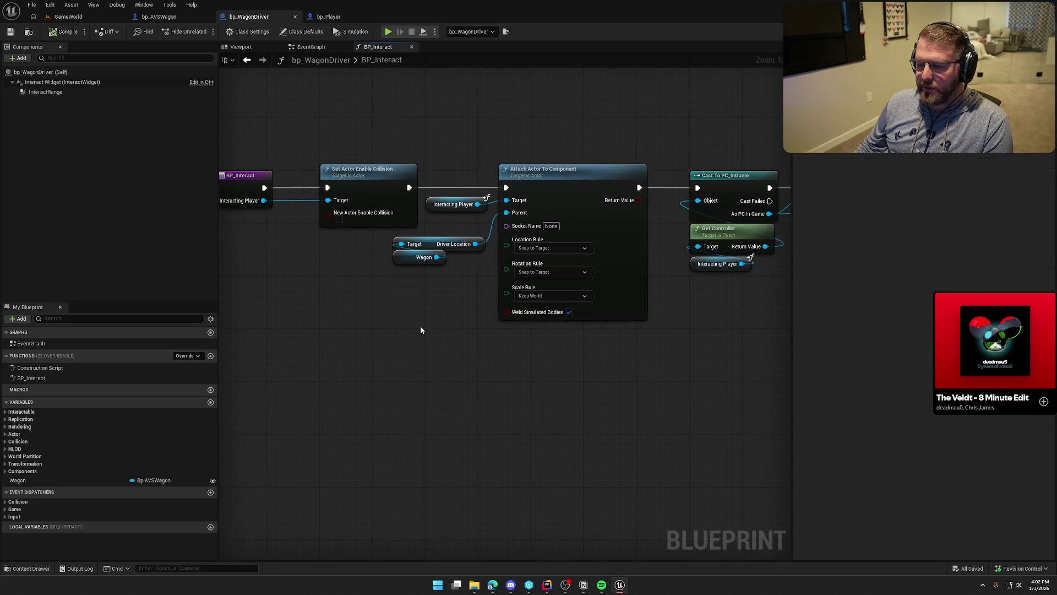
mouse_move(457, 298)
mouse_down()
mouse_move(349, 259)
mouse_move(430, 236)
mouse_move(453, 281)
mouse_up()
click(159, 16)
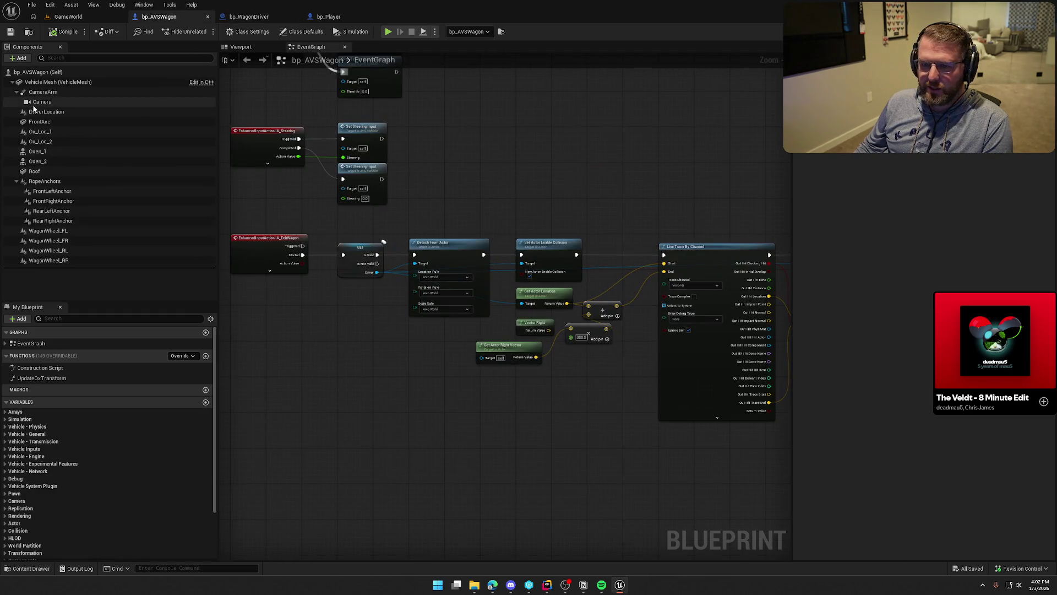
click(53, 112)
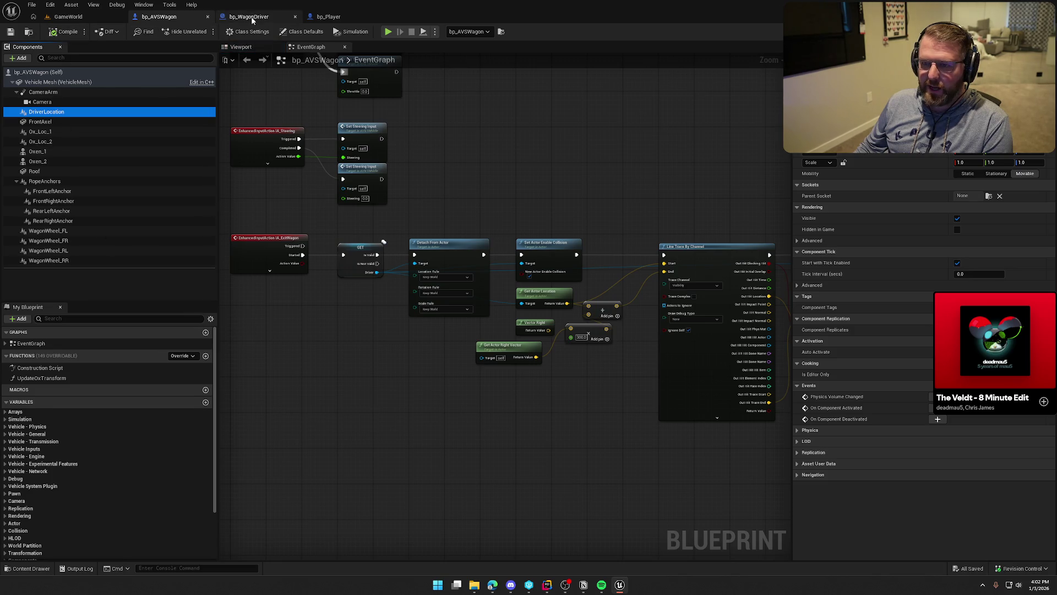
click(249, 17)
Step: Review the Driver Location, Wagon, BP_Interact and collision nodes in the graph
drag(448, 283, 384, 246)
click(399, 354)
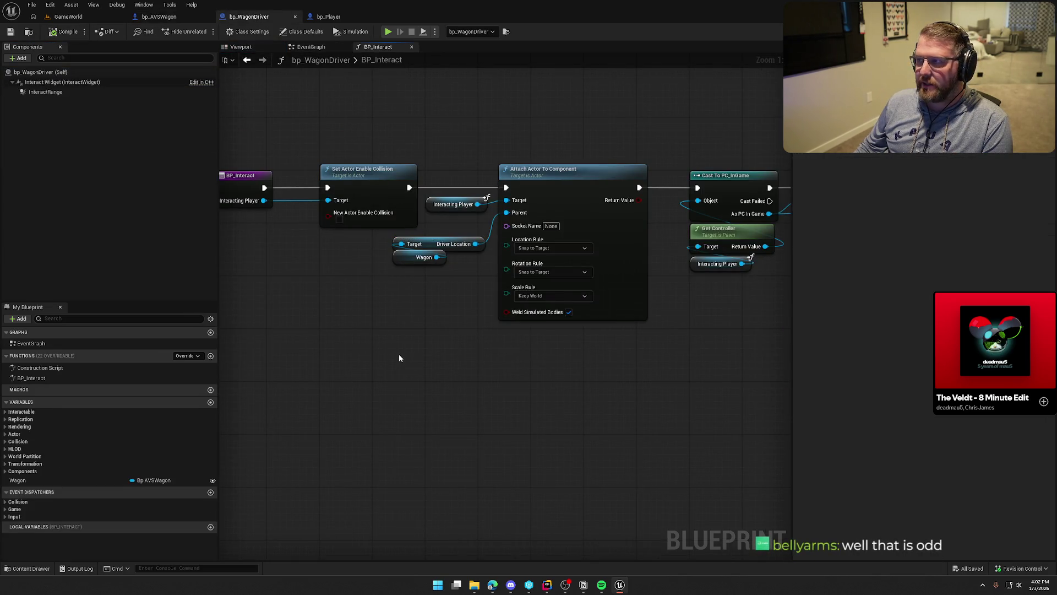
drag(399, 353, 344, 344)
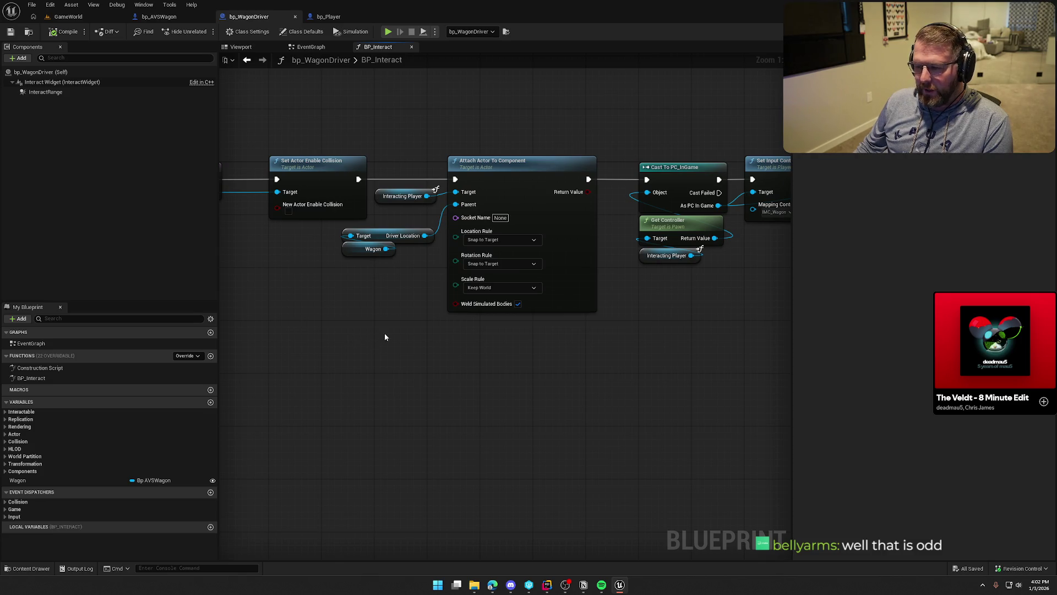
scroll(352, 335, down, 1)
drag(352, 334, 408, 328)
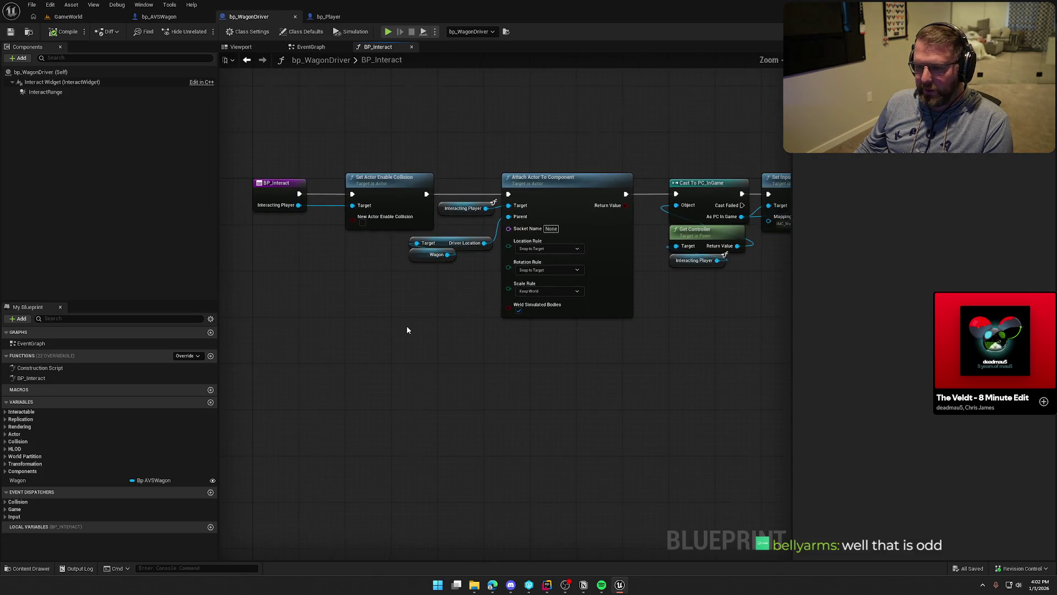
mouse_move(286, 154)
mouse_down()
mouse_move(393, 282)
mouse_move(309, 296)
mouse_up()
click(398, 295)
scroll(399, 295, up, 1)
Step: Move Attach Actor To Component right and raise the Driver Location and Wagon getters
drag(310, 130, 477, 365)
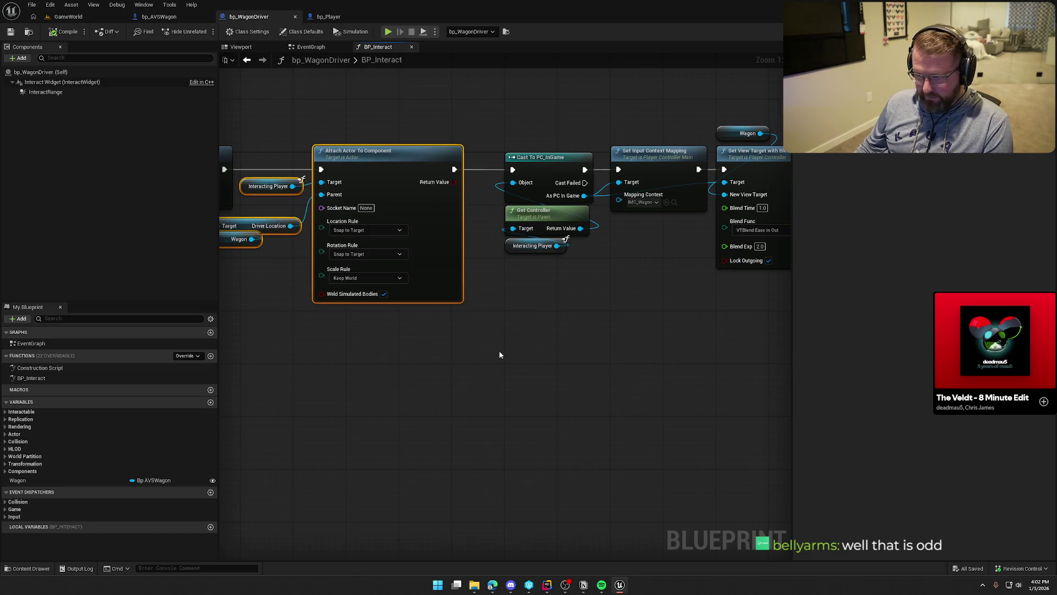
click(498, 350)
drag(379, 159, 413, 161)
click(411, 113)
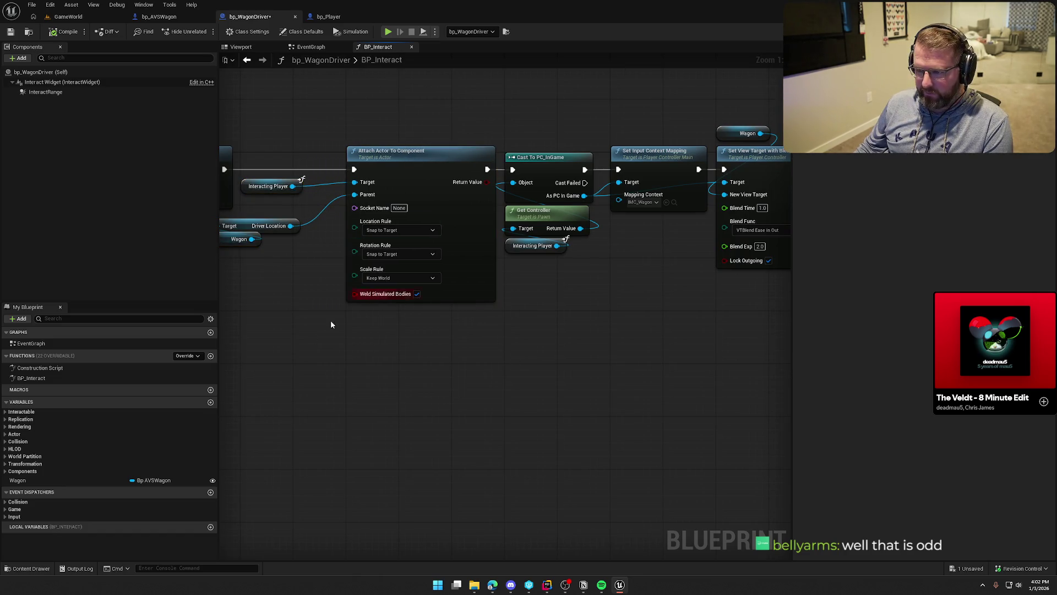
mouse_move(330, 320)
mouse_down()
mouse_move(349, 277)
mouse_move(308, 214)
mouse_move(359, 197)
mouse_up()
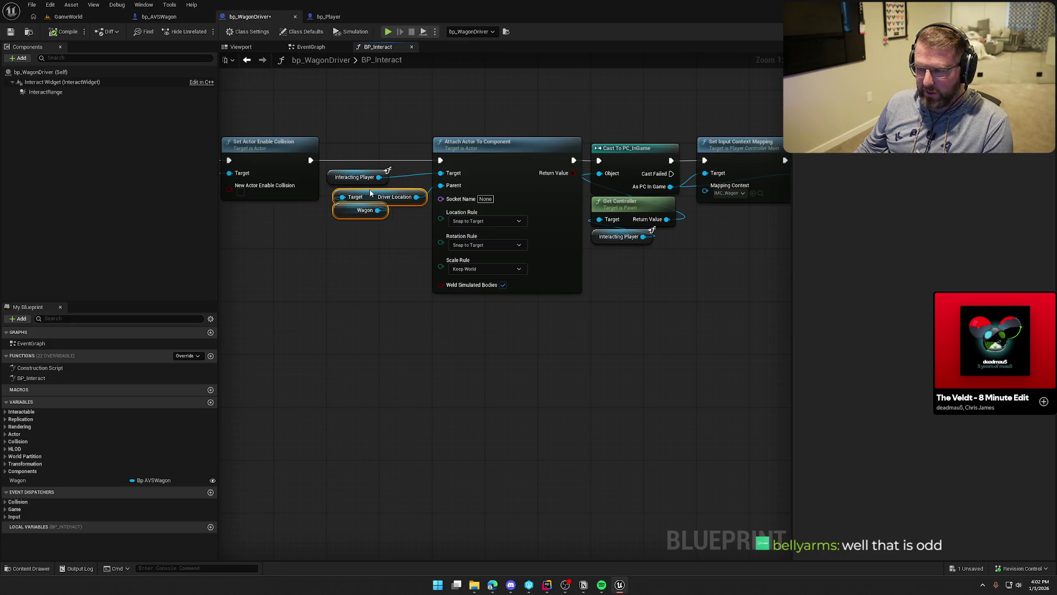
Step: Pan along to the Set View Target with Blend, Set Visibility, Possess and SET nodes
drag(382, 274, 278, 316)
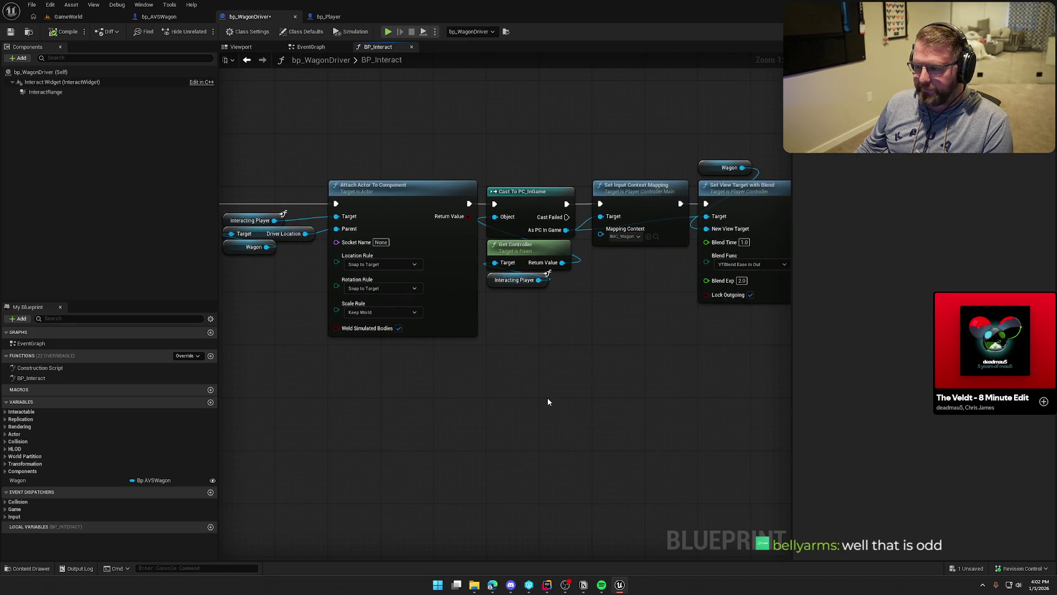
drag(547, 398, 404, 371)
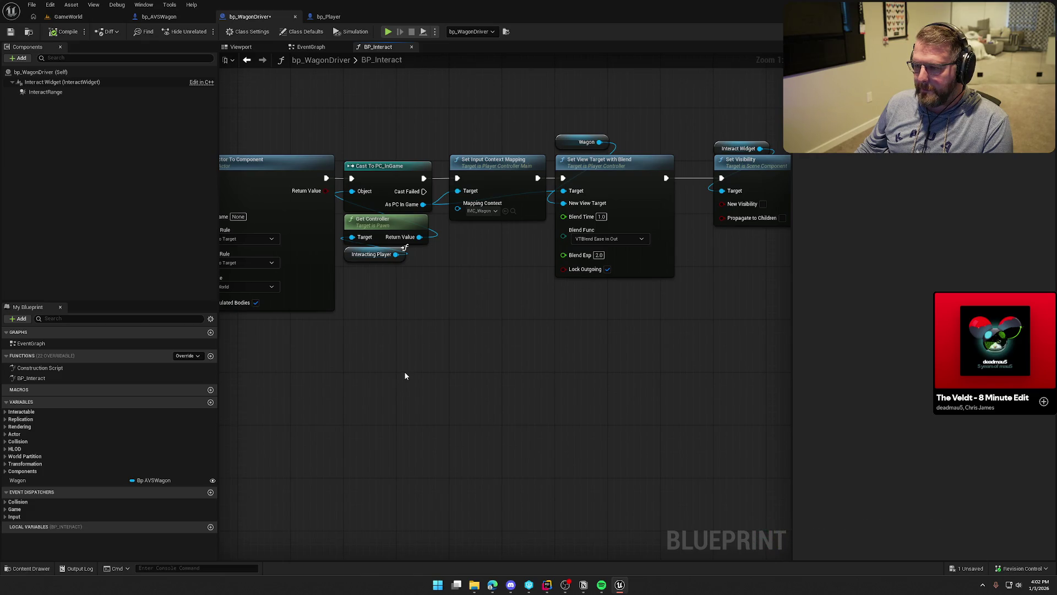
mouse_move(485, 312)
mouse_down()
mouse_move(399, 310)
mouse_move(791, 322)
mouse_move(702, 325)
mouse_move(573, 301)
mouse_move(372, 302)
mouse_move(357, 361)
mouse_move(283, 345)
mouse_move(375, 364)
mouse_up()
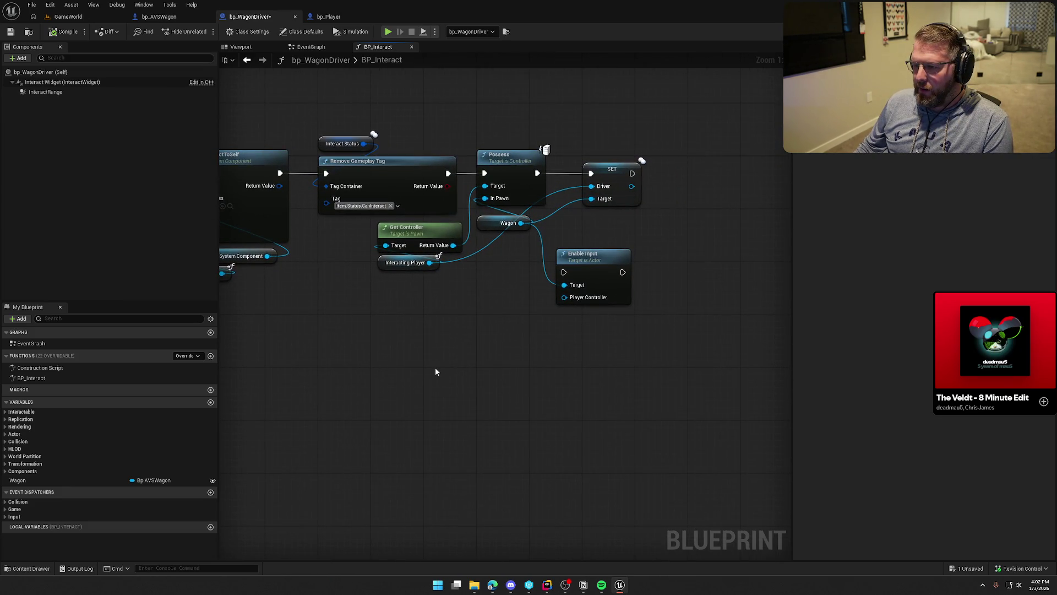
click(604, 260)
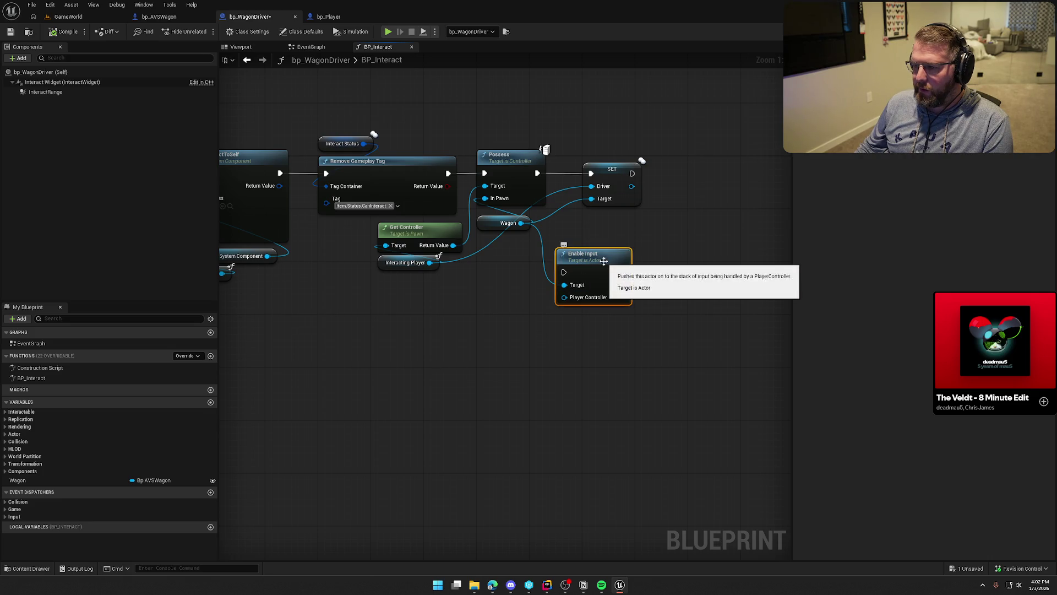
Step: Delete the stray Enable Input and the Possess node, wiring Remove Gameplay Tag into SET
key(Delete)
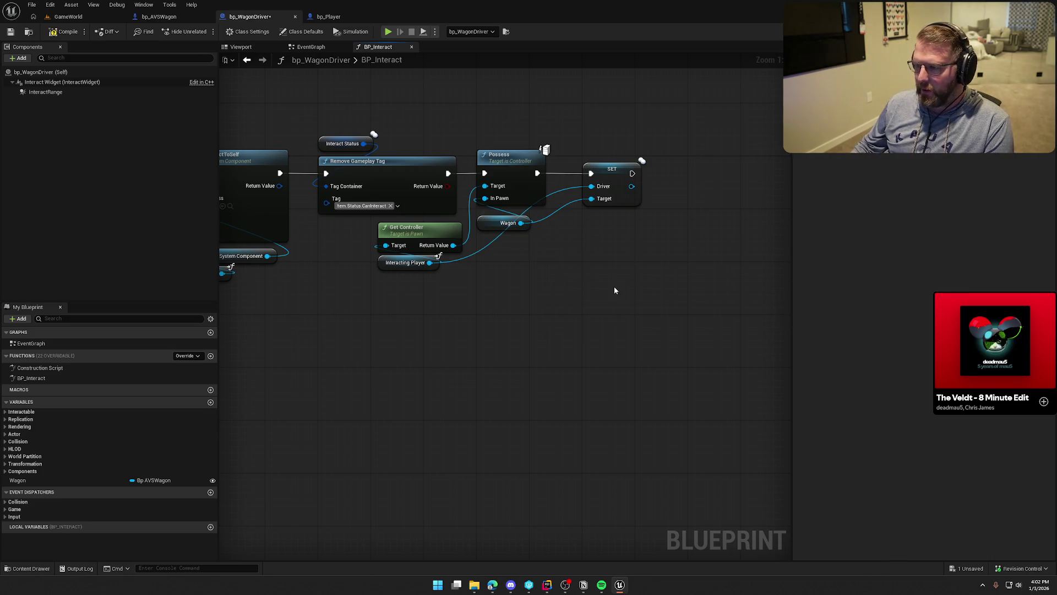
drag(447, 173, 591, 173)
click(513, 159)
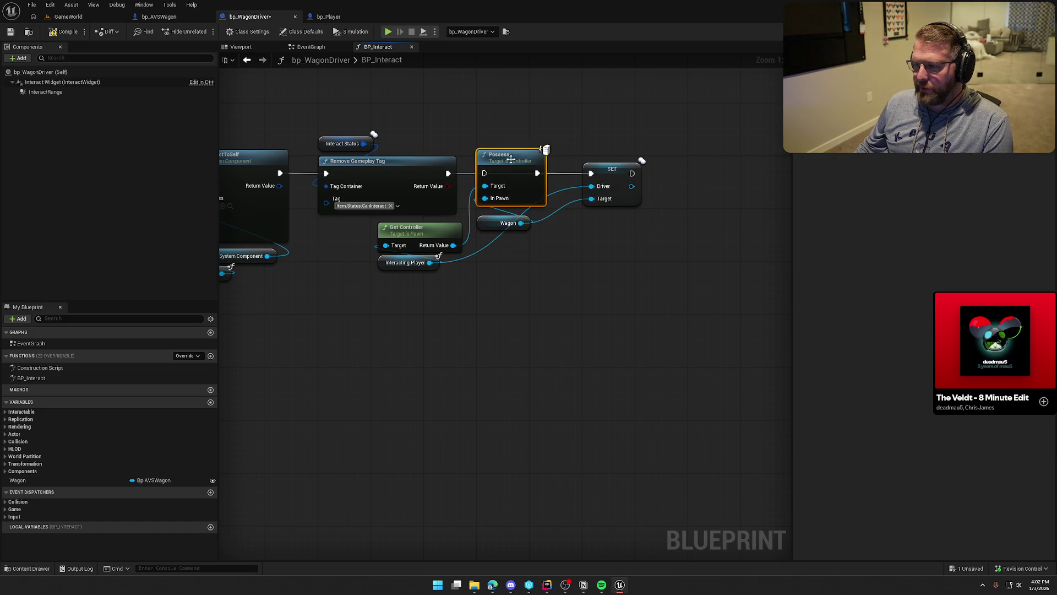
key(Delete)
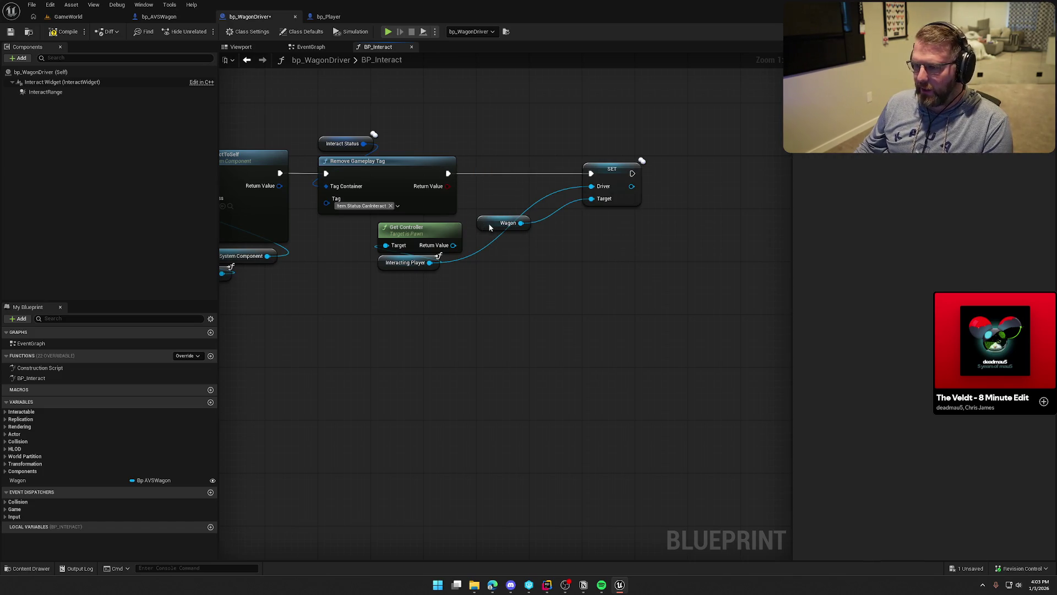
Step: Delete Get Controller and set SET Driver from the Interacting Player
drag(489, 228, 595, 221)
ctrl+click(612, 180)
mouse_move(612, 180)
mouse_down()
mouse_move(520, 174)
mouse_move(508, 182)
mouse_up()
click(494, 239)
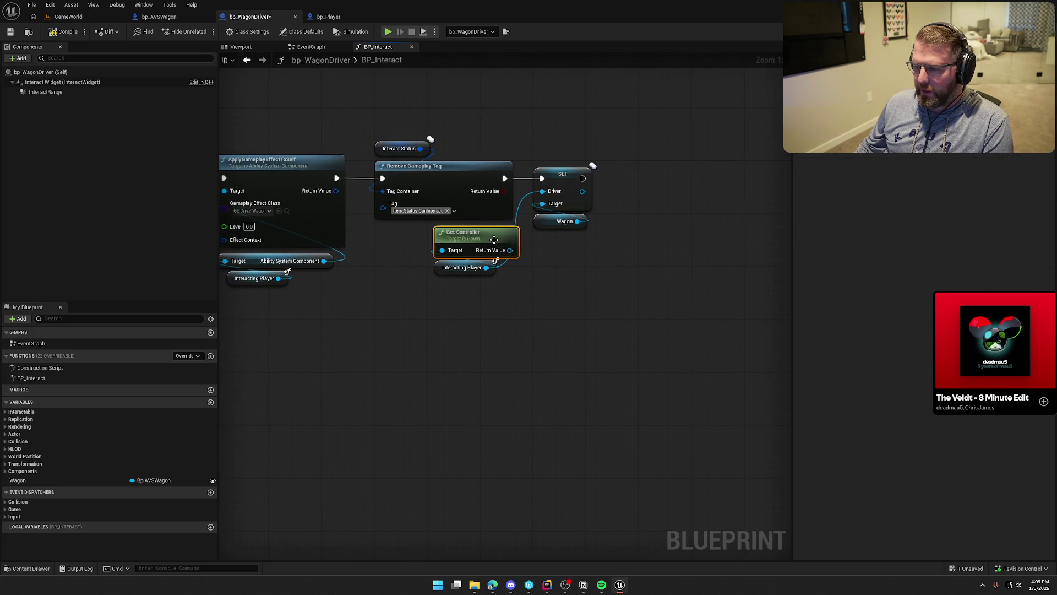
key(Delete)
mouse_move(455, 268)
mouse_down()
mouse_move(475, 249)
mouse_move(473, 231)
mouse_up()
Step: Shift the nodes from Wagon to Switch Has Authority right to make room
drag(503, 296, 686, 297)
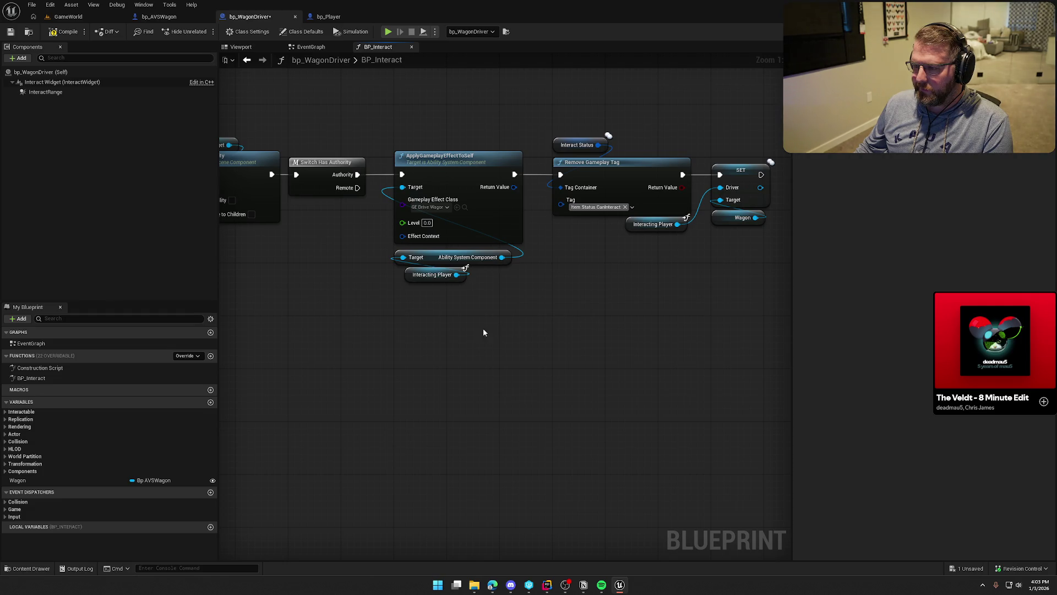
drag(220, 341, 641, 351)
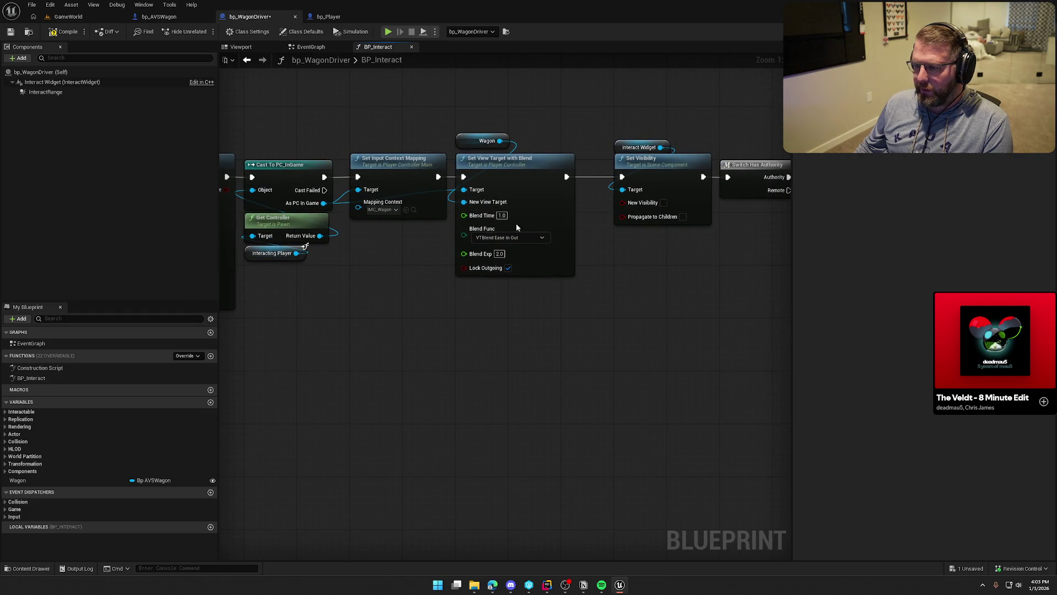
scroll(498, 189, down, 4)
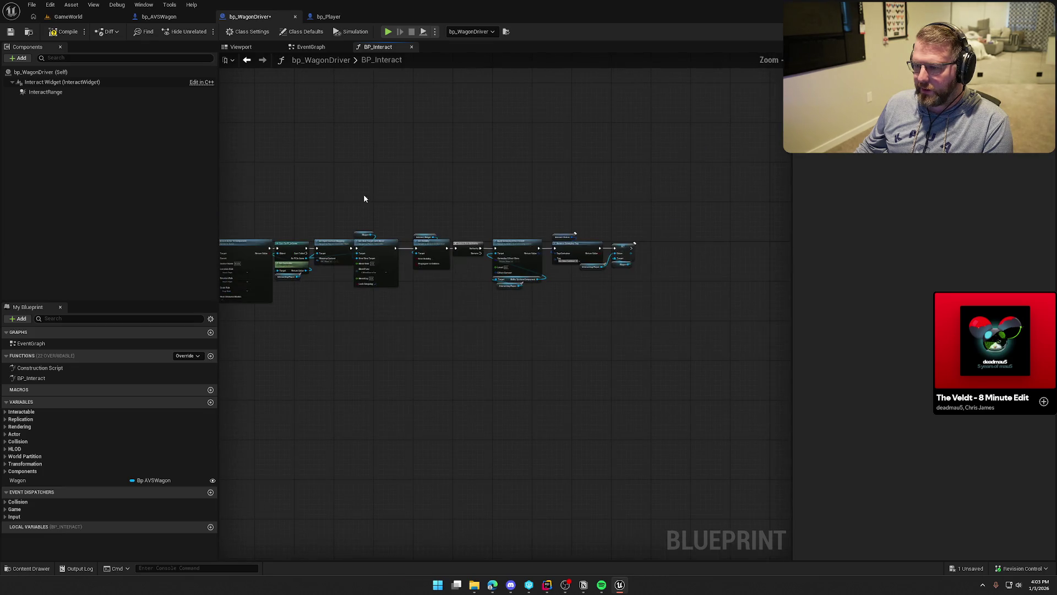
drag(364, 194, 674, 330)
scroll(487, 282, up, 4)
drag(487, 283, 645, 282)
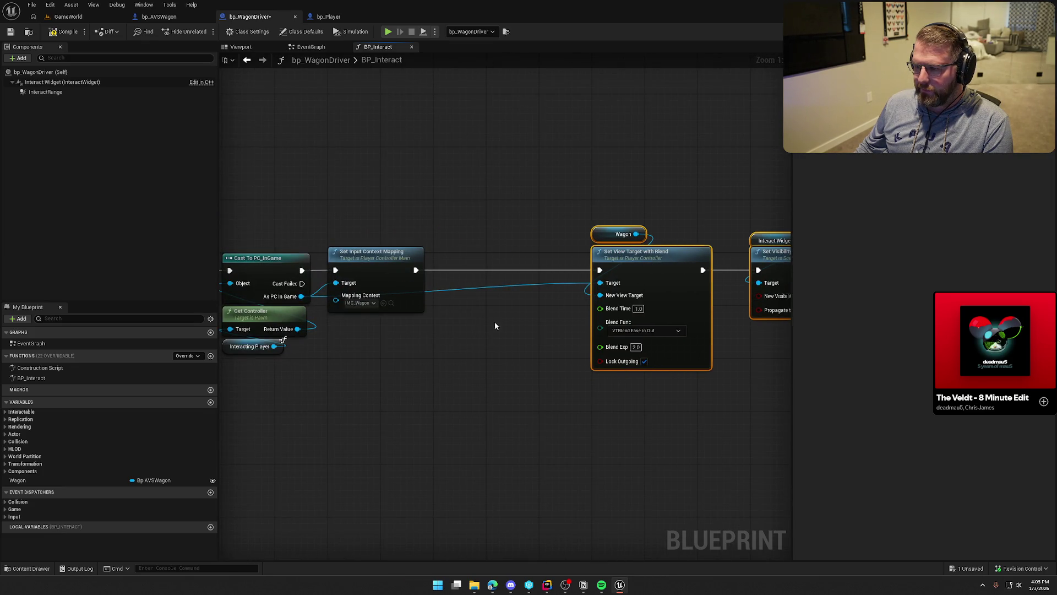
Step: Add an Enable Input node into the execution chain after Set Input Context Mapping
right_click(498, 282)
text(enable input)
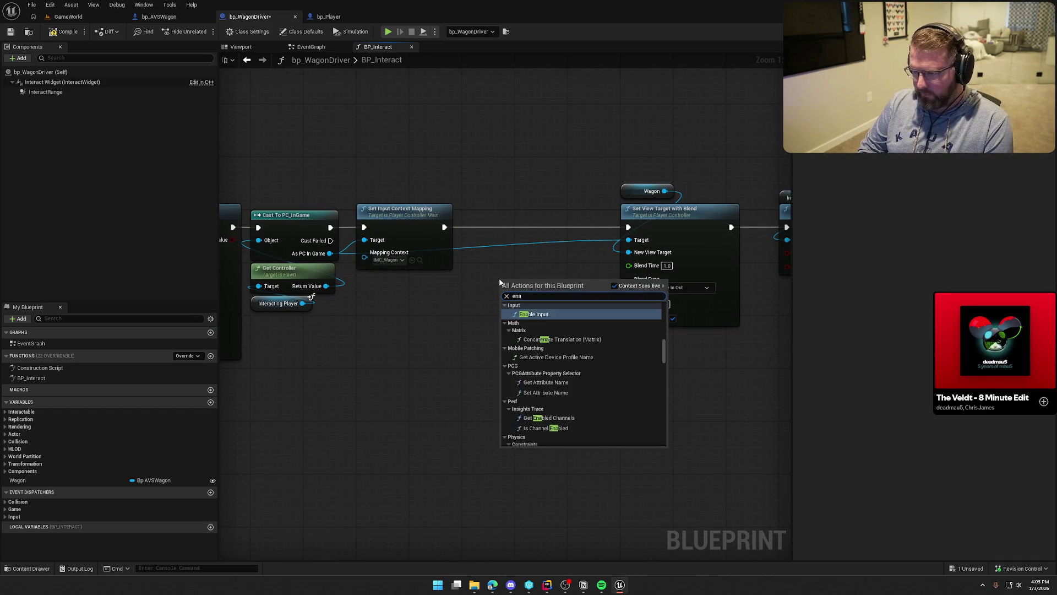
key(Return)
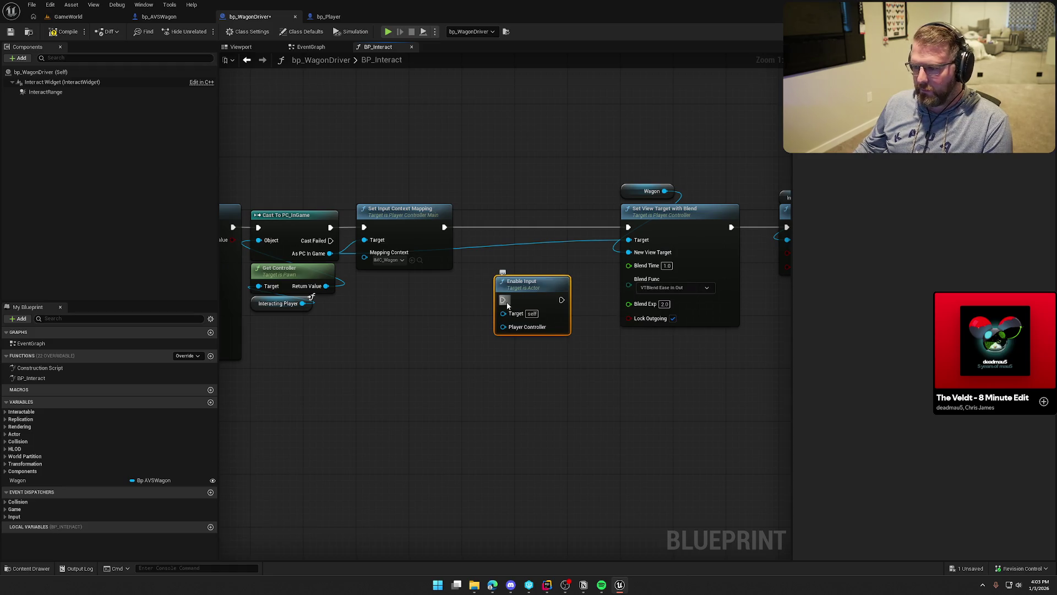
drag(502, 298, 444, 227)
mouse_move(628, 227)
mouse_down()
mouse_move(564, 297)
mouse_move(563, 223)
mouse_up()
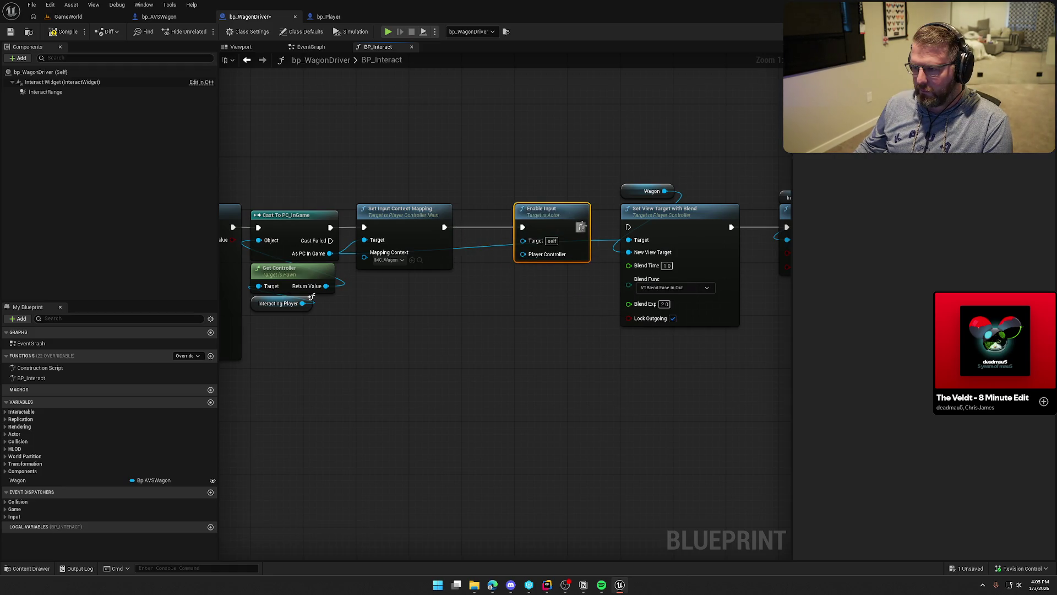
click(541, 314)
Step: Connect the Wagon getter to Enable Input's Target
drag(541, 314, 573, 310)
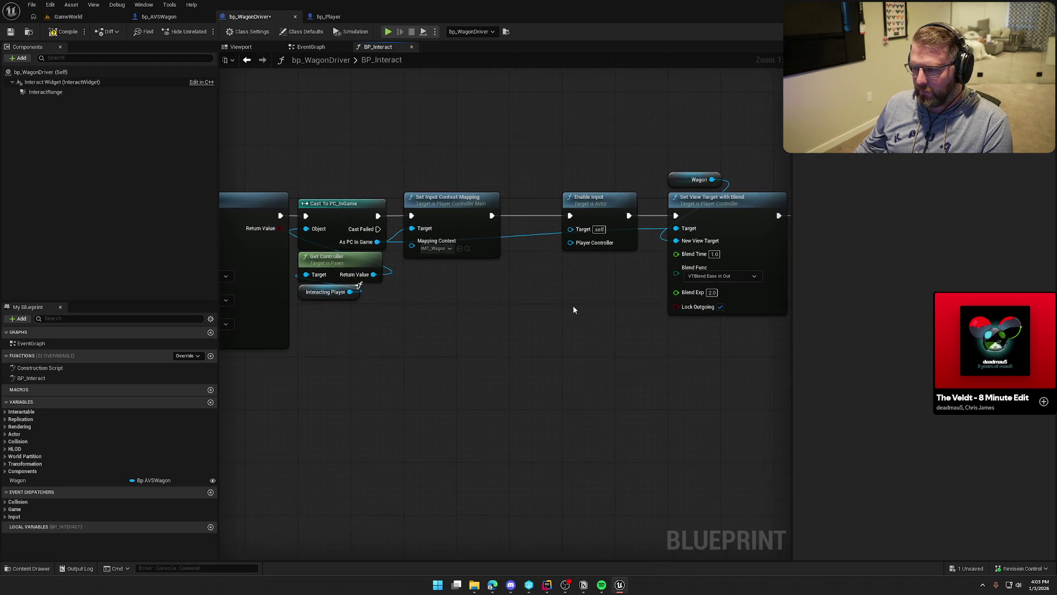
click(682, 177)
mouse_move(687, 173)
mouse_down()
mouse_move(575, 172)
mouse_move(570, 228)
mouse_up()
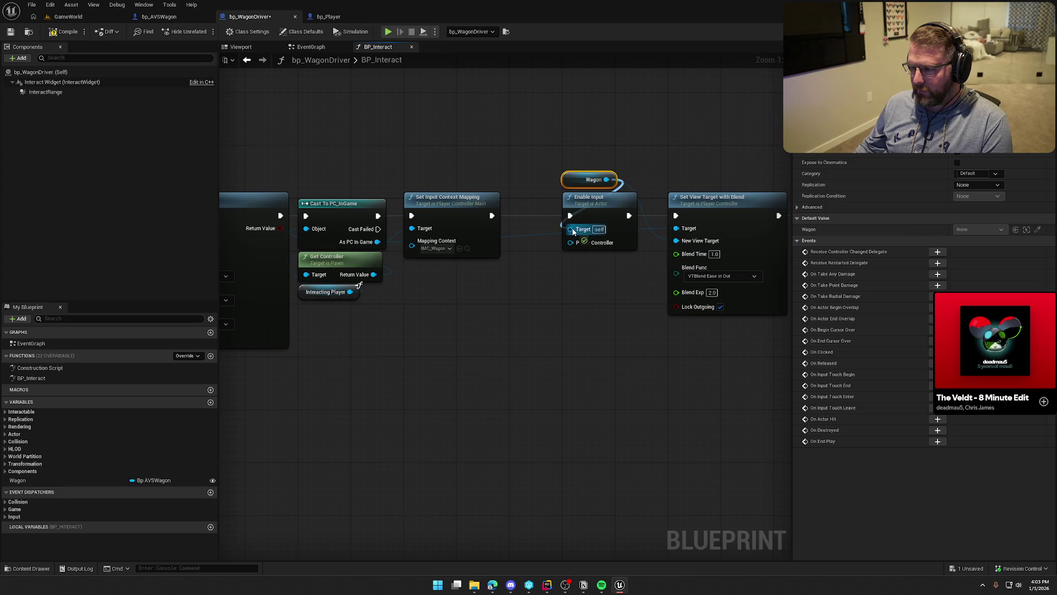
click(598, 294)
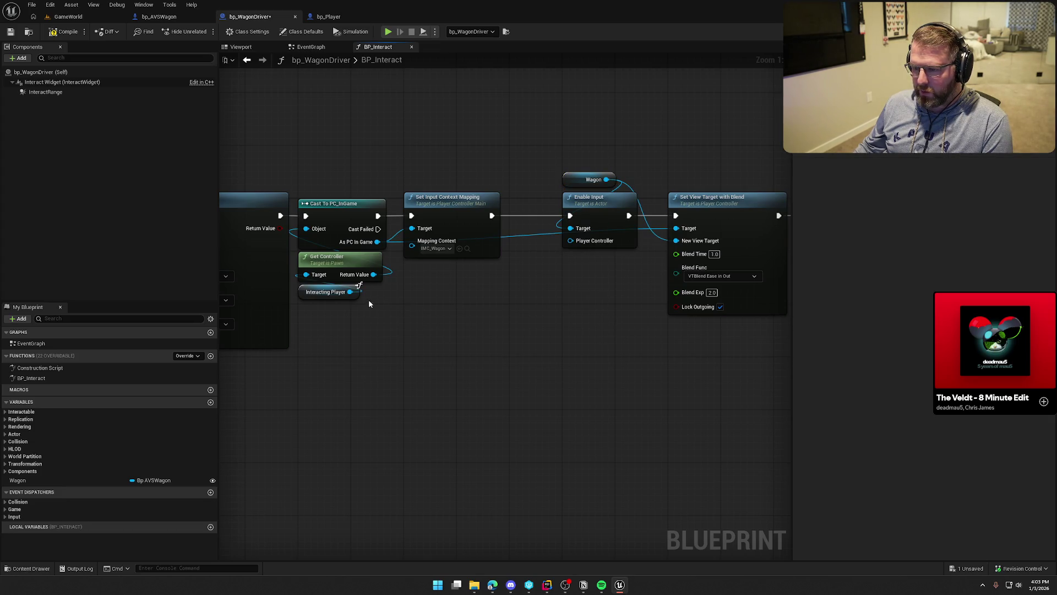
Step: Feed Get Controller's result into Enable Input's Player Controller and tidy the node row
mouse_move(373, 274)
mouse_down()
mouse_move(412, 254)
mouse_move(576, 241)
mouse_move(727, 352)
mouse_move(666, 371)
mouse_up()
scroll(562, 326, down, 5)
scroll(306, 340, up, 5)
drag(306, 339, 499, 454)
drag(555, 231, 503, 226)
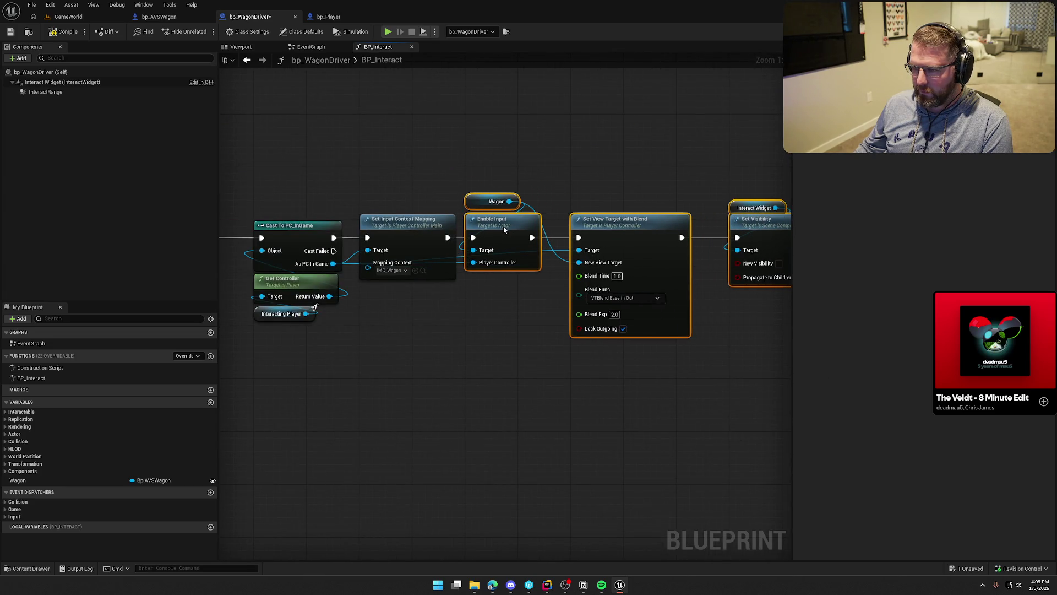
click(270, 127)
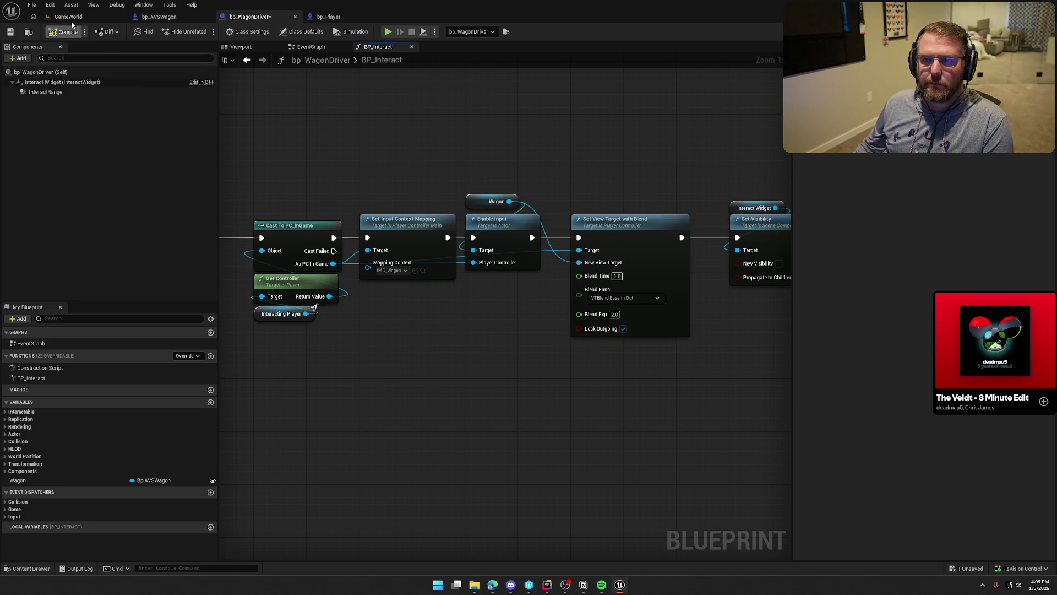
Step: Play-test climbing onto the wagon in GameWorld, then stop
click(70, 18)
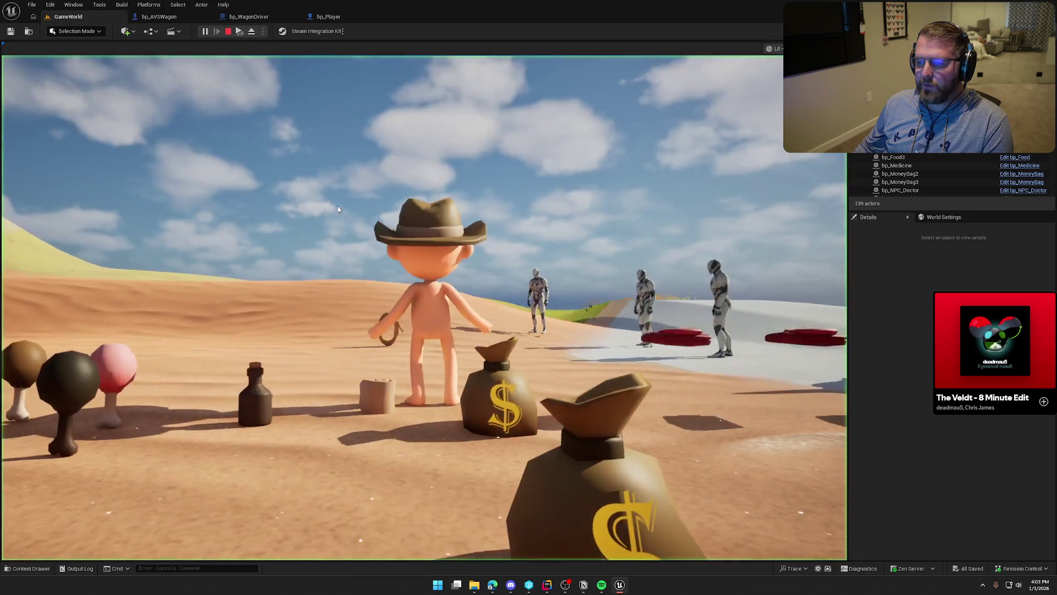
click(338, 210)
key(w)
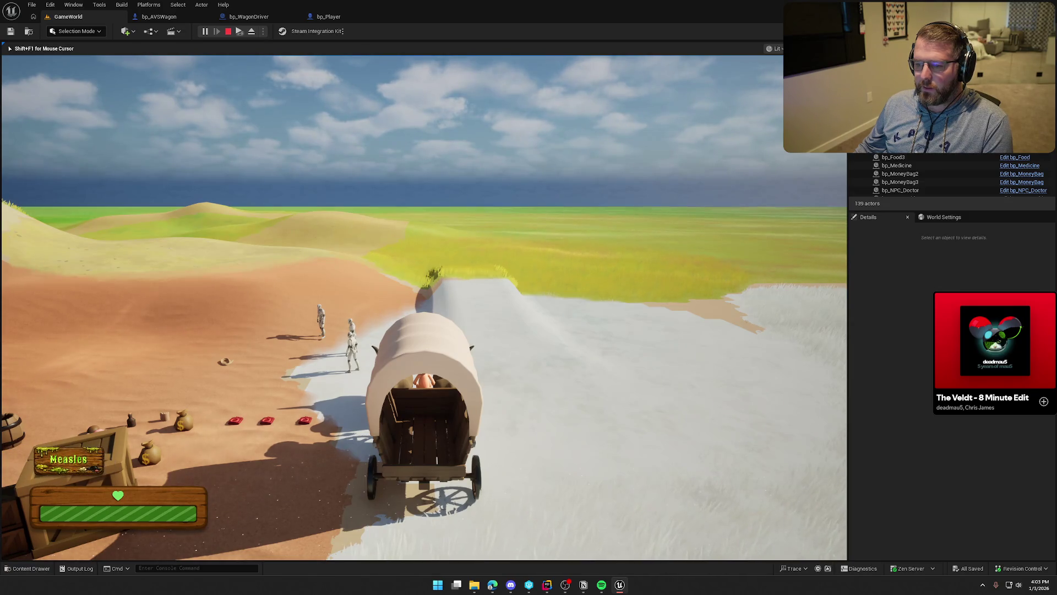
key(Escape)
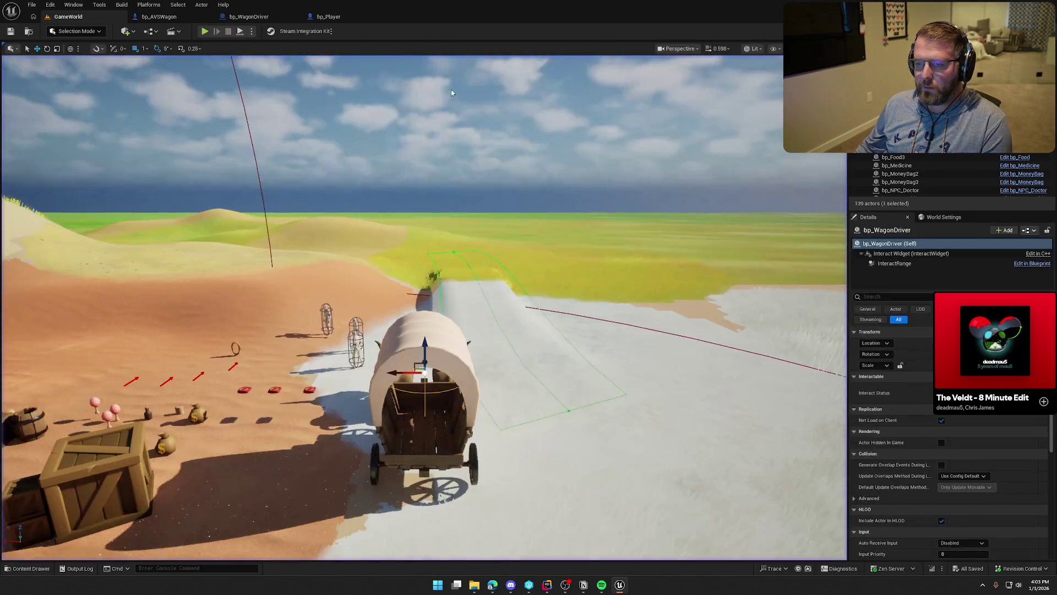
Step: Close the bp_AVSWagon blueprint and run a second wagon play test
click(248, 17)
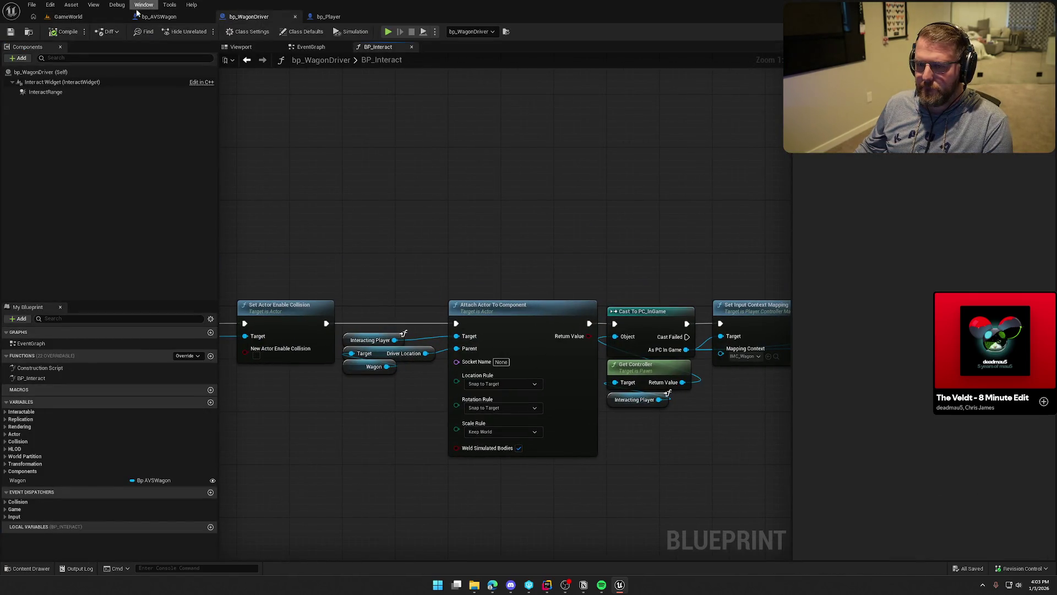
click(157, 16)
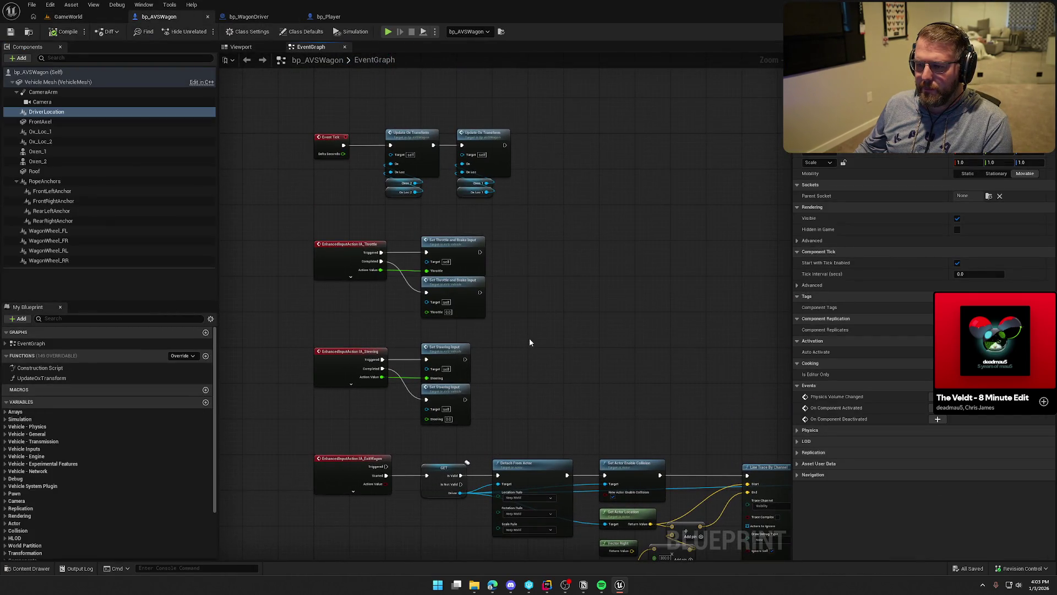
middle_click(160, 18)
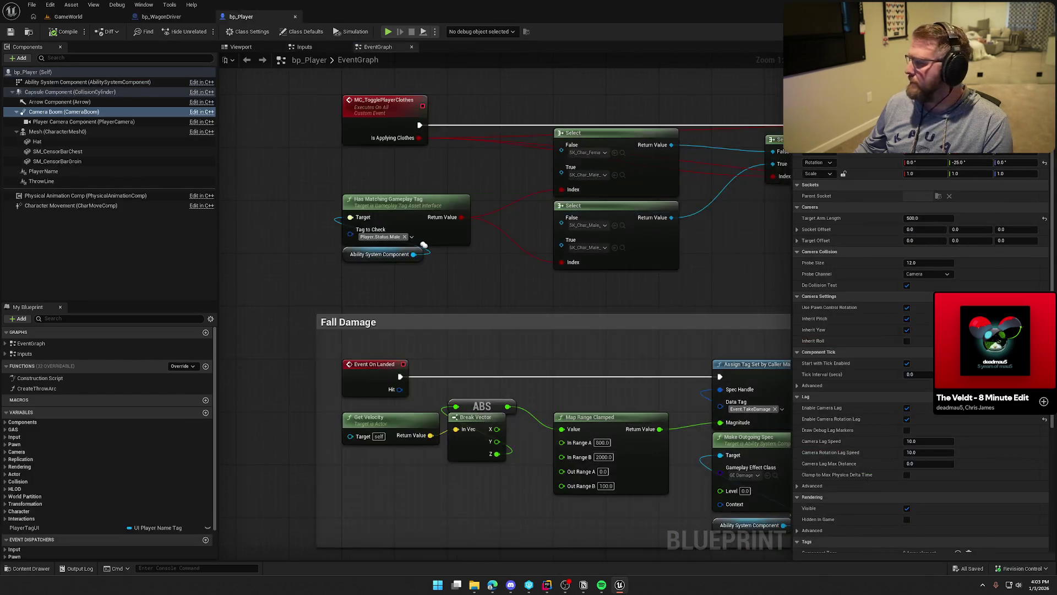
click(68, 16)
click(205, 32)
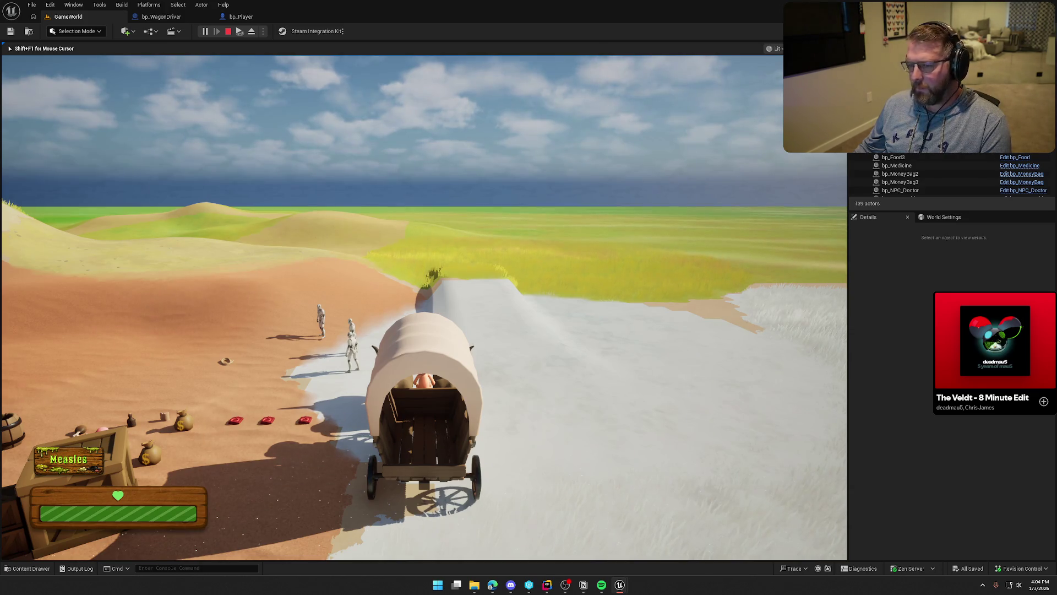
key(Escape)
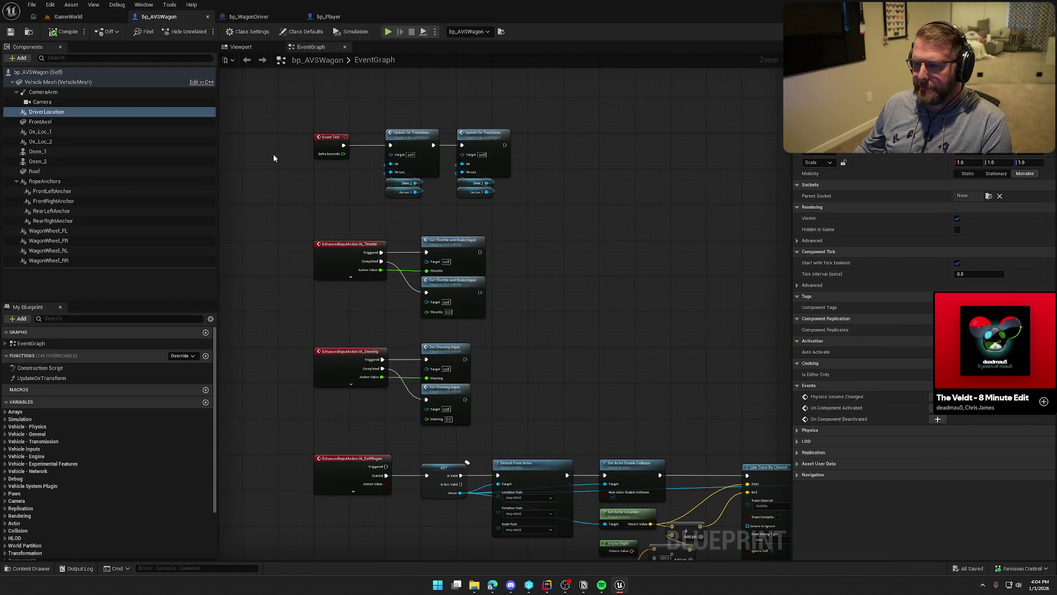
Step: Review Enable Input, Set View Target and the attach nodes in BP_Interact
click(243, 19)
mouse_move(495, 250)
mouse_down()
mouse_move(295, 200)
mouse_move(420, 202)
mouse_up()
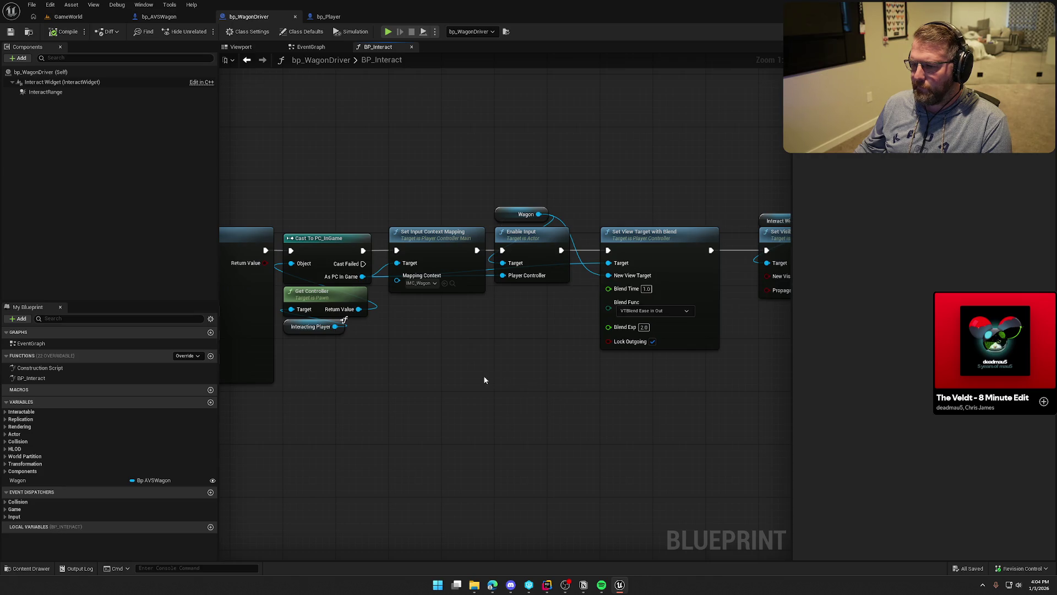
mouse_move(483, 375)
mouse_down()
mouse_move(573, 325)
mouse_move(445, 342)
mouse_up()
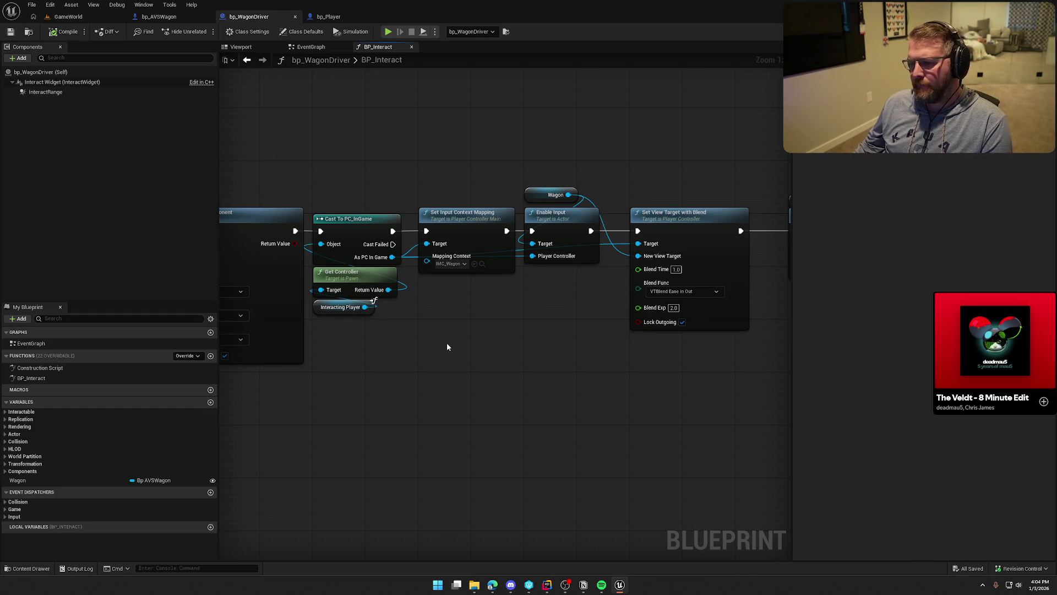
mouse_move(447, 347)
mouse_down()
mouse_move(851, 354)
mouse_move(806, 374)
mouse_move(494, 371)
mouse_move(478, 353)
mouse_move(438, 356)
mouse_move(297, 324)
mouse_move(488, 324)
mouse_up()
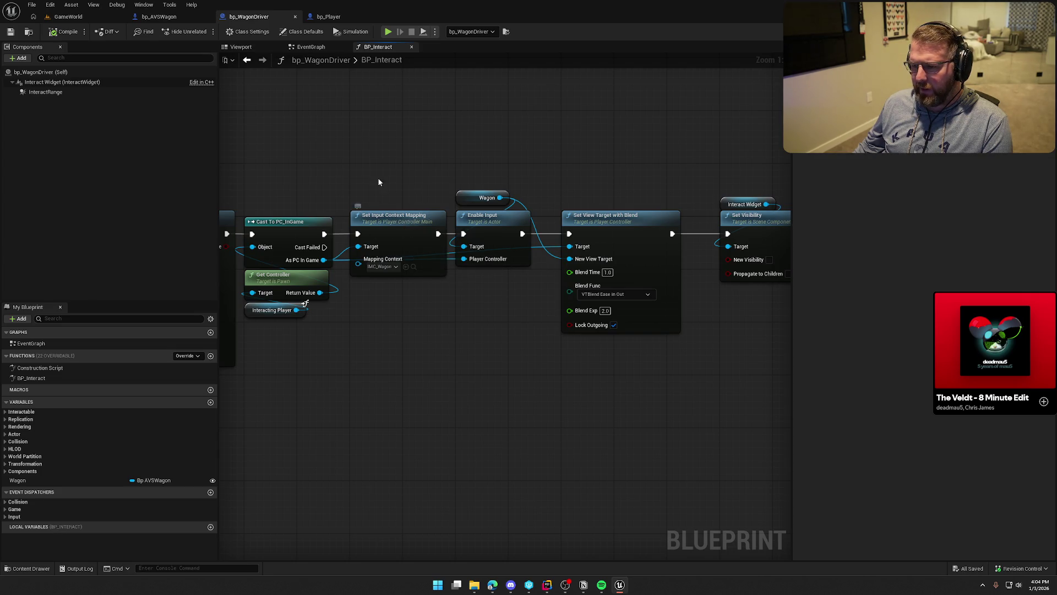
mouse_move(379, 179)
mouse_down()
mouse_move(412, 338)
mouse_move(541, 298)
mouse_move(516, 309)
mouse_up()
click(517, 309)
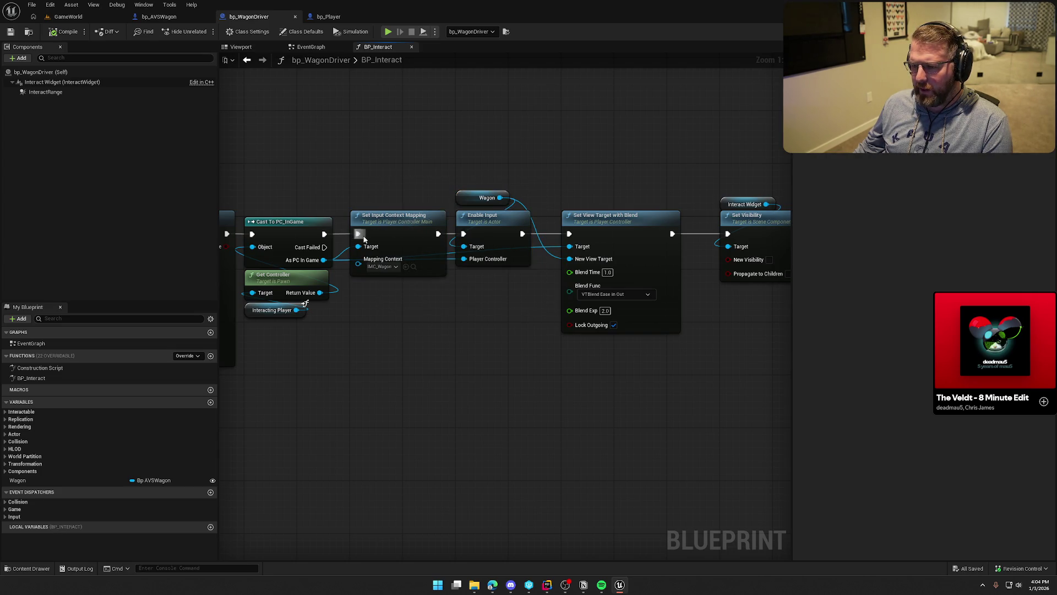
Step: Rewire Set Input Context Mapping between Enable Input and Set View Target with Blend
mouse_move(376, 216)
mouse_down()
mouse_move(400, 309)
mouse_move(387, 302)
mouse_up()
drag(324, 234, 463, 233)
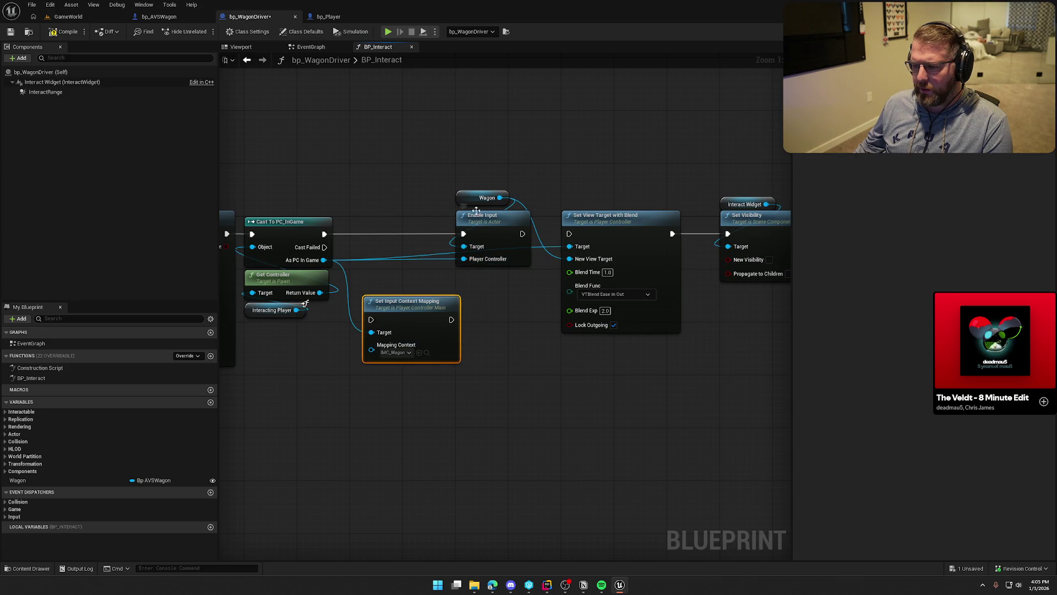
mouse_move(448, 186)
mouse_down()
mouse_move(509, 231)
mouse_move(401, 230)
mouse_up()
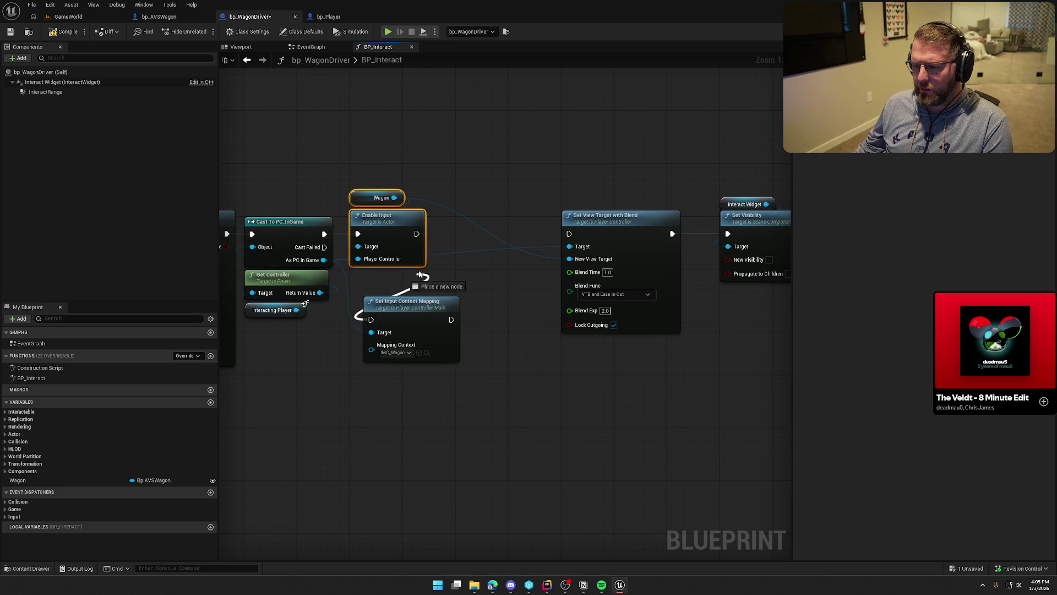
mouse_move(451, 319)
mouse_down()
mouse_move(571, 235)
mouse_move(451, 302)
mouse_move(517, 230)
mouse_up()
click(513, 177)
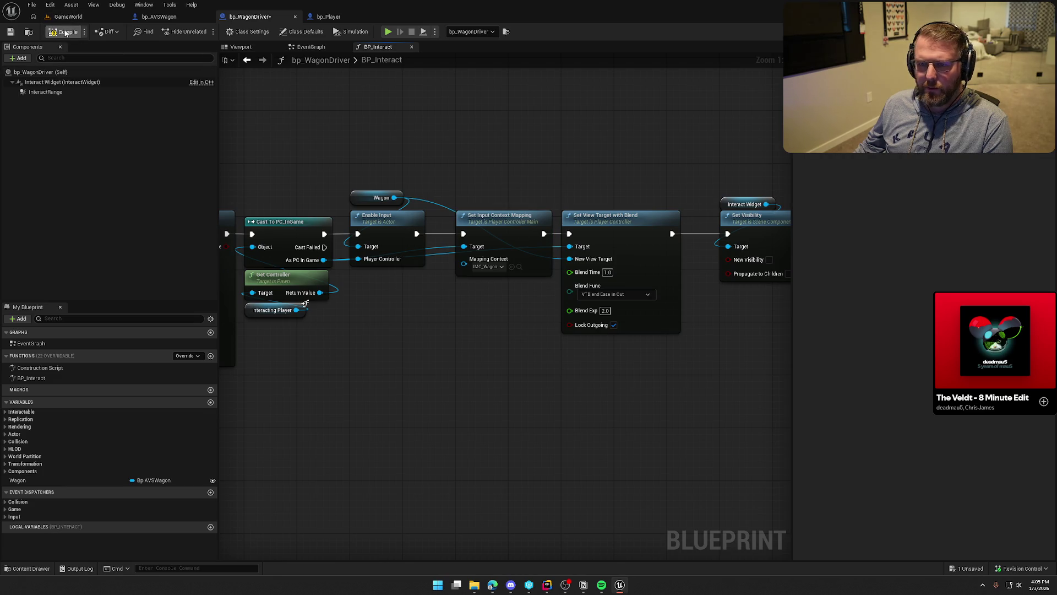
click(71, 18)
key(alt+p)
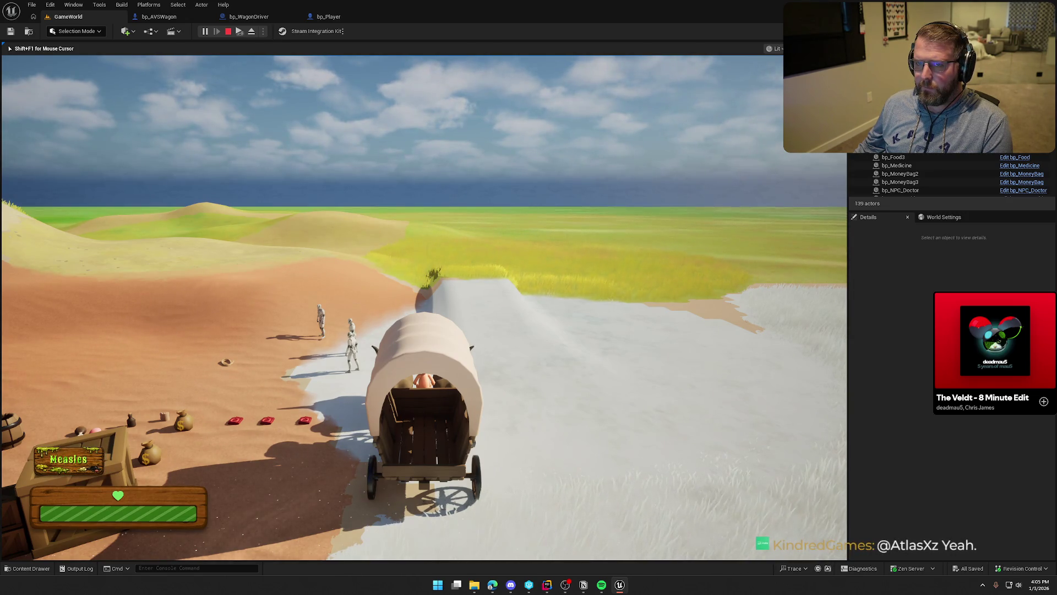
Step: Eject from play, compare both blueprints, and locate the IMC_Wagon mapping asset
key(F8)
click(182, 17)
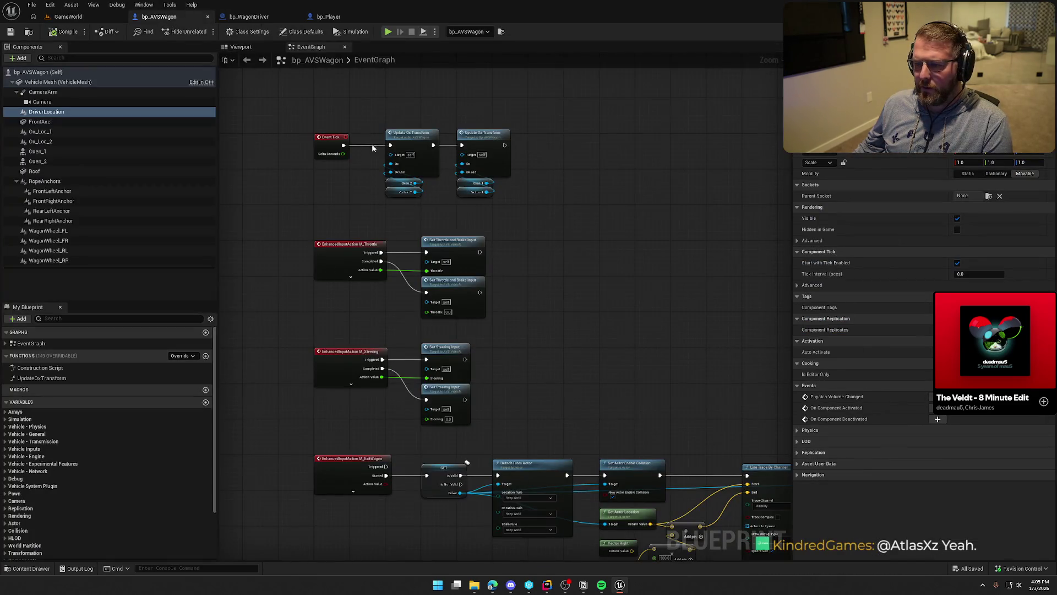
click(249, 17)
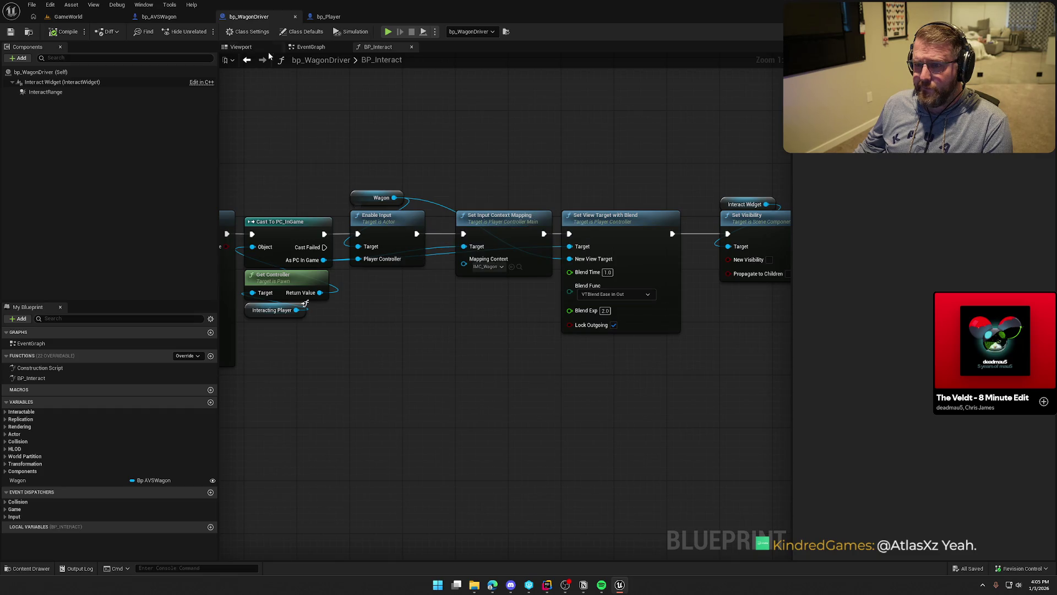
click(159, 16)
scroll(292, 238, up, 1)
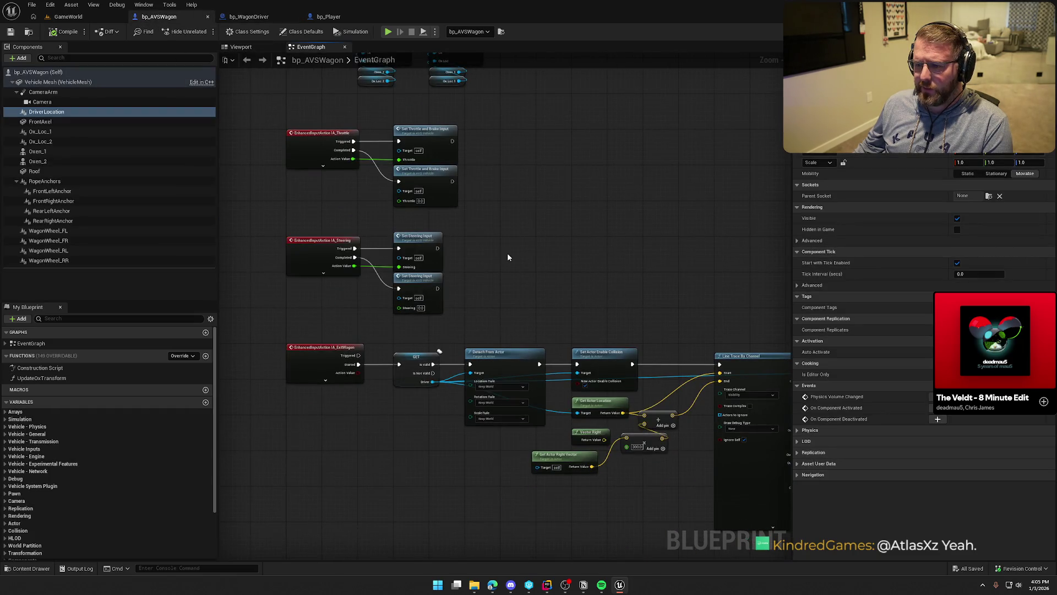
click(261, 23)
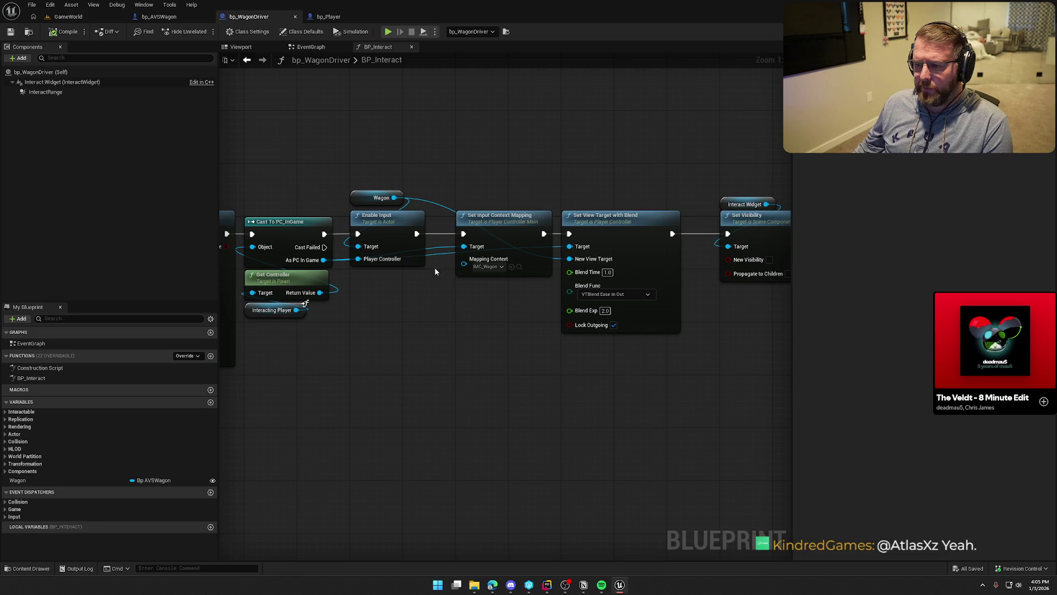
click(519, 267)
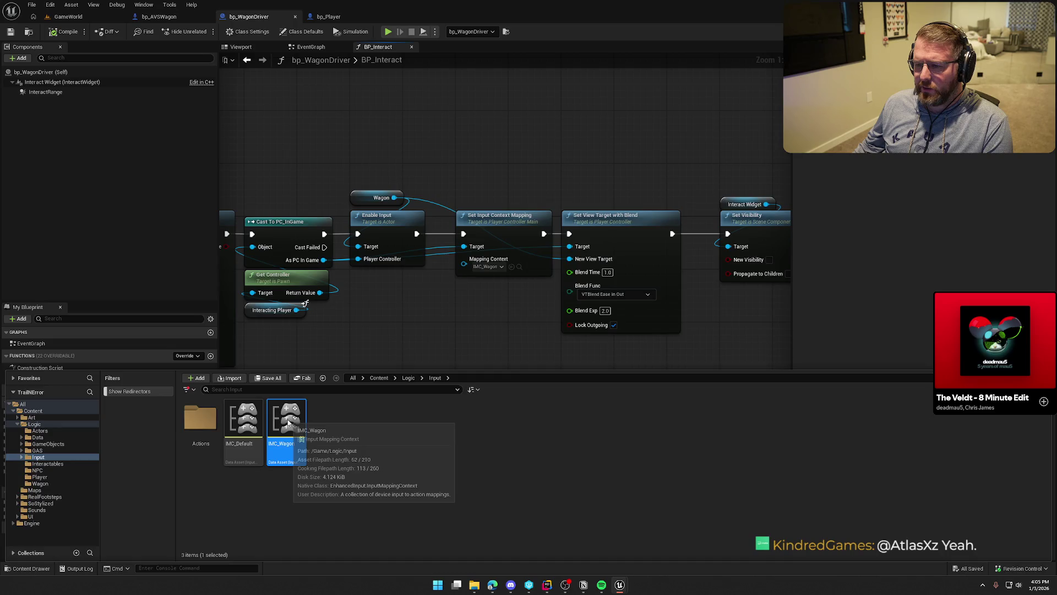
double_click(285, 437)
click(390, 200)
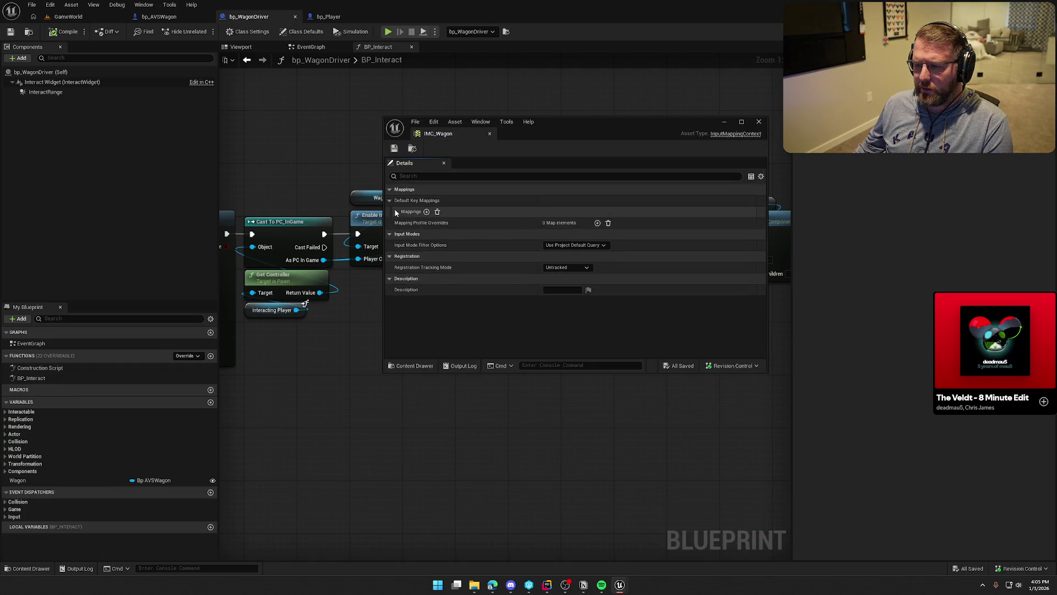
click(395, 211)
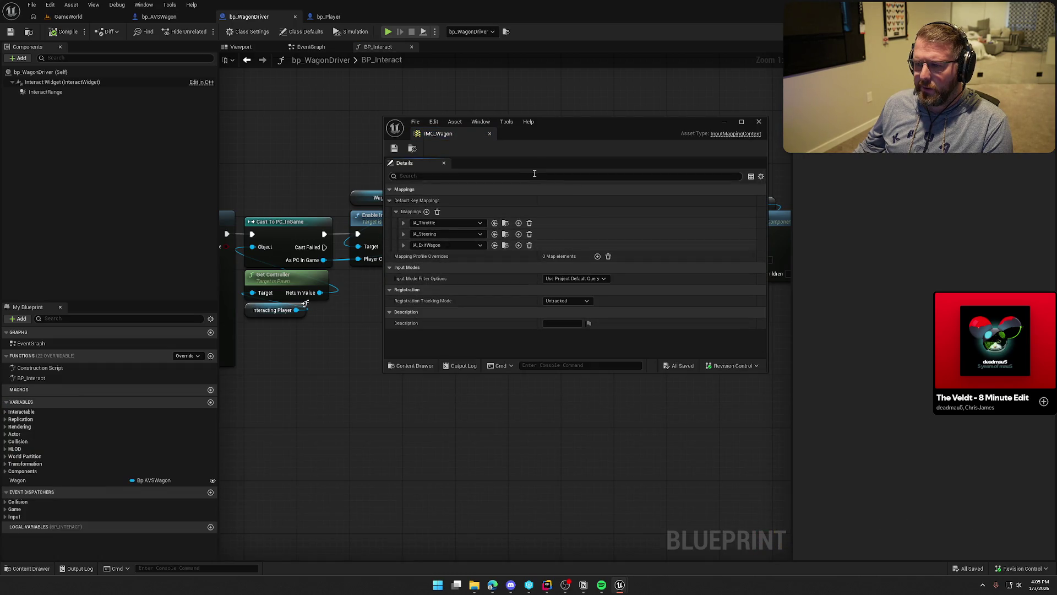
click(490, 134)
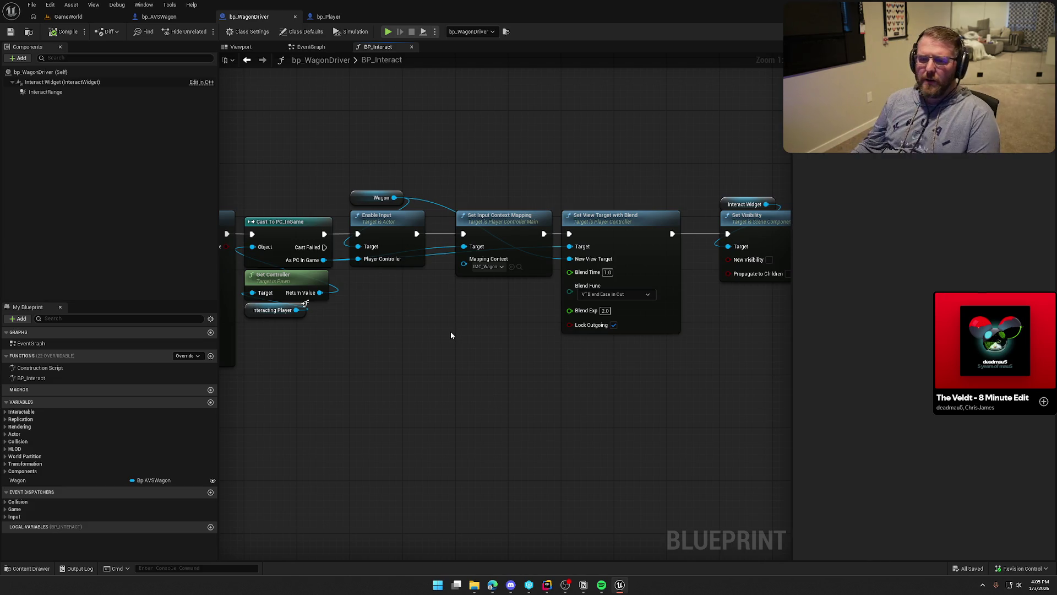
click(159, 16)
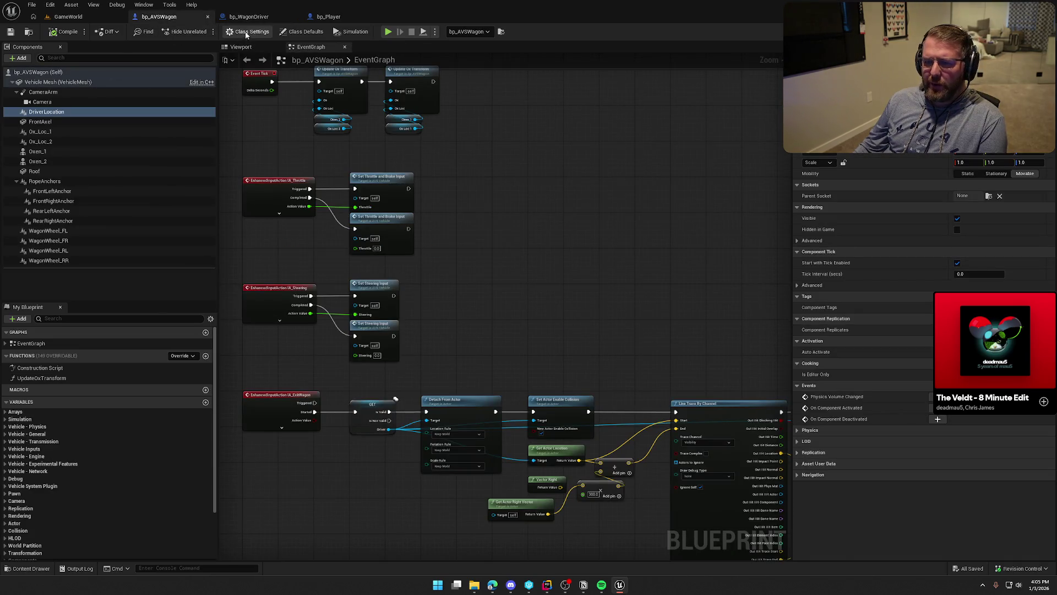
Step: Set bp_AVSWagon's Input Priority class default to 5 and play GameWorld
click(296, 33)
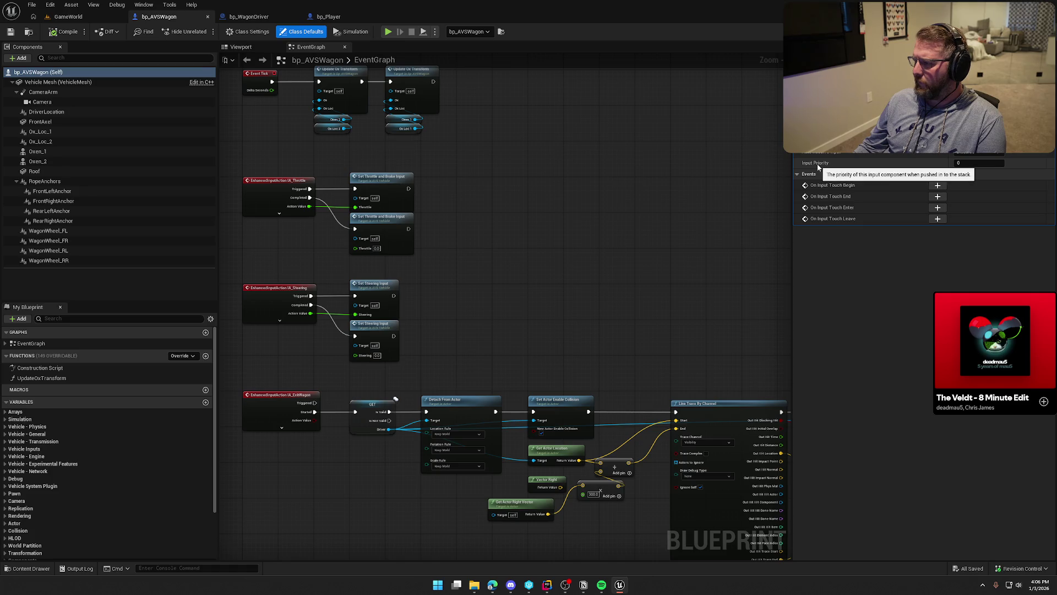
click(965, 164)
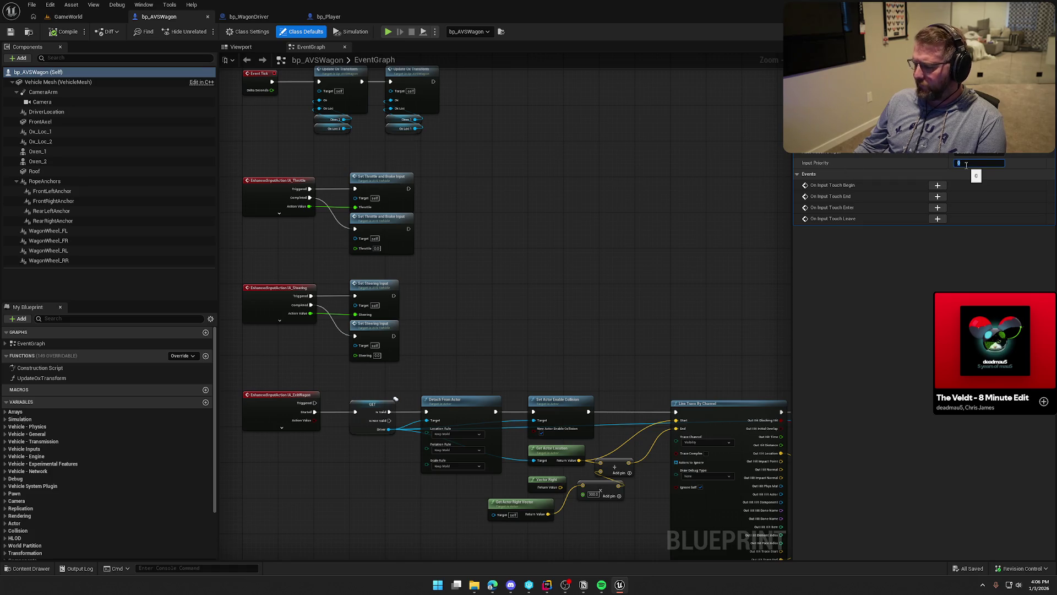
text(5)
key(Return)
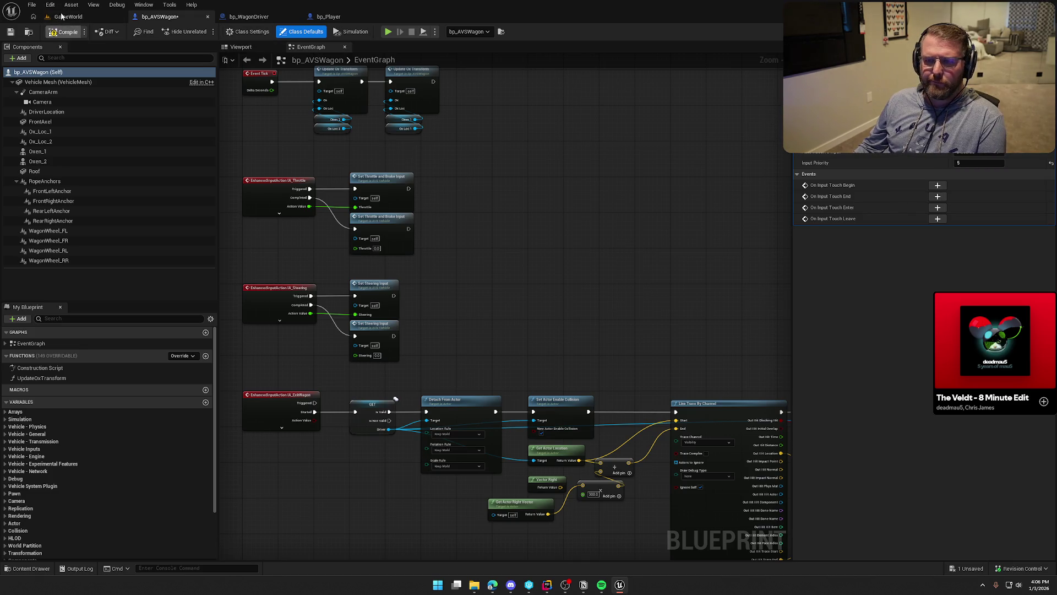
click(67, 16)
click(205, 31)
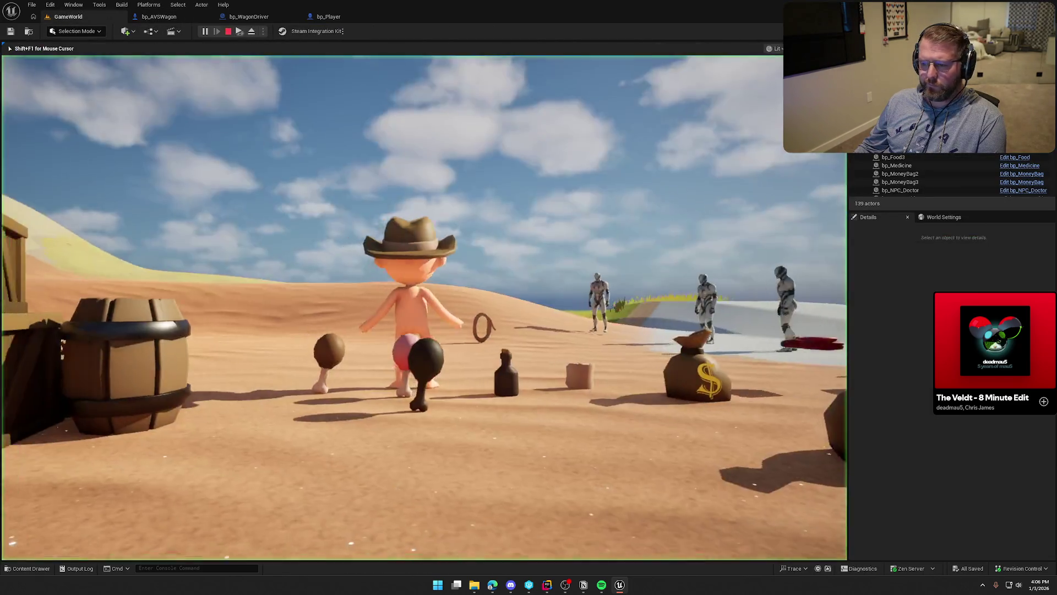
Step: Walk to the wagon and board it, stop play, and check the Output Log
key(w)
key(e)
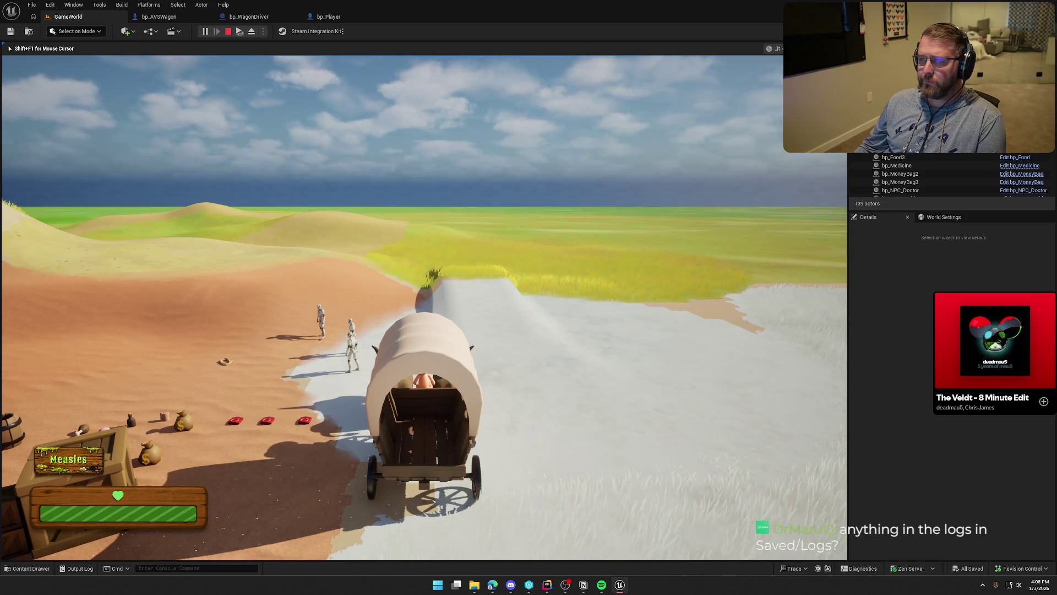
key(F8)
key(Escape)
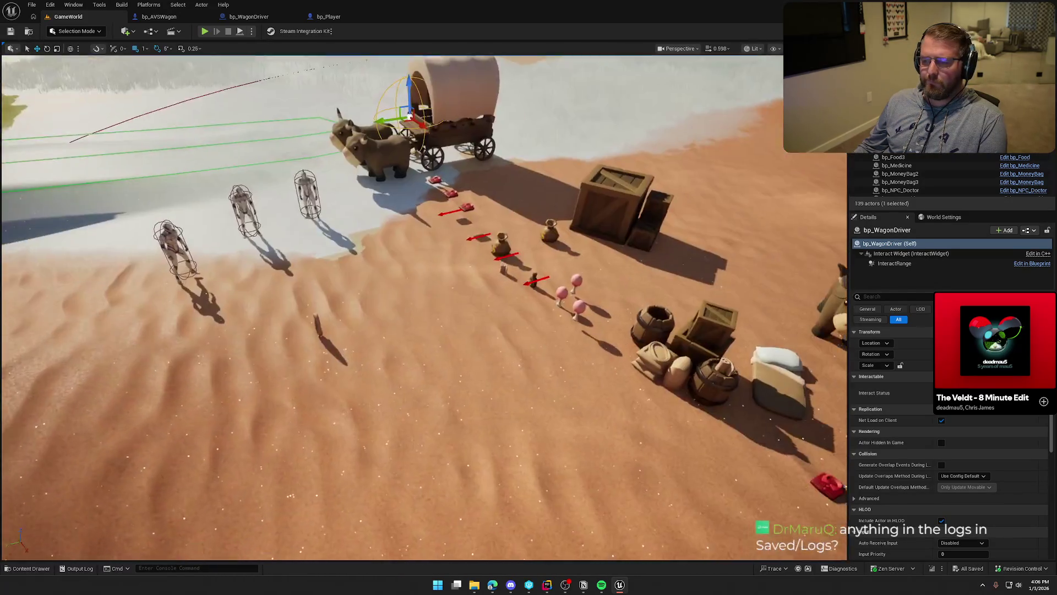
click(77, 568)
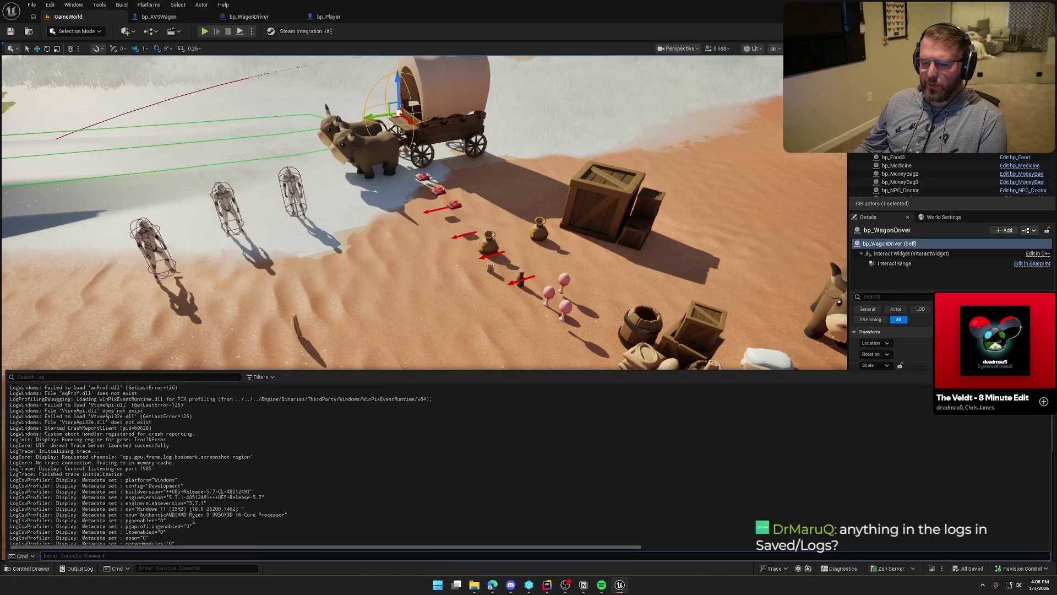
click(77, 568)
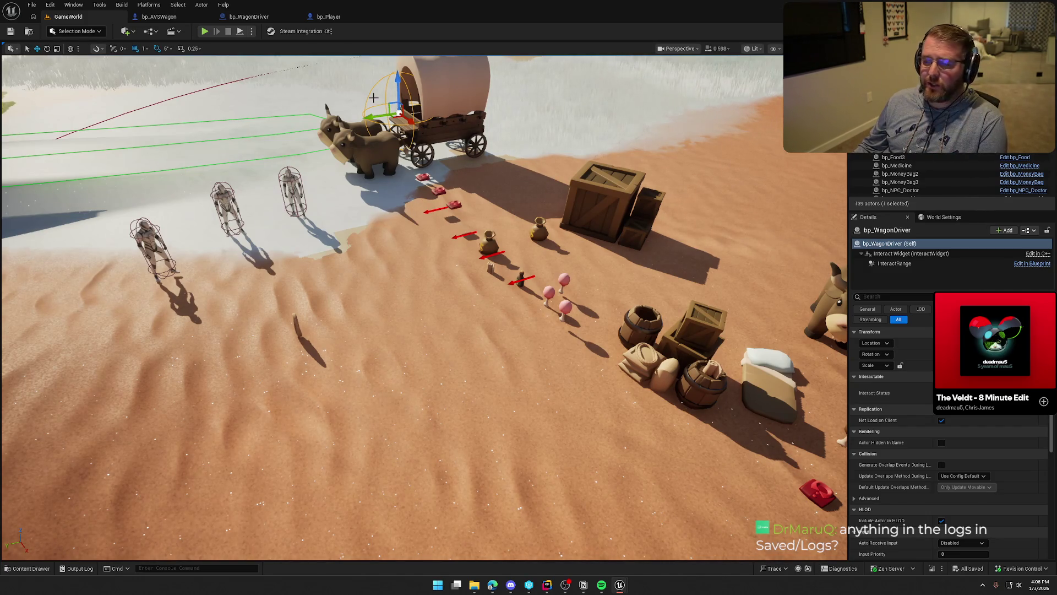
Step: Look over the bp_Player, bp_WagonDriver and bp_AVSWagon blueprints
click(330, 17)
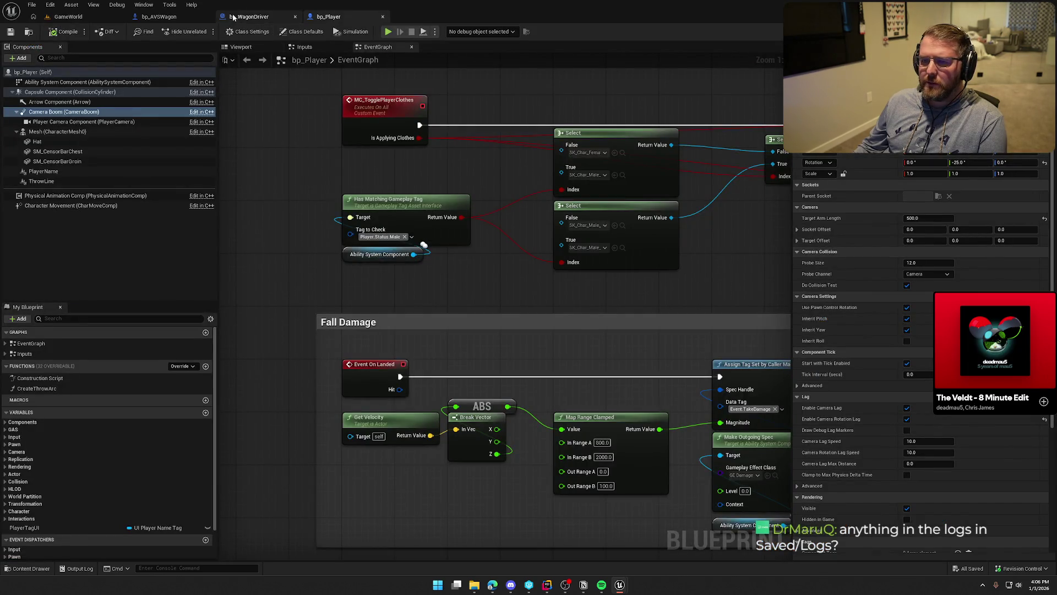
click(233, 17)
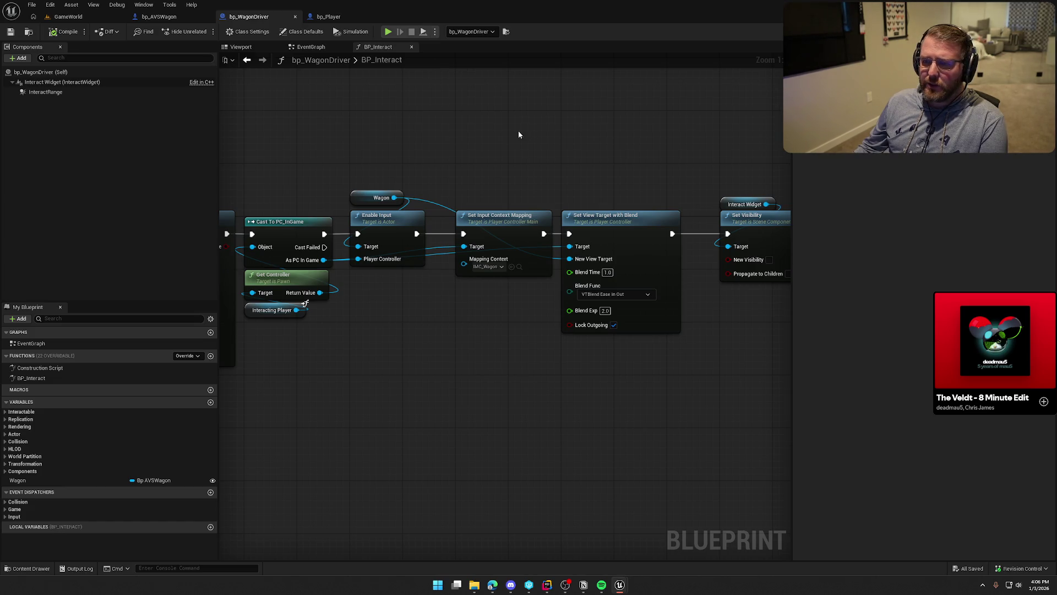
click(165, 17)
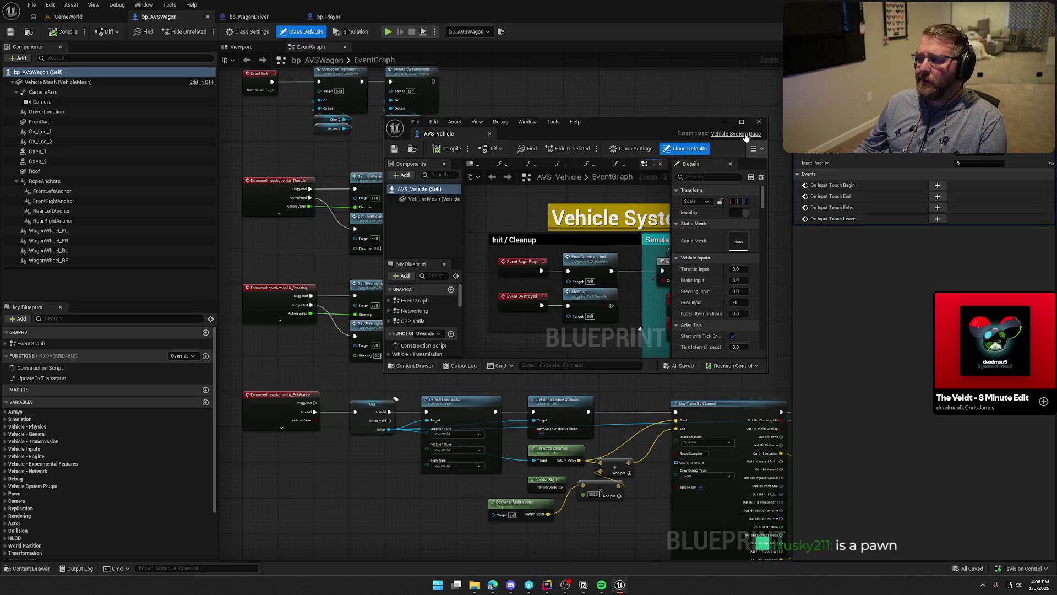
Step: Open the Vehicle System Base parent class header, VehicleSystemBase.h, in Rider
click(744, 133)
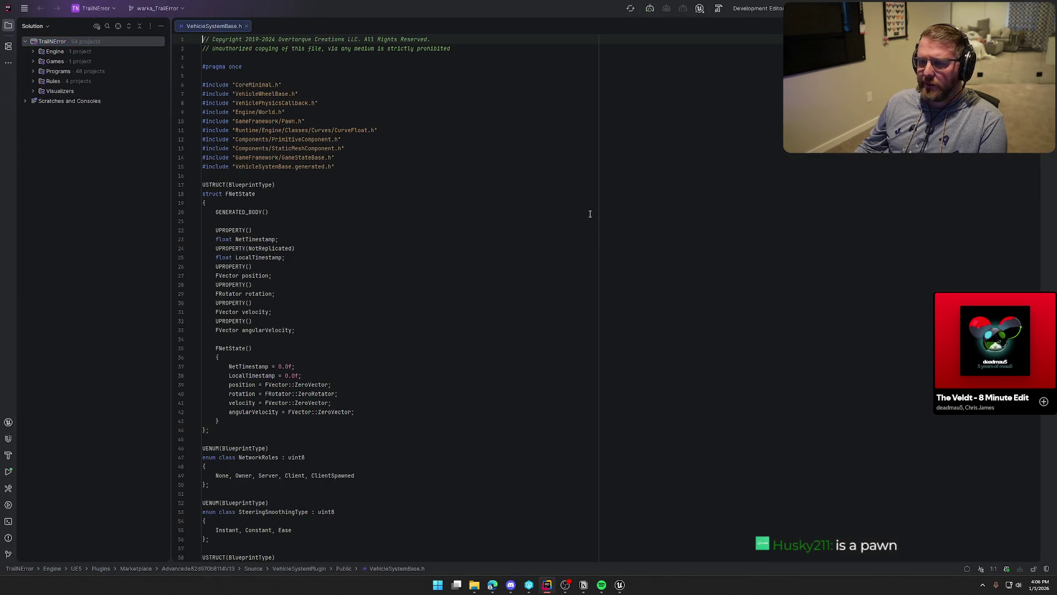
Step: Read VehicleSystemBase.h to confirm AVehicleSystemBase derives from APawn, then close it and return to Unreal
scroll(413, 242, down, 15)
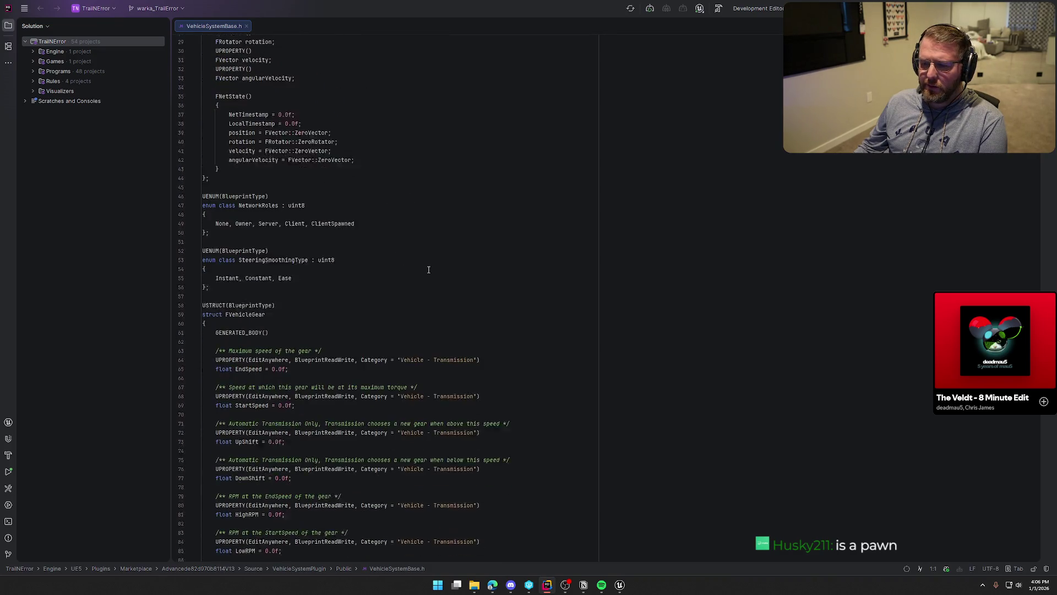
scroll(429, 270, down, 10)
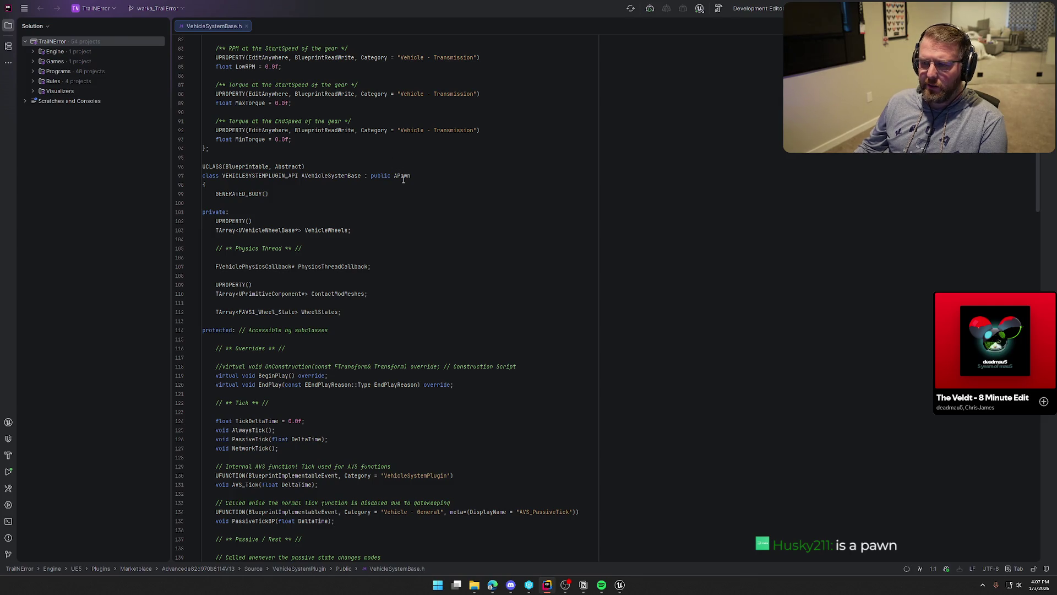
middle_click(216, 26)
mouse_move(619, 584)
click(604, 550)
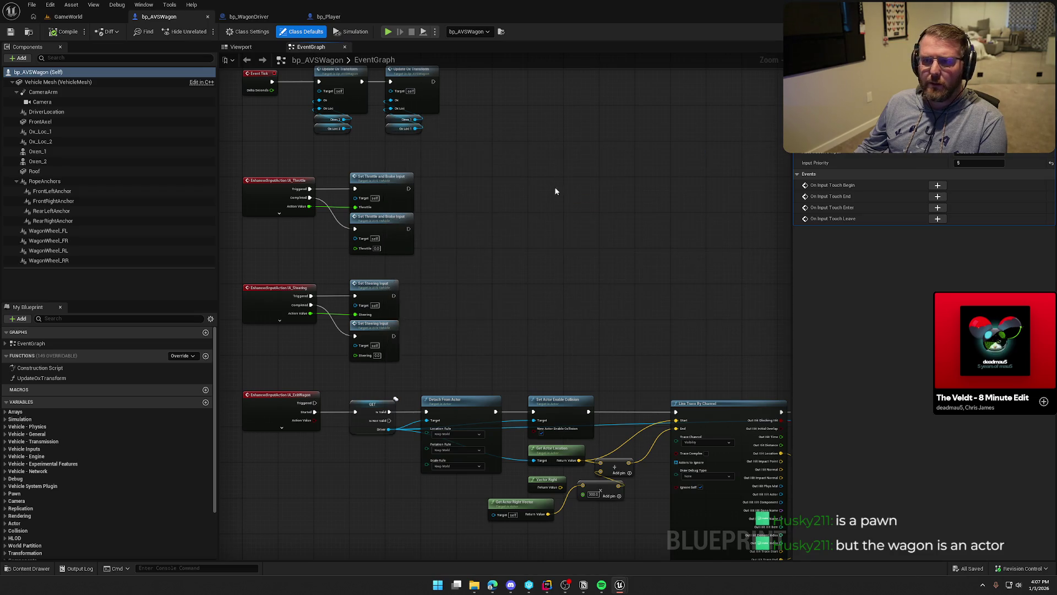
Step: Close the floating Output Log, nudge the bp_AVSWagon graph, and switch to bp_WagonDriver's BP_Interact
drag(638, 0, 836, 204)
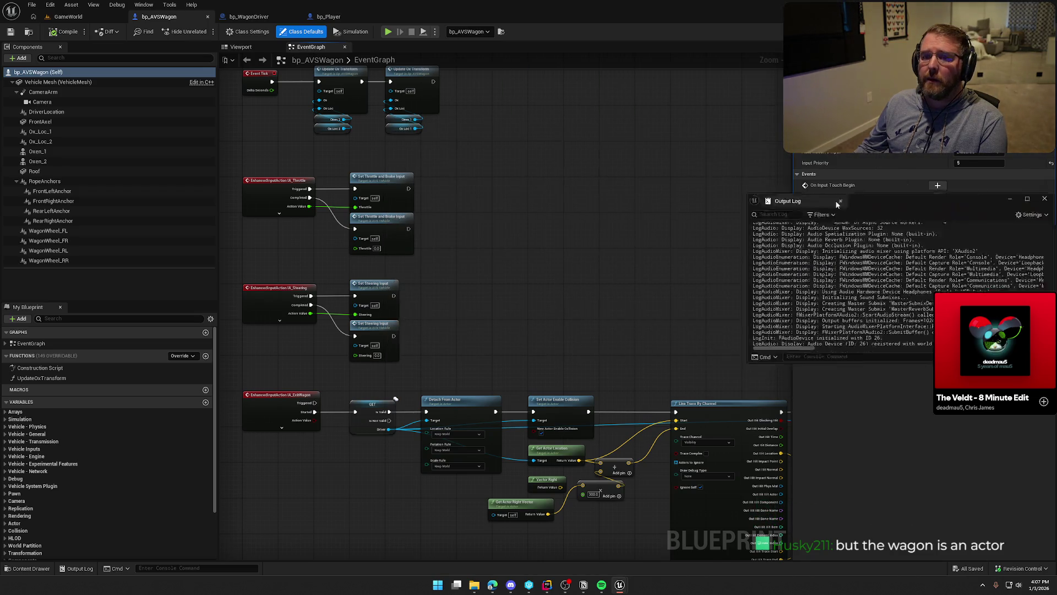
click(839, 202)
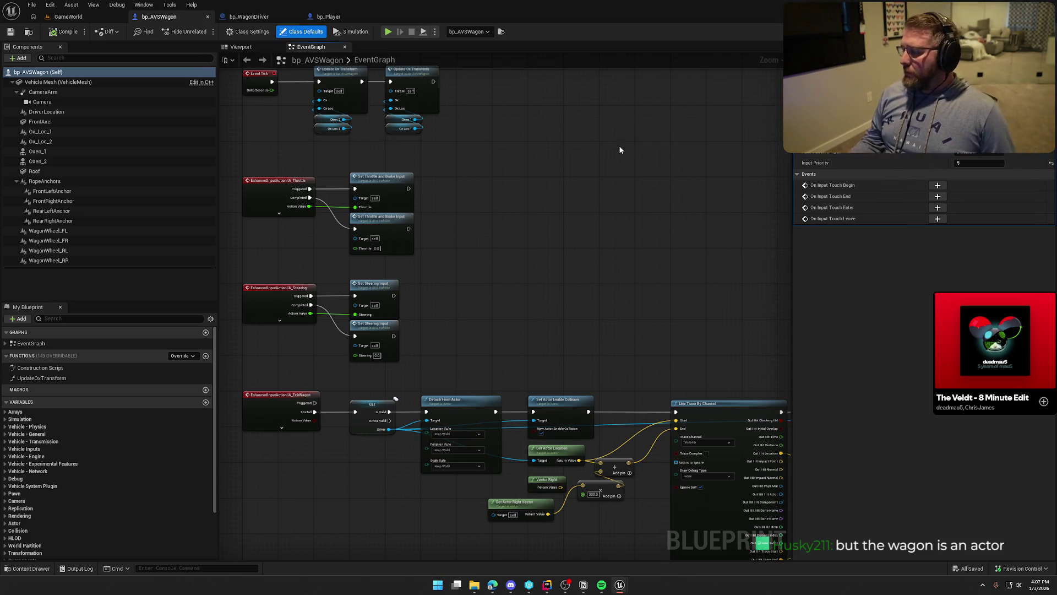
mouse_move(586, 158)
mouse_down()
mouse_move(576, 184)
mouse_move(589, 180)
mouse_up()
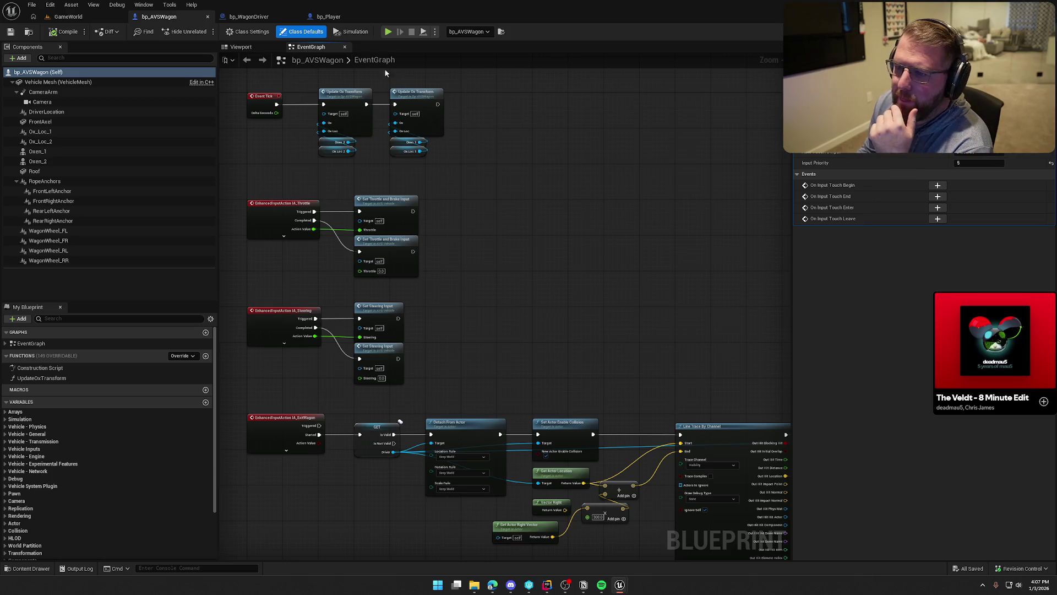
click(247, 17)
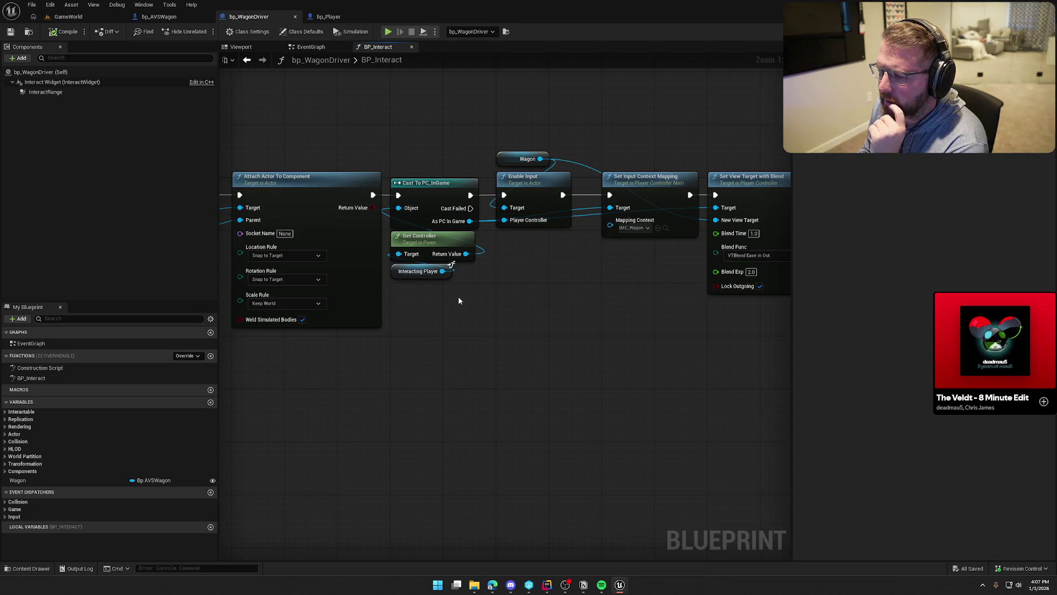
Step: Select Enable Input and Set Input Context Mapping in BP_Interact and cut them out of the chain
mouse_move(458, 296)
mouse_down()
mouse_move(420, 136)
mouse_move(682, 161)
mouse_move(837, 161)
mouse_move(526, 141)
mouse_up()
scroll(594, 299, down, 2)
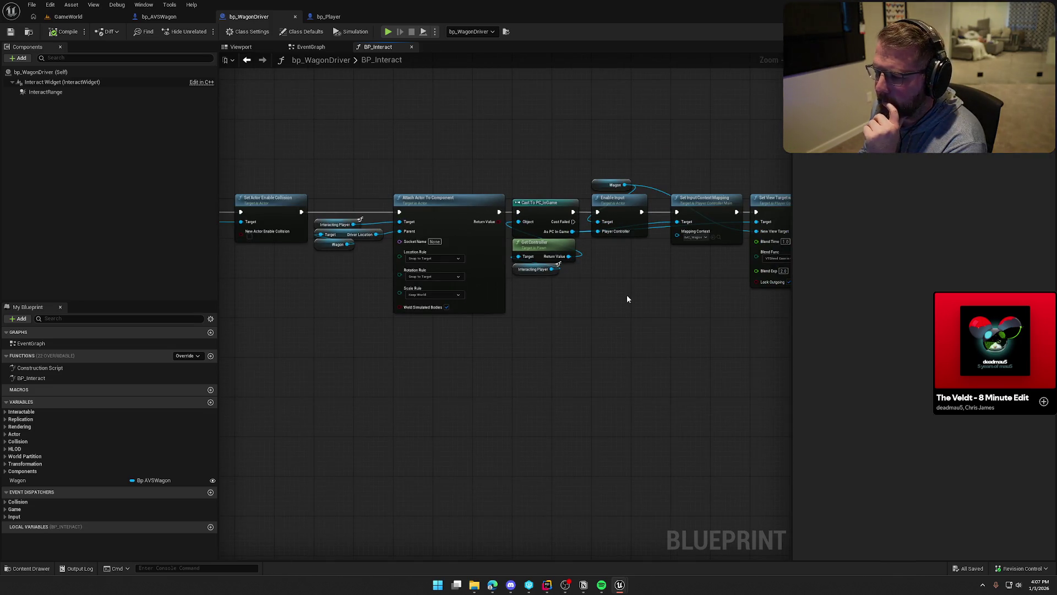
mouse_move(627, 295)
mouse_down()
mouse_move(320, 271)
mouse_move(408, 272)
mouse_up()
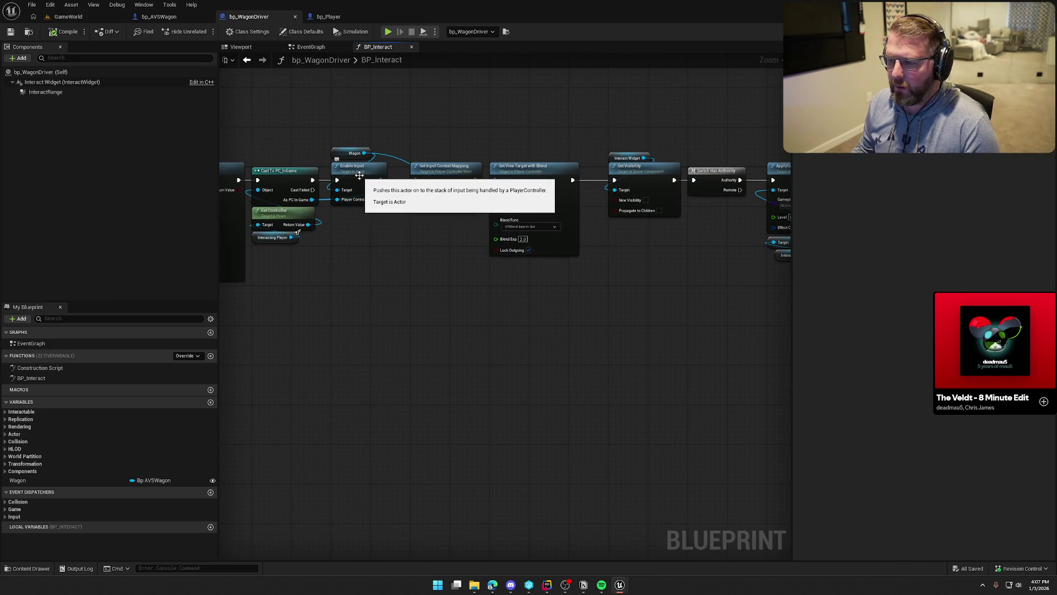
drag(482, 230, 338, 136)
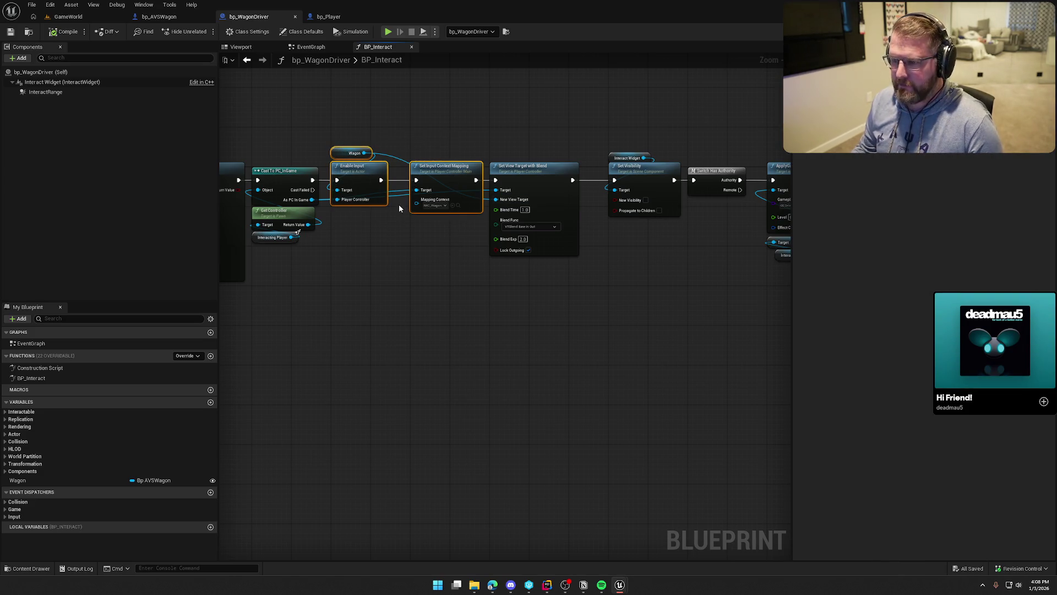
mouse_move(455, 263)
mouse_down()
mouse_move(352, 192)
mouse_move(496, 180)
mouse_up()
key(Delete)
Step: Move the Wagon getter and shift the right-hand nodes left to close the gap
scroll(502, 170, down, 3)
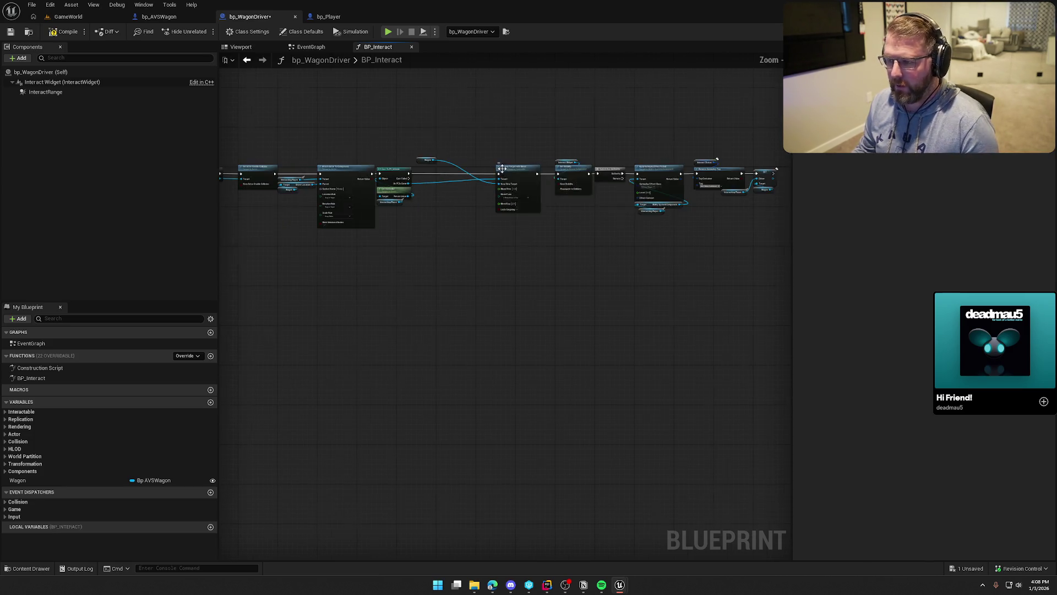
drag(419, 158, 499, 160)
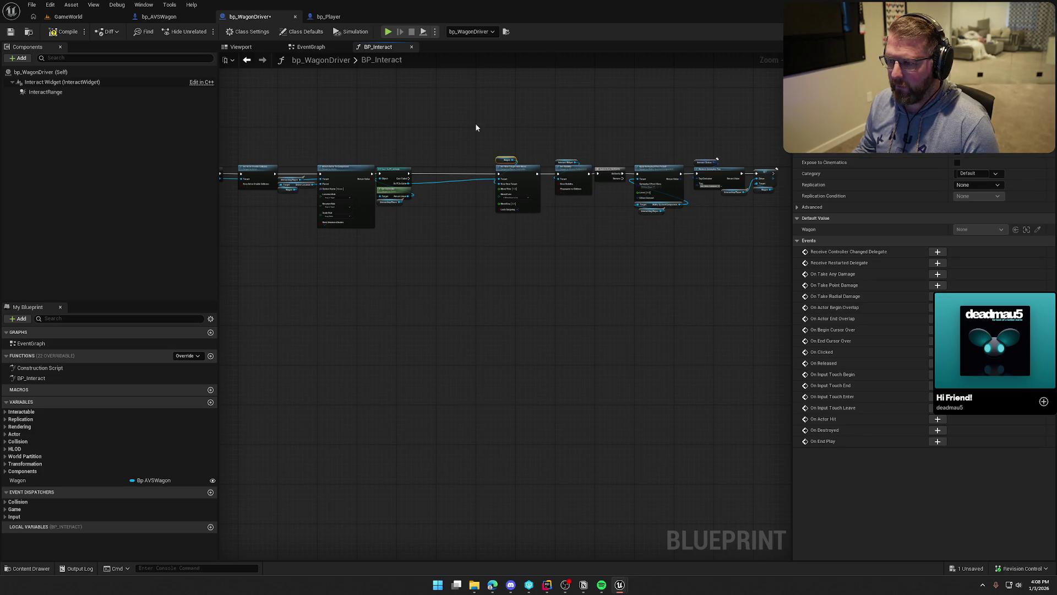
mouse_move(471, 120)
mouse_down()
mouse_move(690, 258)
mouse_move(780, 260)
mouse_up()
drag(523, 172, 464, 167)
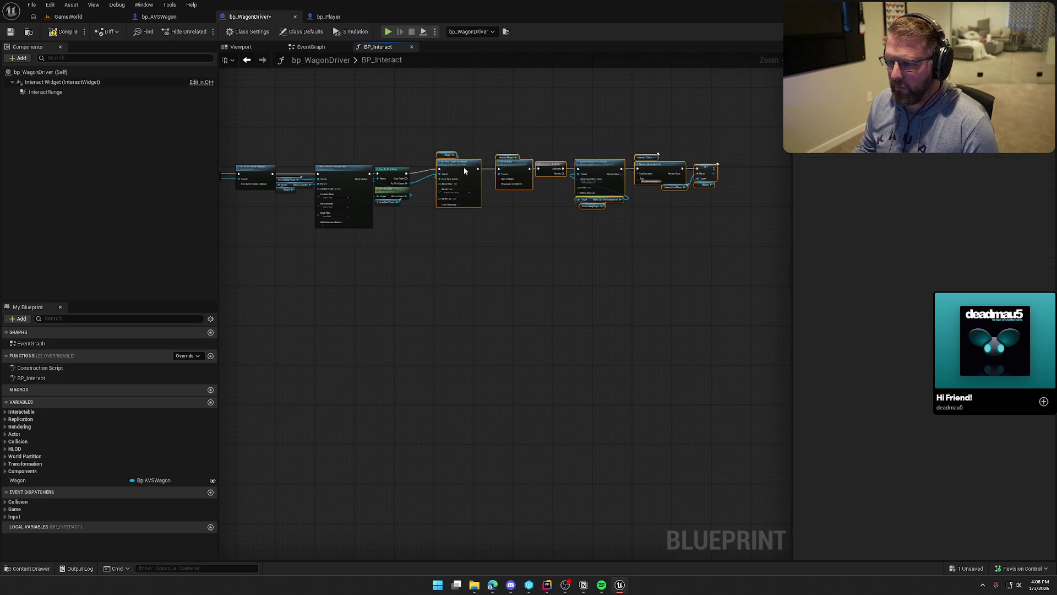
Step: Paste Enable Input and Set Input Context Mapping under Switch Has Authority, wired from Remote, and compile
scroll(502, 223, up, 5)
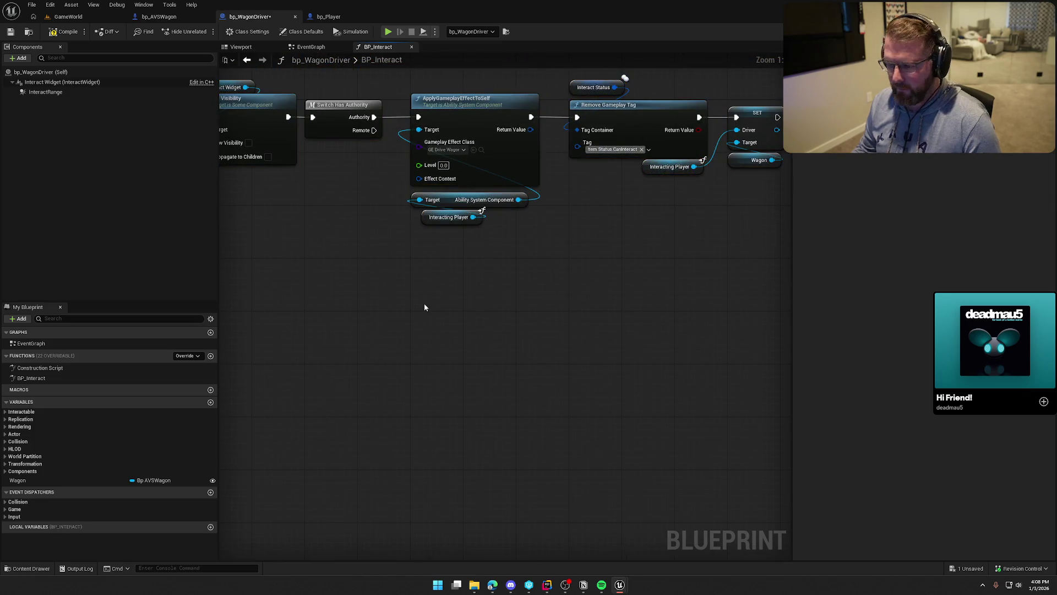
key(ctrl+v)
drag(425, 321, 374, 129)
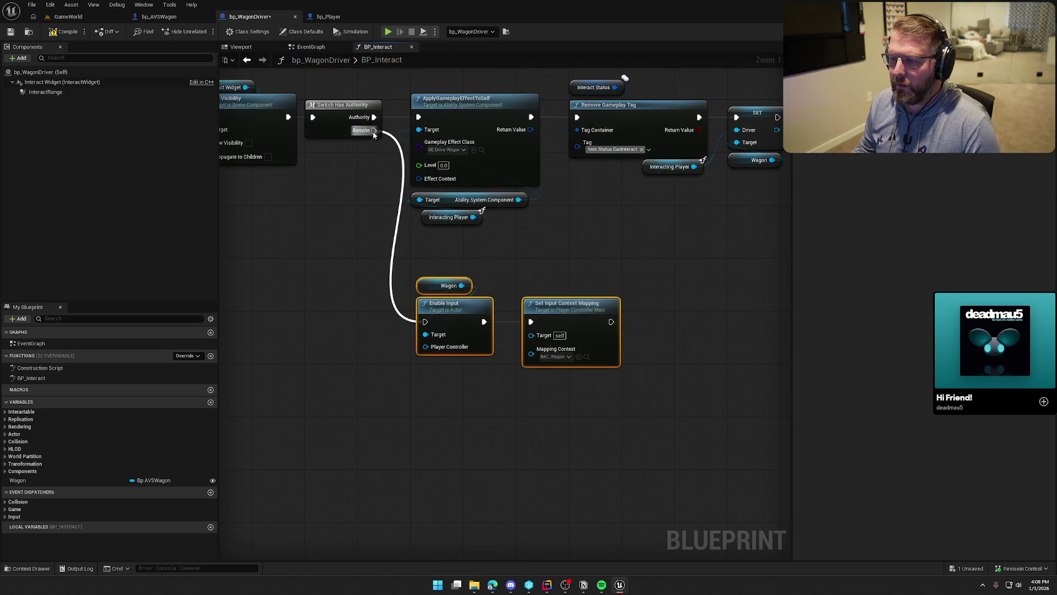
drag(423, 287, 418, 376)
mouse_move(625, 380)
mouse_down()
mouse_move(413, 293)
mouse_move(441, 283)
mouse_move(443, 269)
mouse_up()
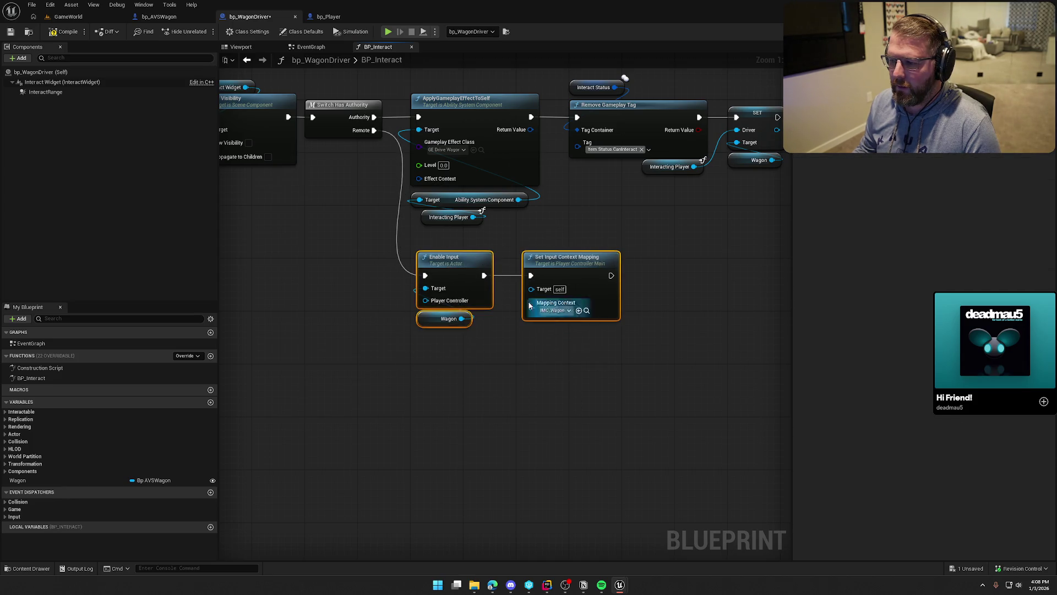
click(469, 251)
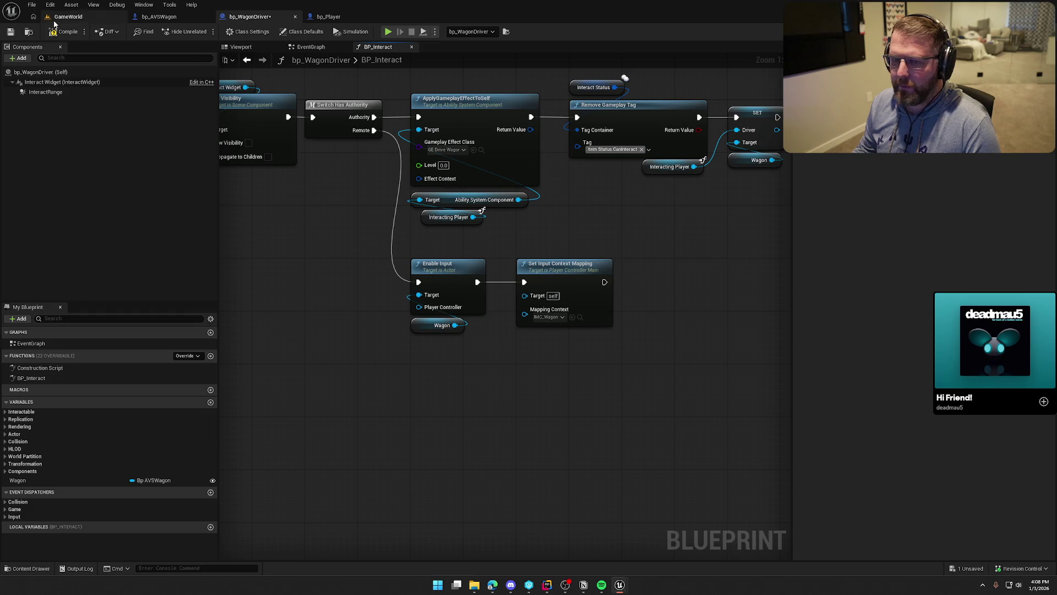
click(63, 32)
Step: Connect As PC In Game to Set Input Context Mapping's Target and recompile
mouse_move(527, 351)
mouse_down()
mouse_move(670, 363)
mouse_move(429, 145)
mouse_move(516, 241)
mouse_up()
scroll(488, 252, down, 2)
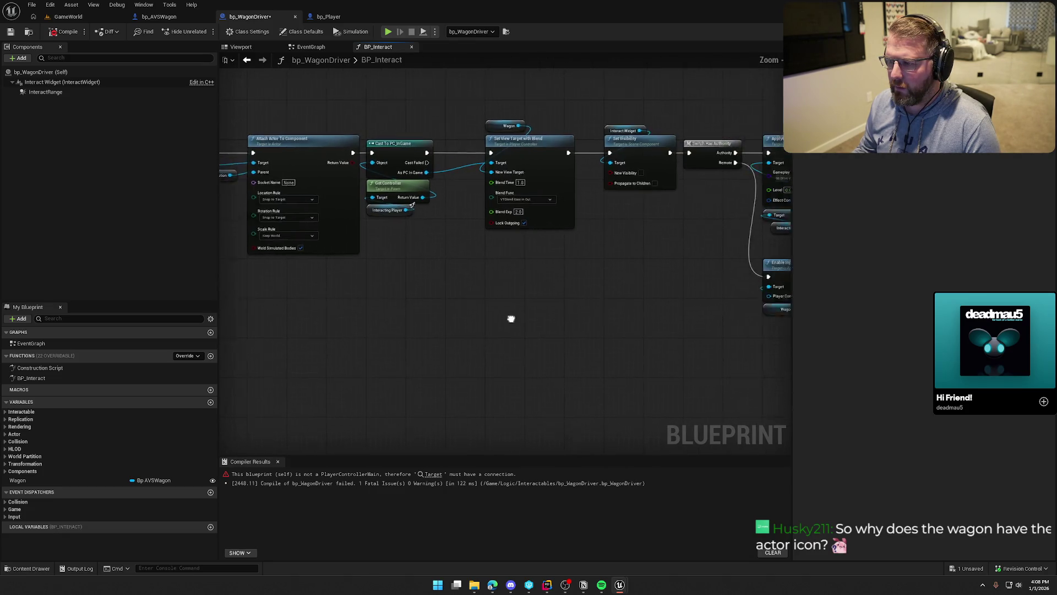
drag(512, 316, 402, 300)
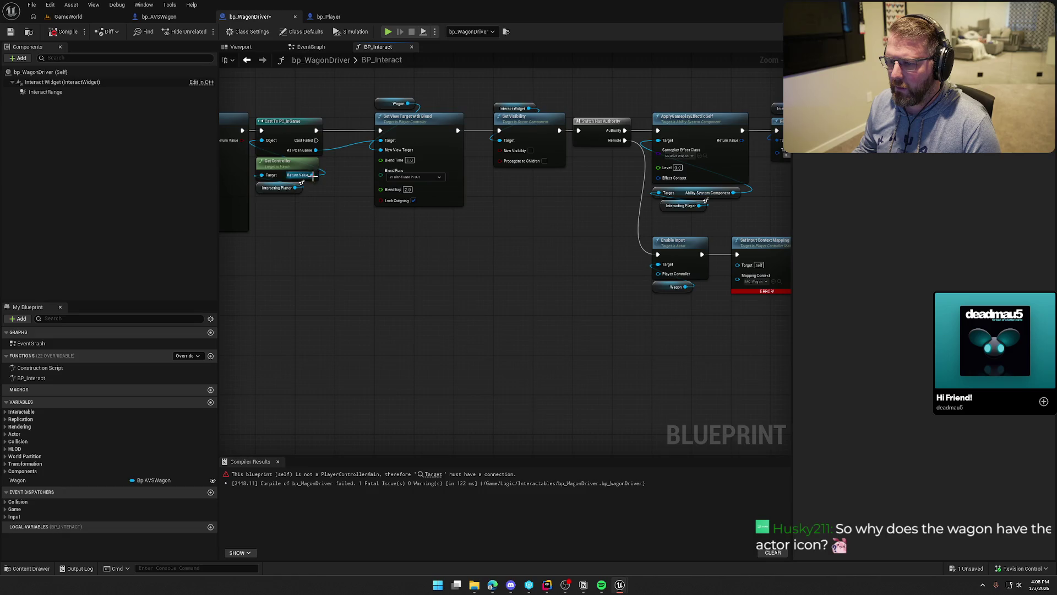
mouse_move(312, 175)
mouse_down()
mouse_move(752, 305)
mouse_move(744, 268)
mouse_move(711, 263)
mouse_move(421, 265)
mouse_up()
key(Escape)
drag(315, 150, 747, 268)
click(69, 34)
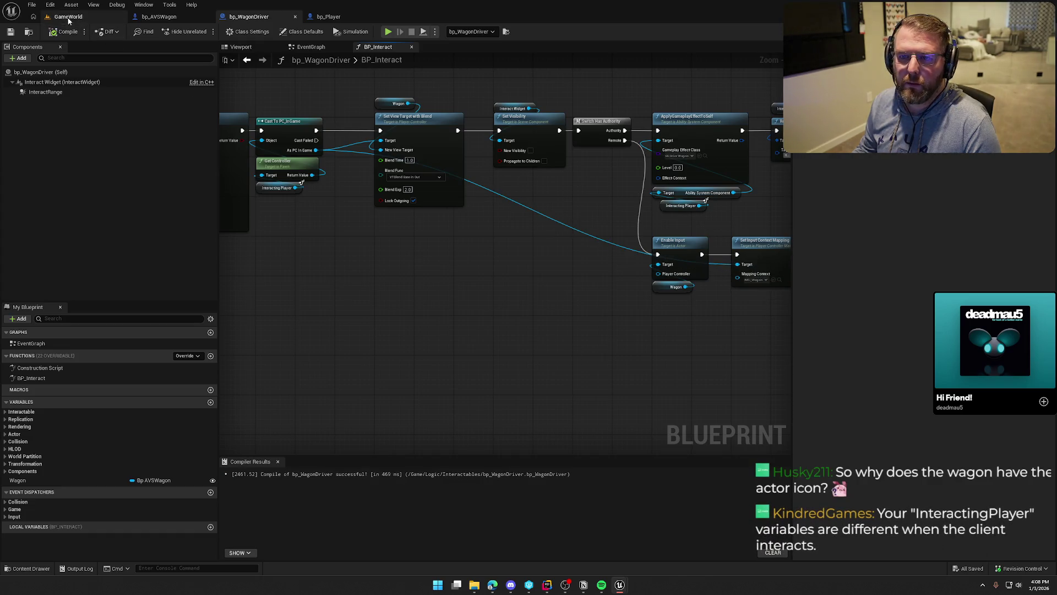
key(alt+p)
Step: Play-test walking to the ox wagon and interacting to climb aboard, then stop and return to bp_WagonDriver
key(w)
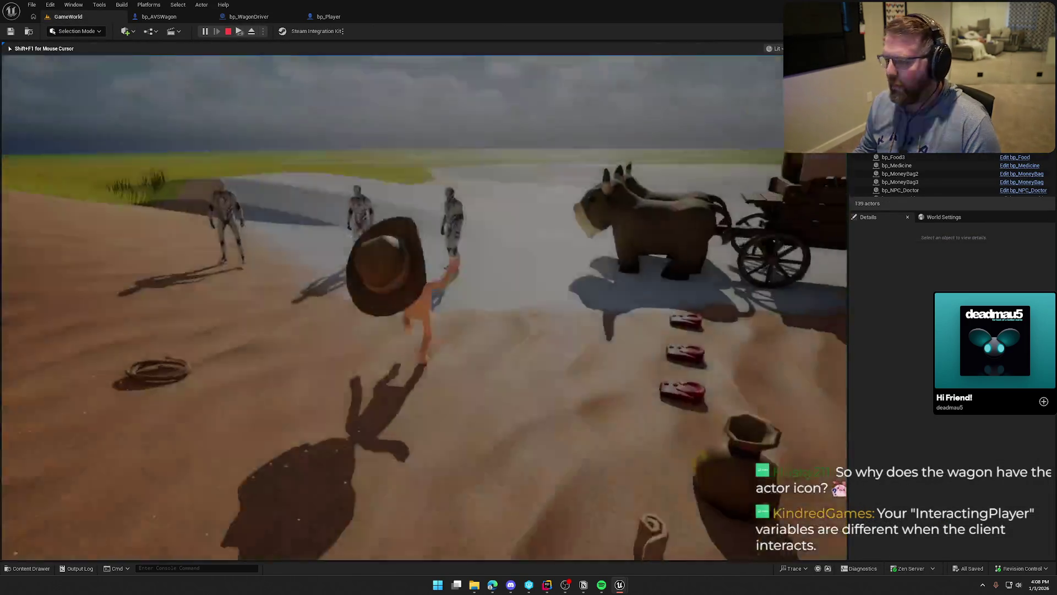
key(e)
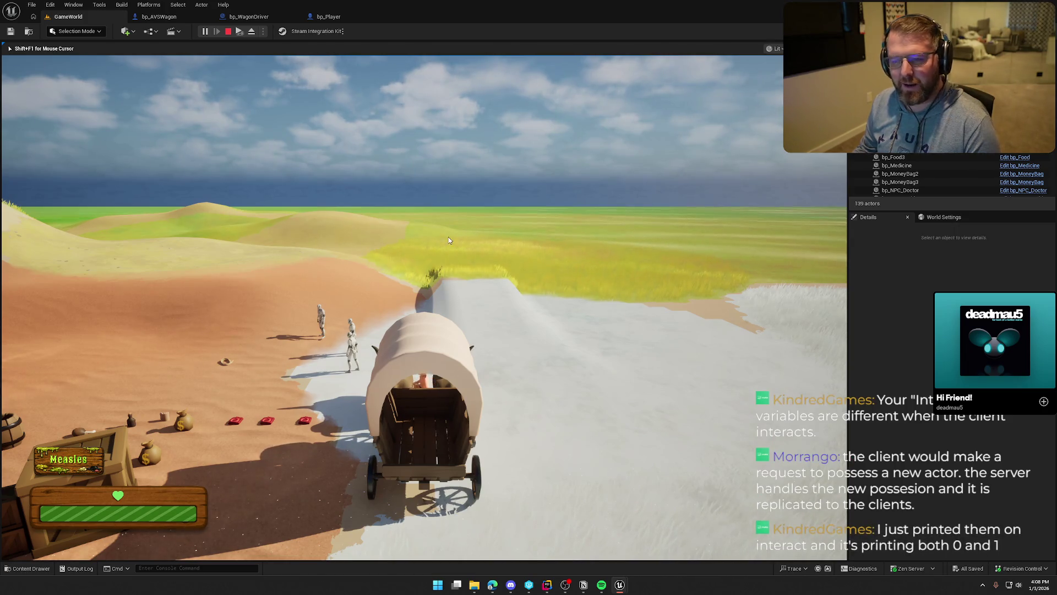
key(Escape)
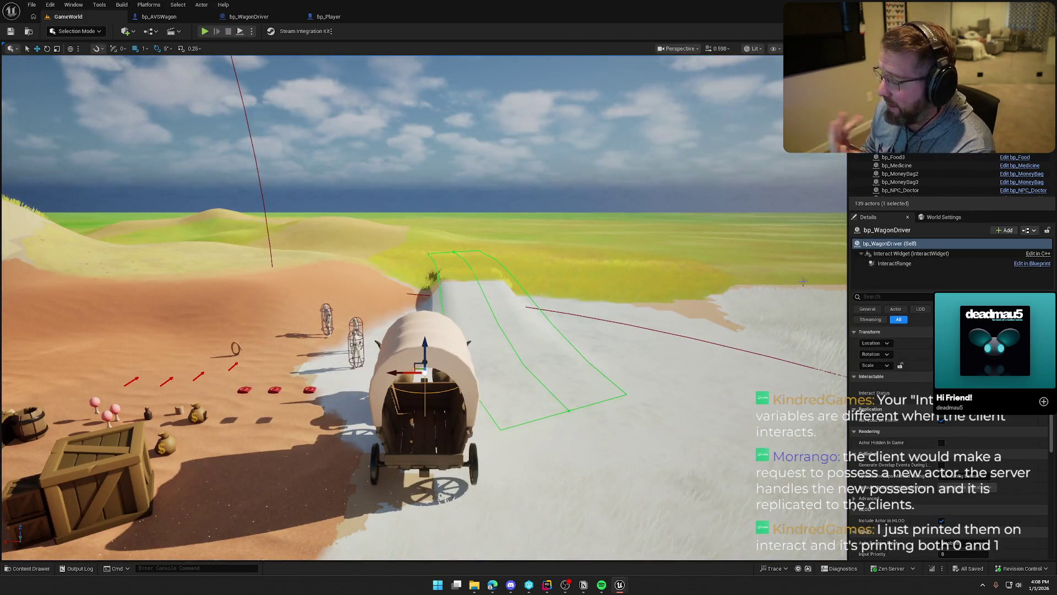
click(243, 18)
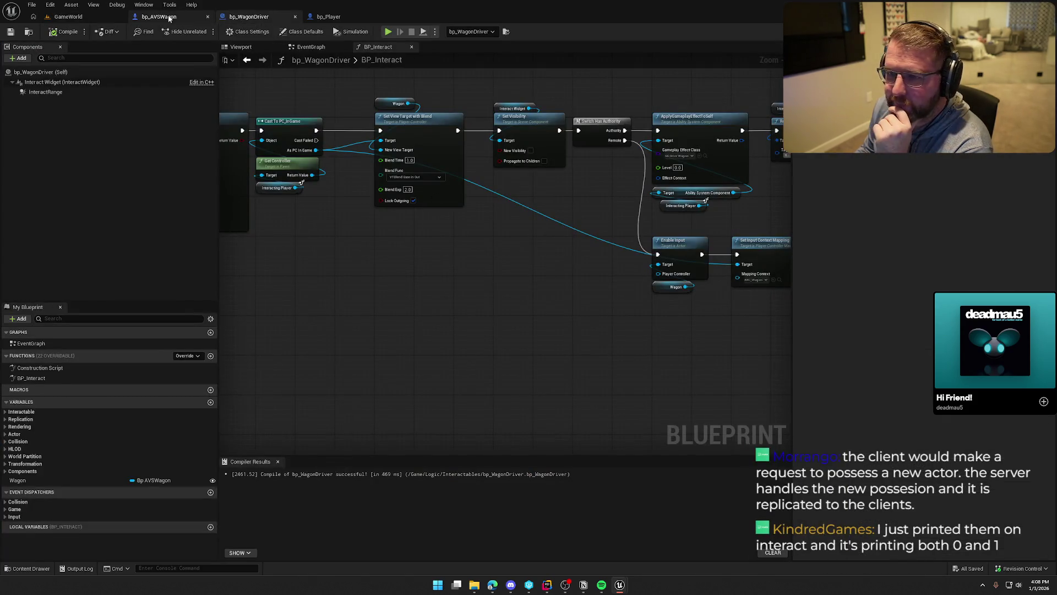
Step: Undo the paste and deletion so the input nodes return to the main chain, then open bp_AVSWagon
click(159, 16)
click(256, 17)
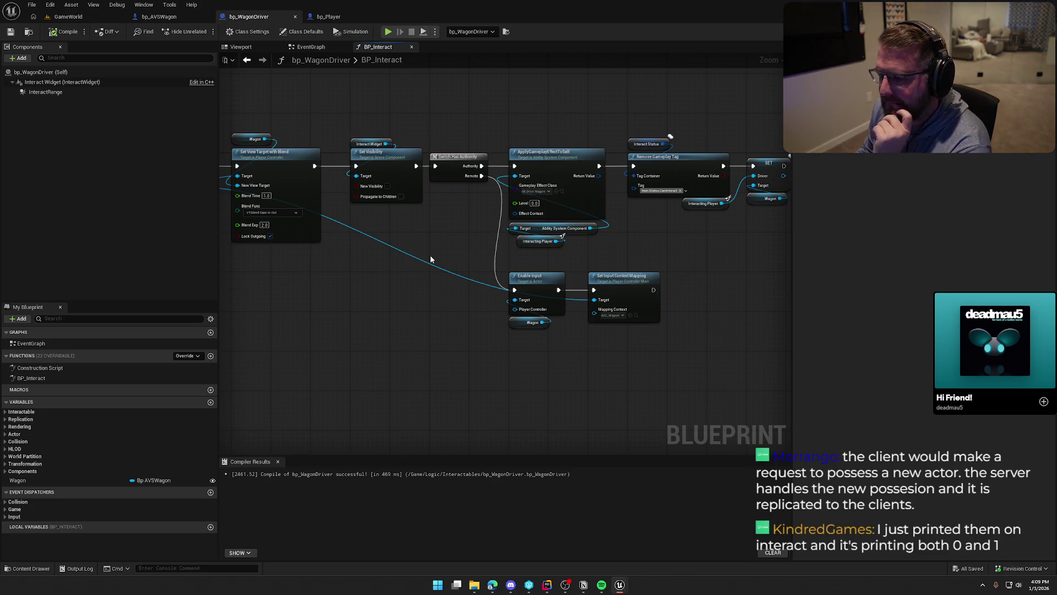
scroll(431, 255, down, 3)
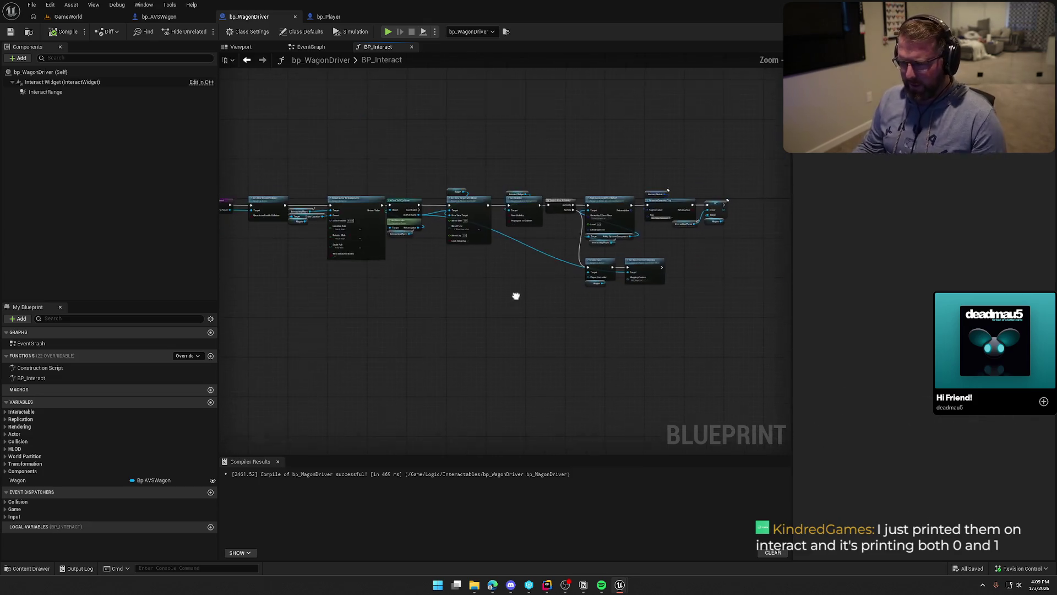
key(ctrl+z)
key(ctrl+z)
key(ctrl+z)
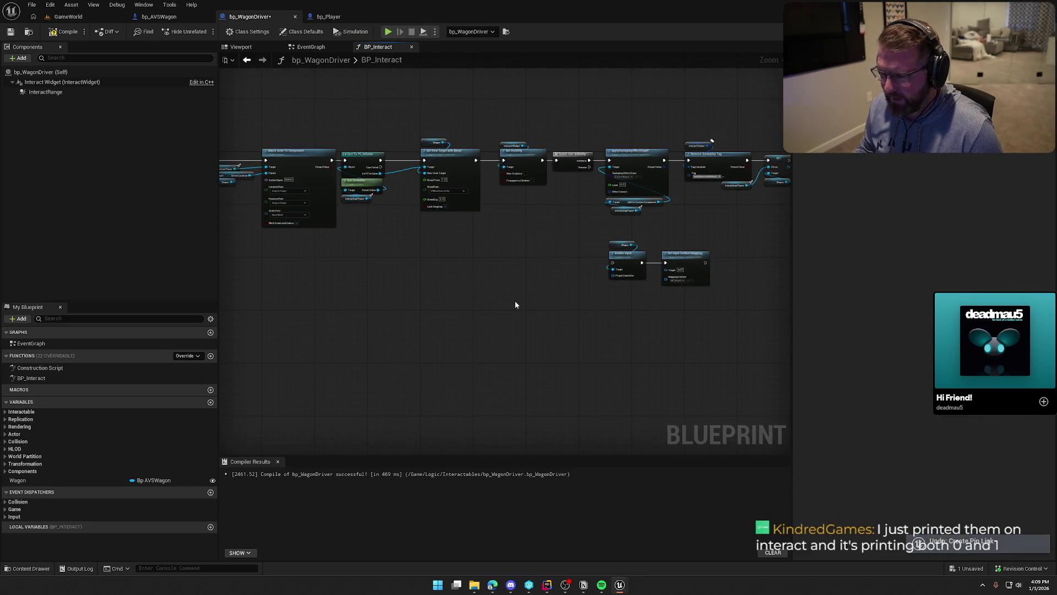
key(ctrl+z)
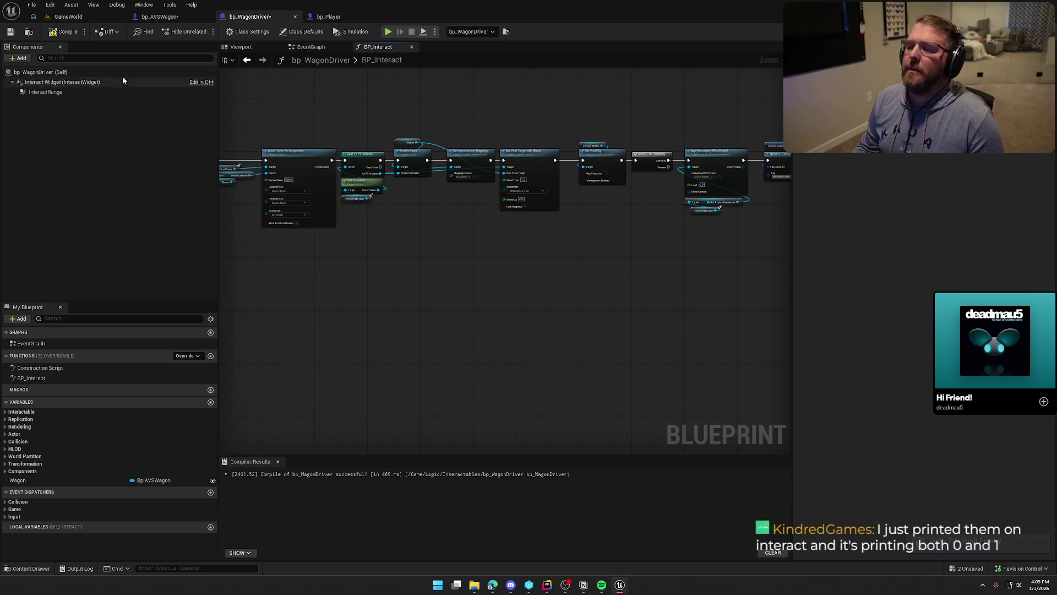
scroll(435, 237, up, 5)
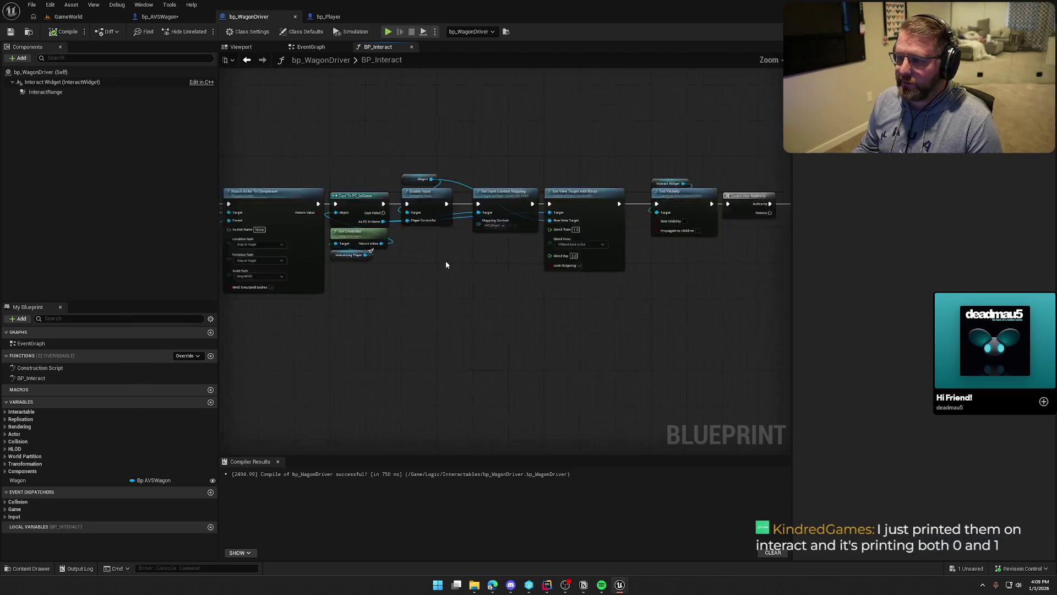
click(278, 461)
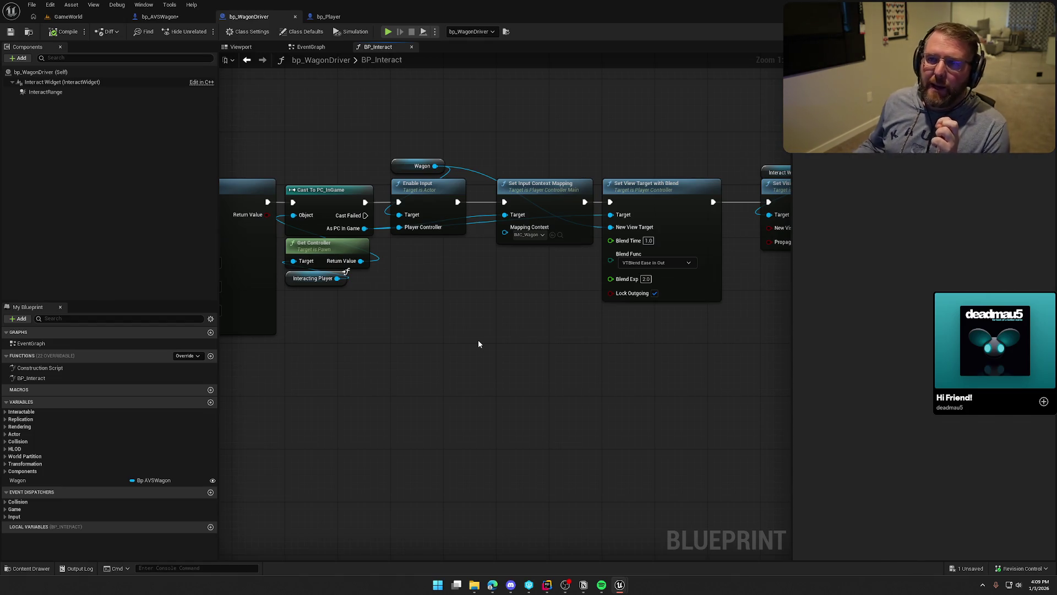
click(156, 16)
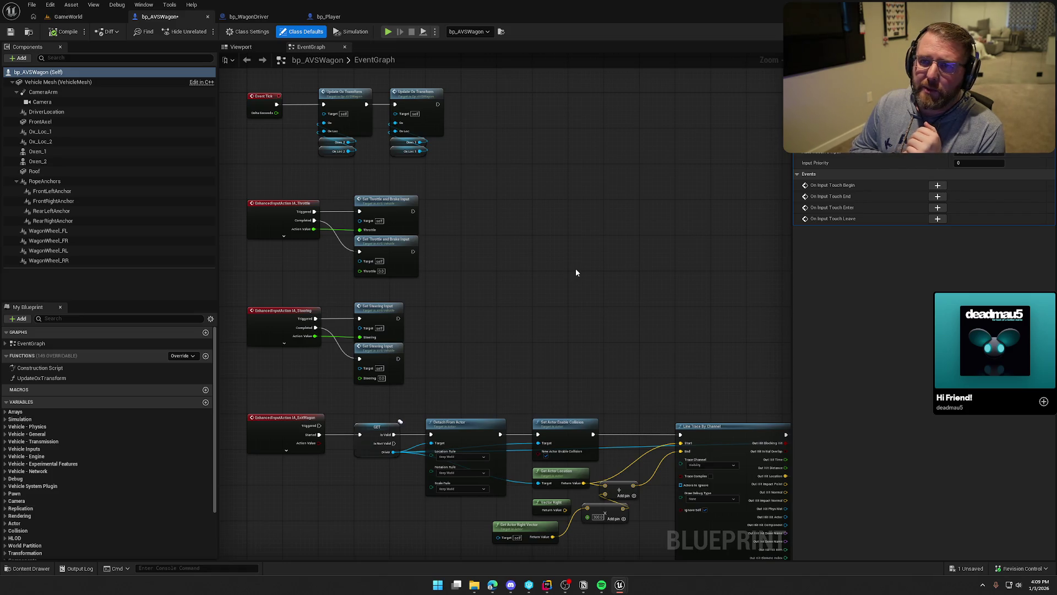
Step: Open bp_WagonDriver's BP_Interact and select through the interaction node chain to review it
click(249, 16)
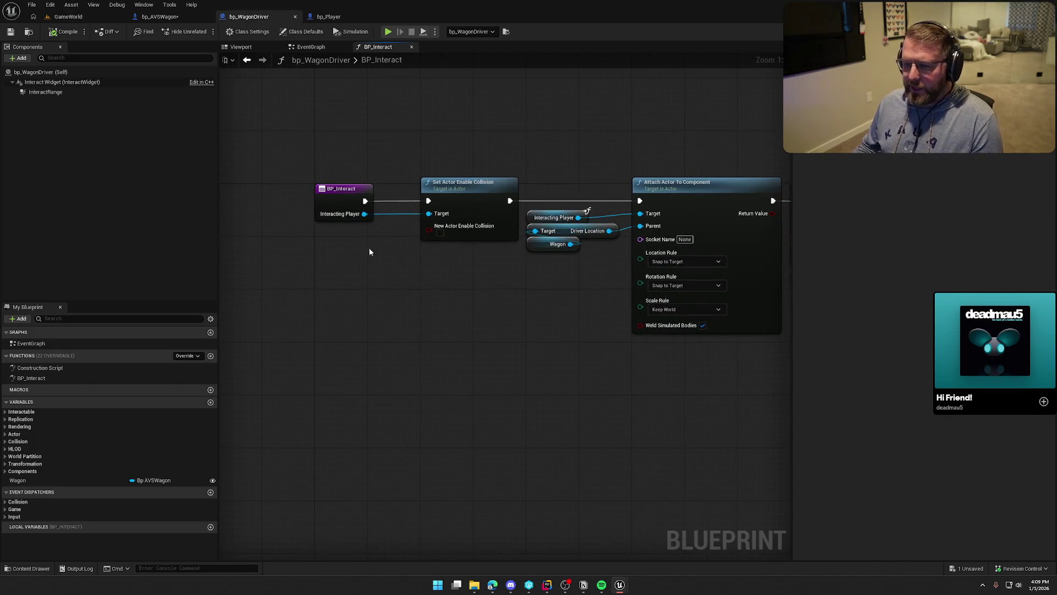
mouse_move(301, 158)
mouse_down()
mouse_move(430, 301)
mouse_move(388, 301)
mouse_up()
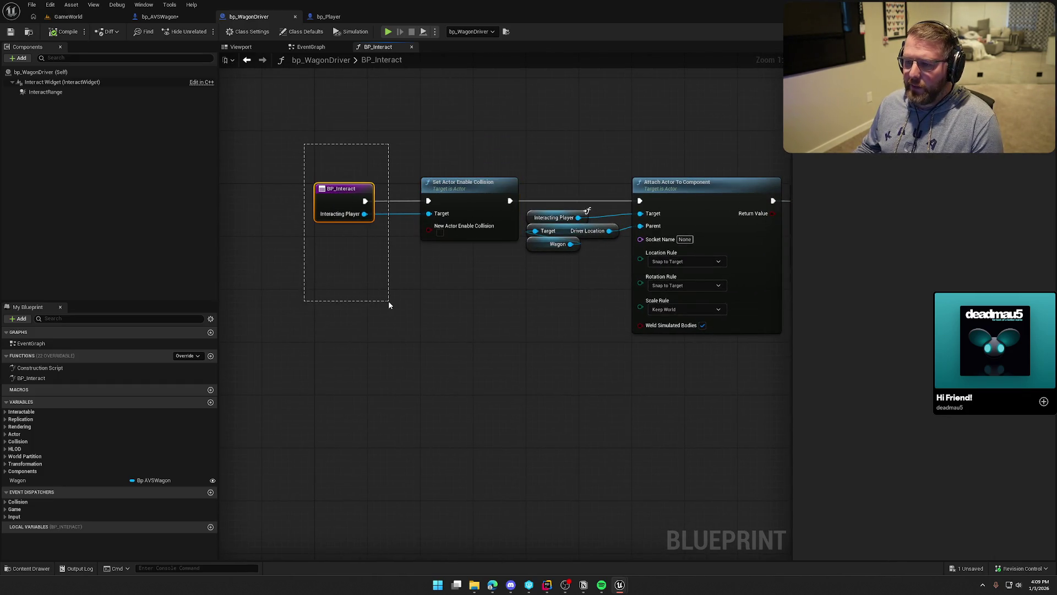
click(388, 295)
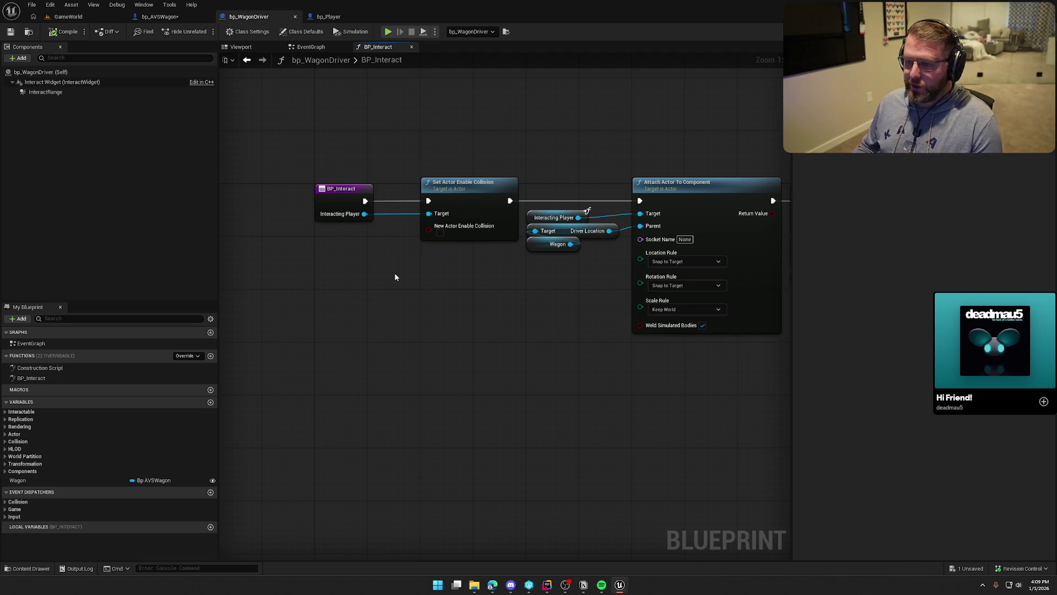
mouse_move(307, 157)
mouse_down()
mouse_move(760, 286)
mouse_move(589, 330)
mouse_up()
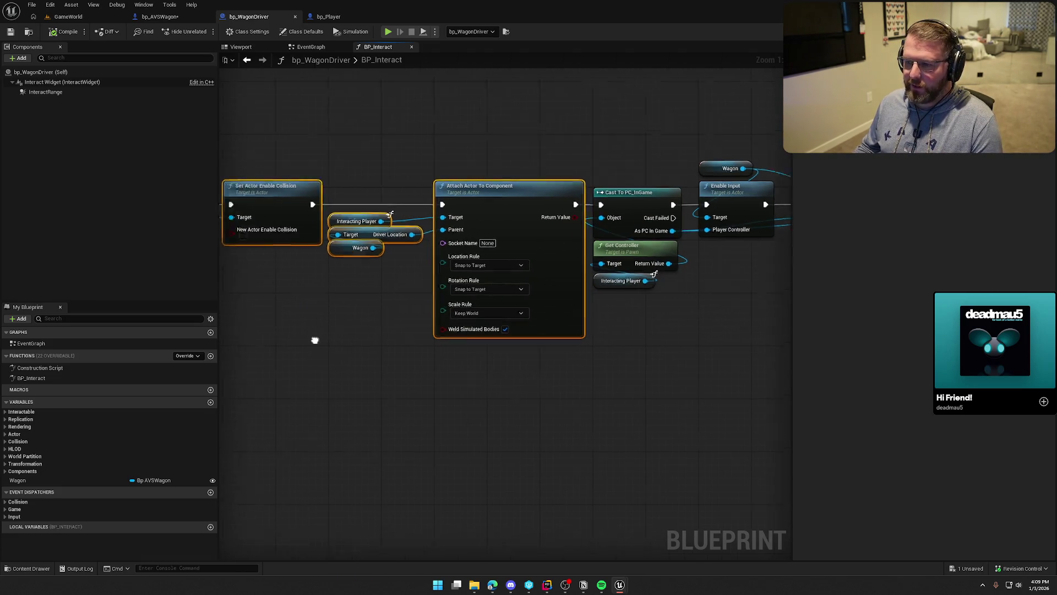
click(314, 340)
scroll(315, 340, down, 5)
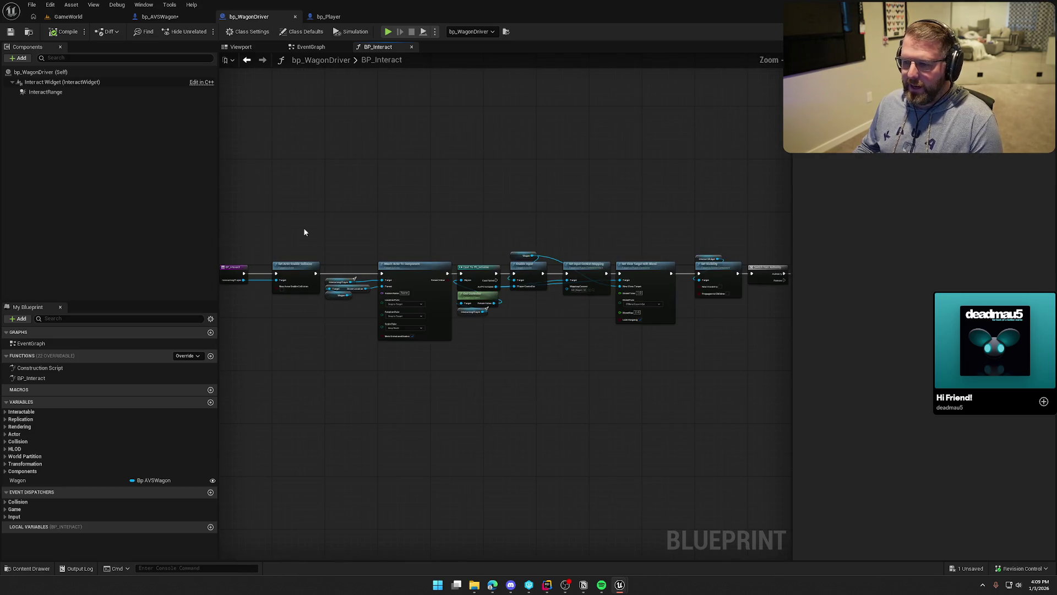
mouse_move(292, 218)
mouse_down()
mouse_move(612, 393)
mouse_move(725, 401)
mouse_move(703, 382)
mouse_up()
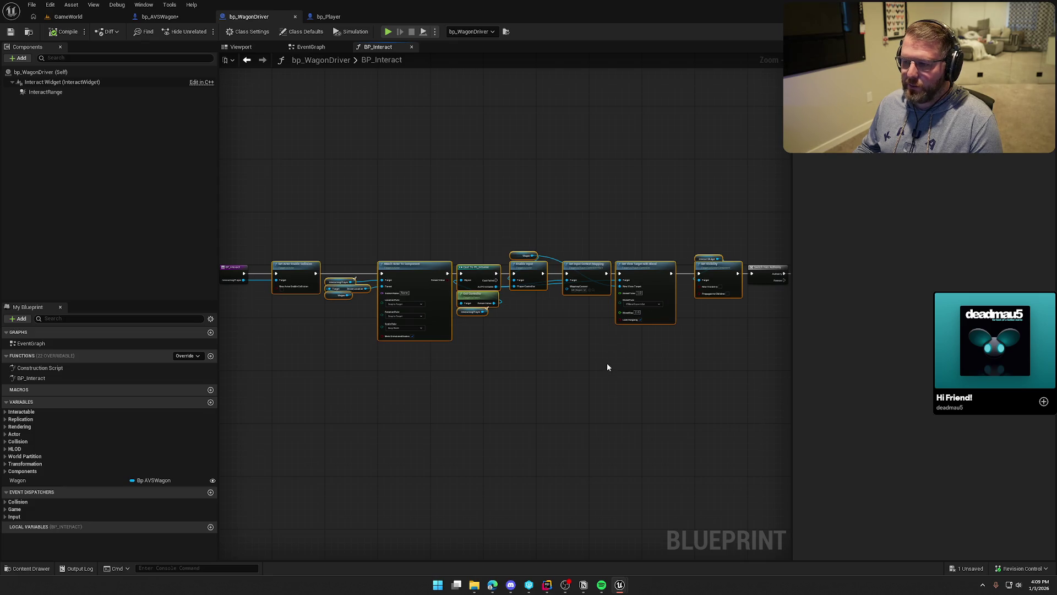
drag(394, 221, 677, 371)
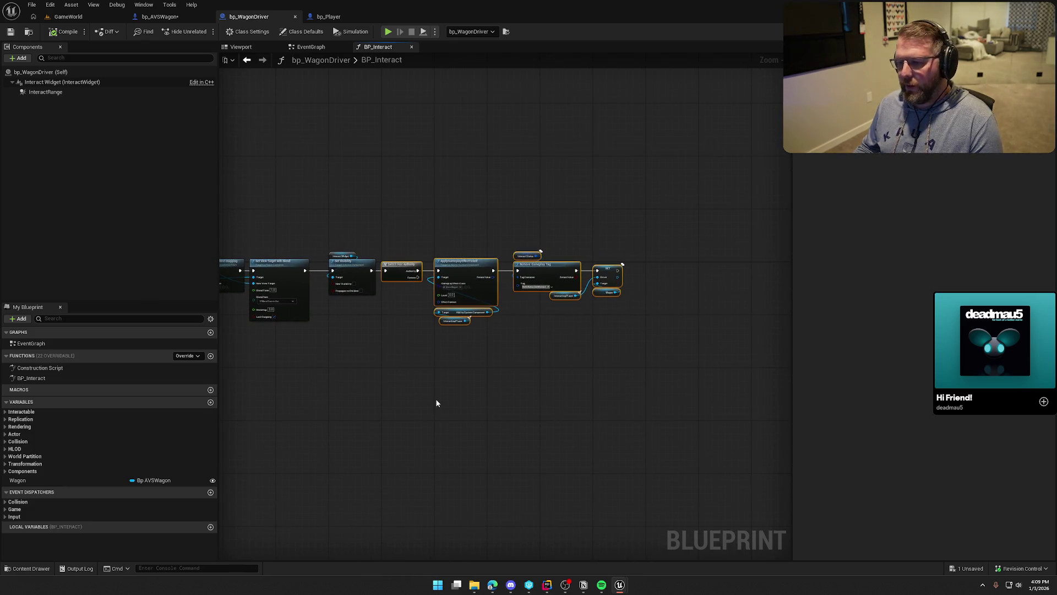
click(342, 389)
scroll(453, 330, up, 5)
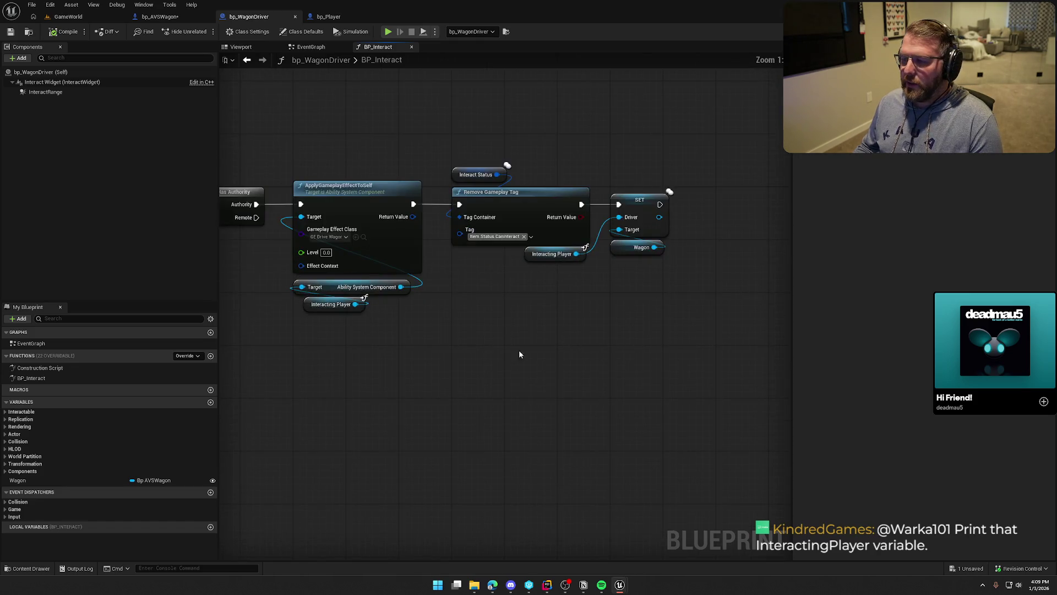
Step: Pan along the chain reviewing Attach Actor, Set Visibility, Switch Has Authority and the input nodes
mouse_move(427, 394)
mouse_down()
mouse_move(526, 370)
mouse_move(231, 377)
mouse_up()
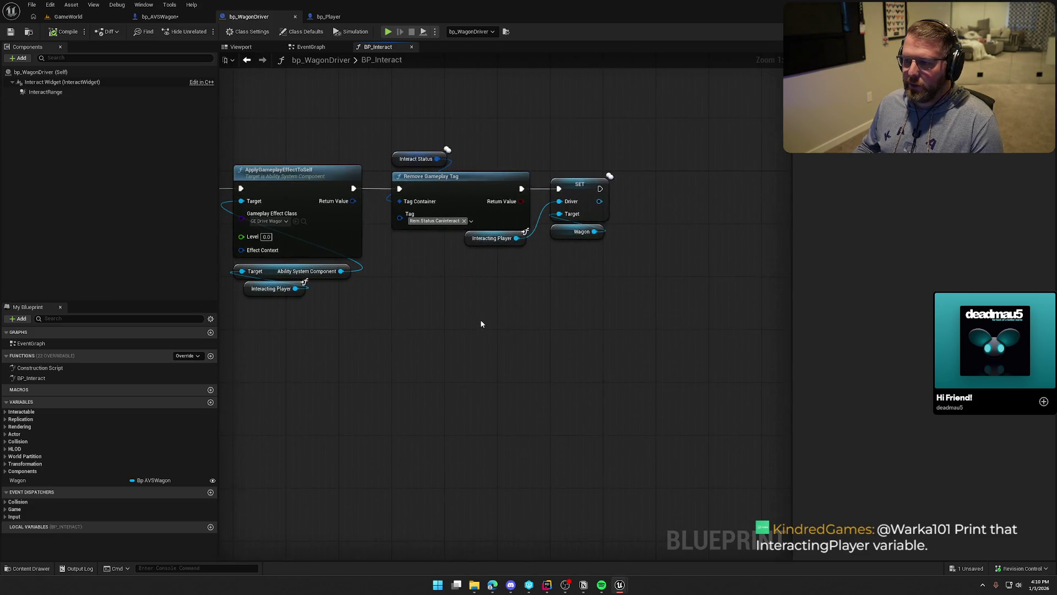
mouse_move(547, 314)
mouse_down()
mouse_move(454, 149)
mouse_move(587, 295)
mouse_move(576, 308)
mouse_up()
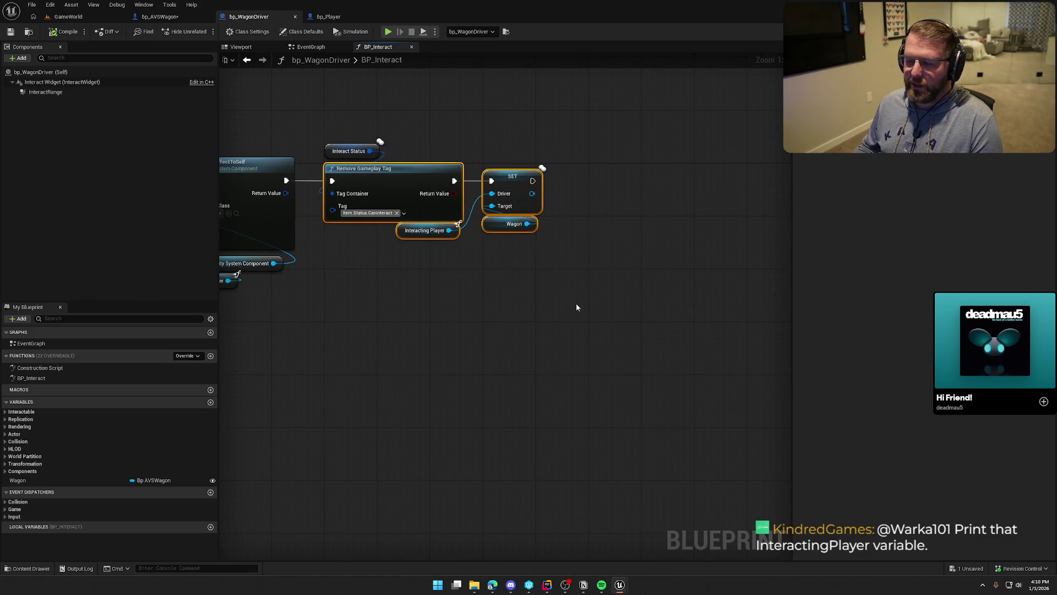
click(436, 337)
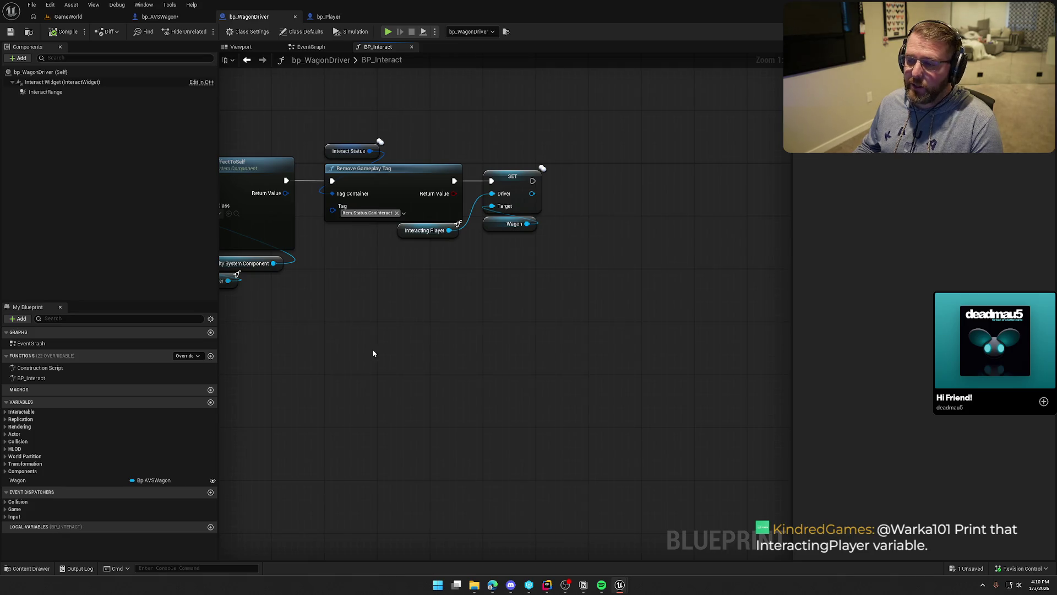
mouse_move(372, 349)
mouse_down()
mouse_move(474, 395)
mouse_move(654, 366)
mouse_up()
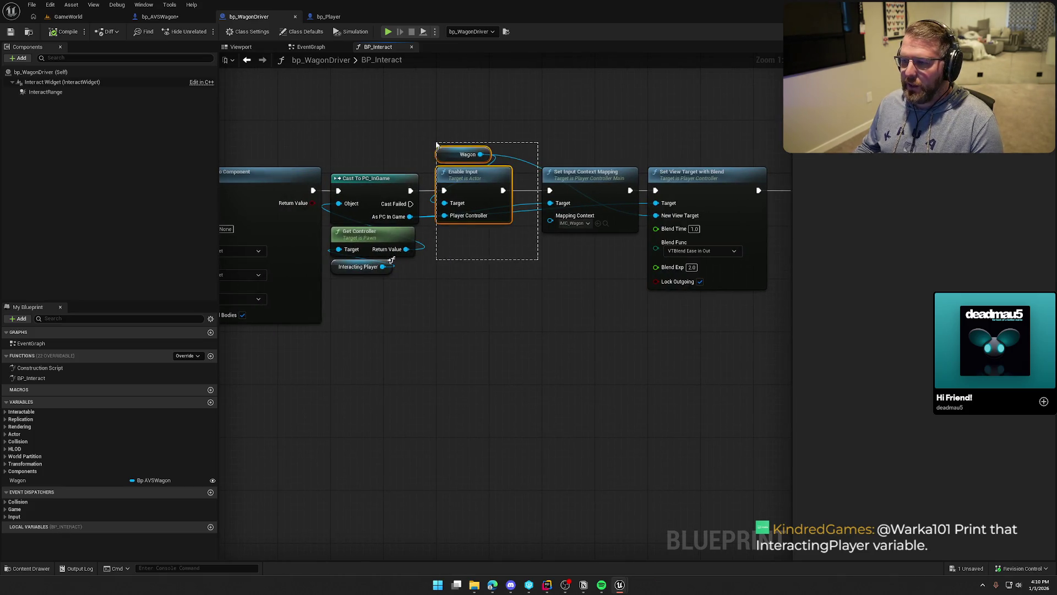
drag(492, 327, 428, 329)
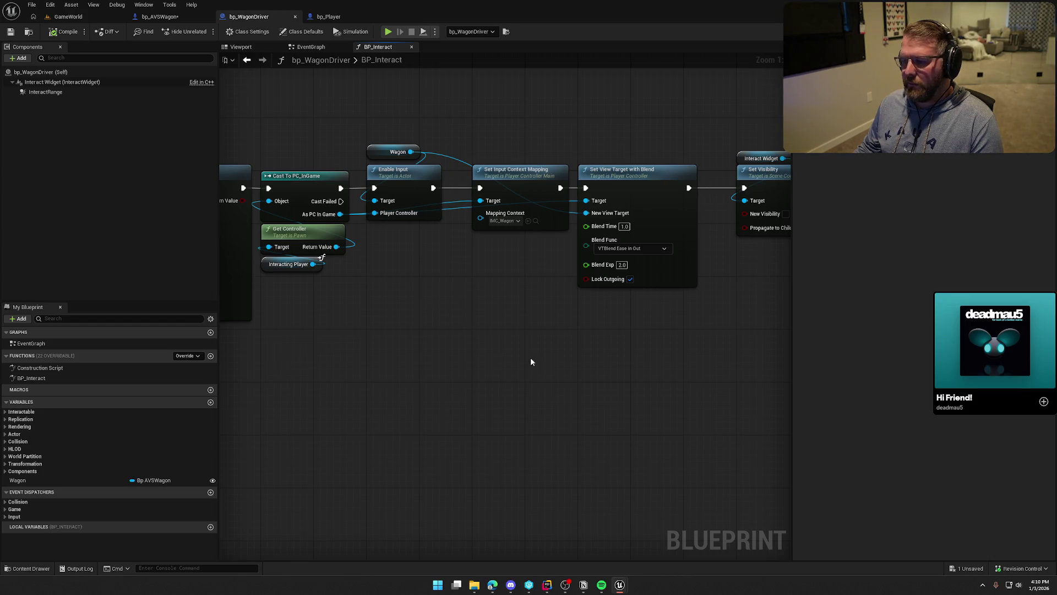
drag(530, 362, 264, 364)
mouse_move(530, 378)
mouse_down()
mouse_move(495, 364)
mouse_move(538, 278)
mouse_up()
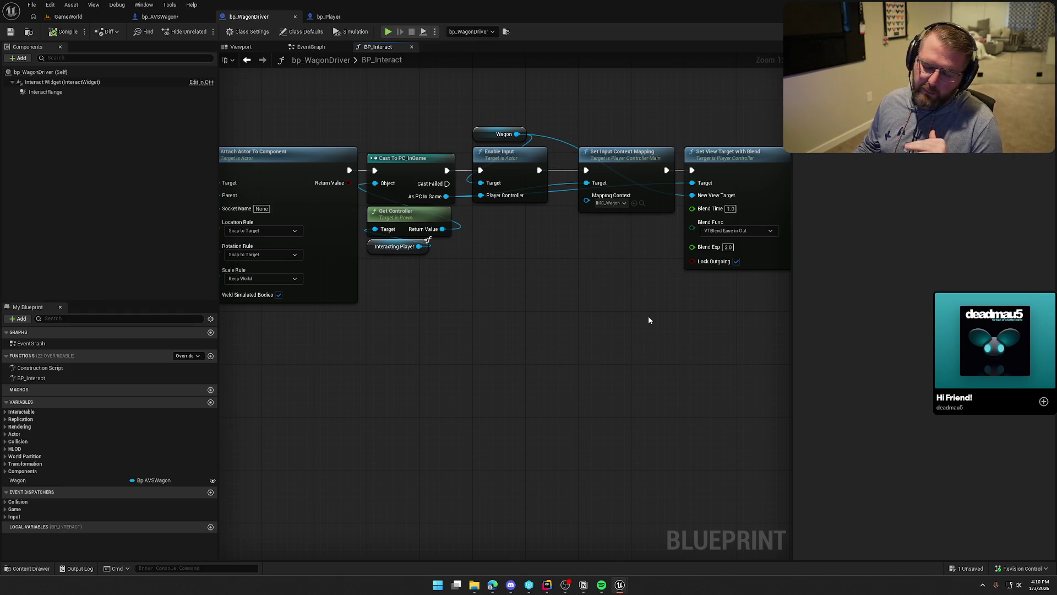
drag(604, 306, 538, 288)
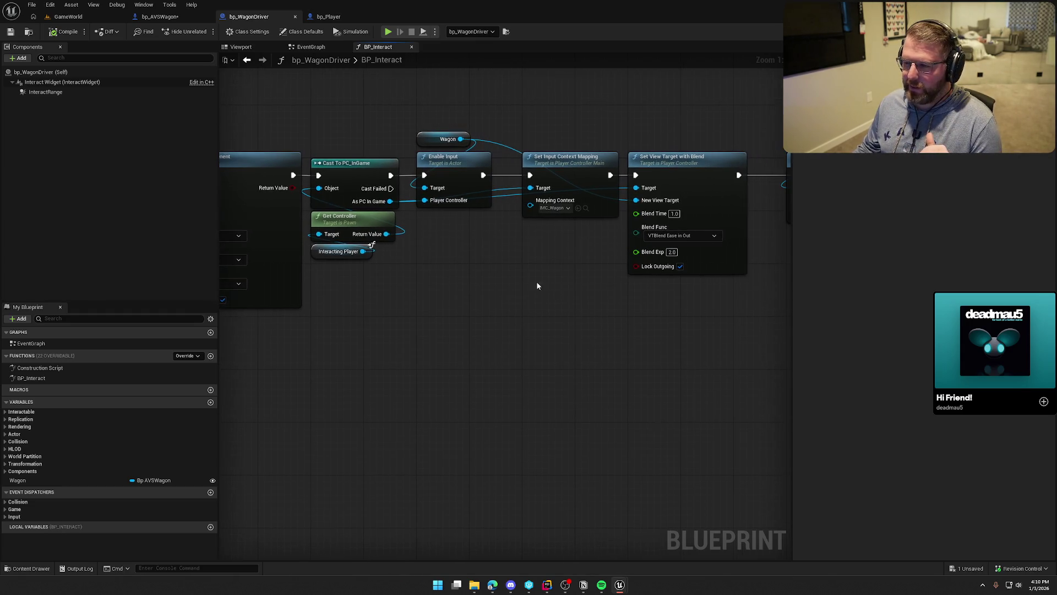
mouse_move(415, 115)
mouse_down()
mouse_move(498, 236)
mouse_move(623, 236)
mouse_up()
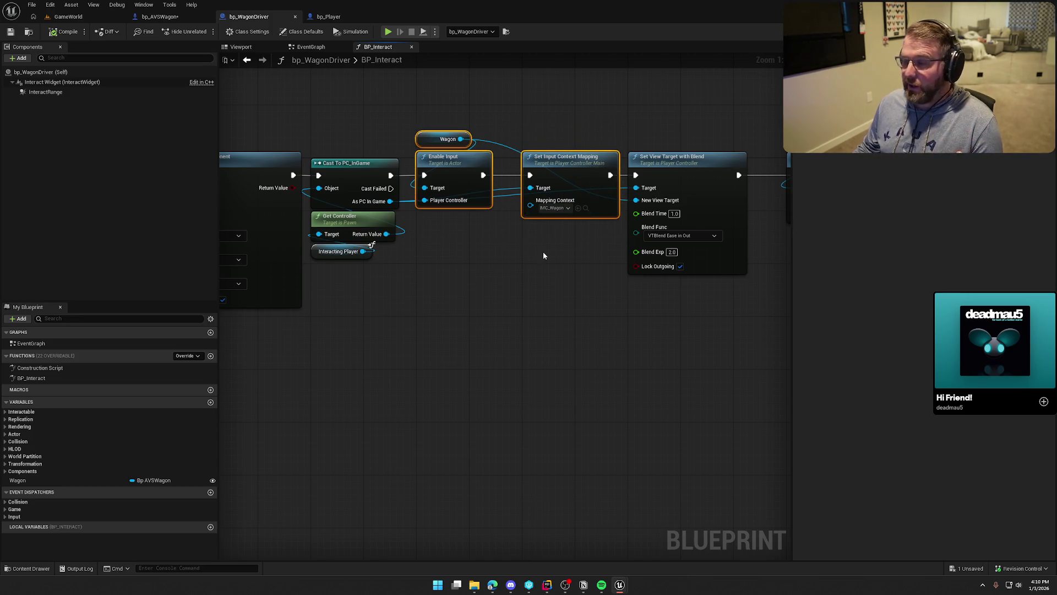
click(449, 273)
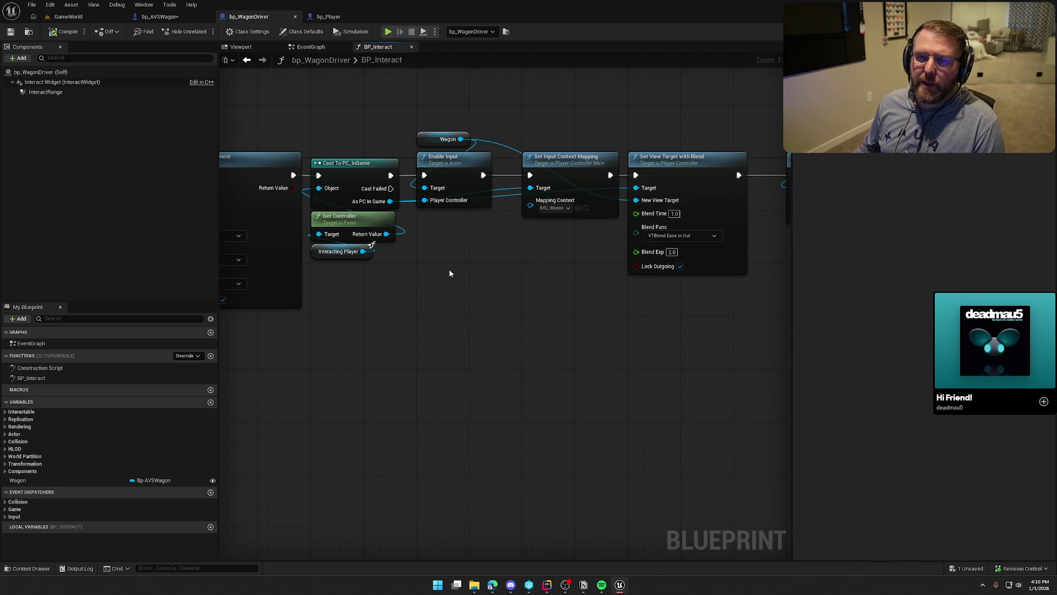
mouse_move(449, 273)
mouse_down()
mouse_move(649, 305)
mouse_move(524, 329)
mouse_move(472, 379)
mouse_up()
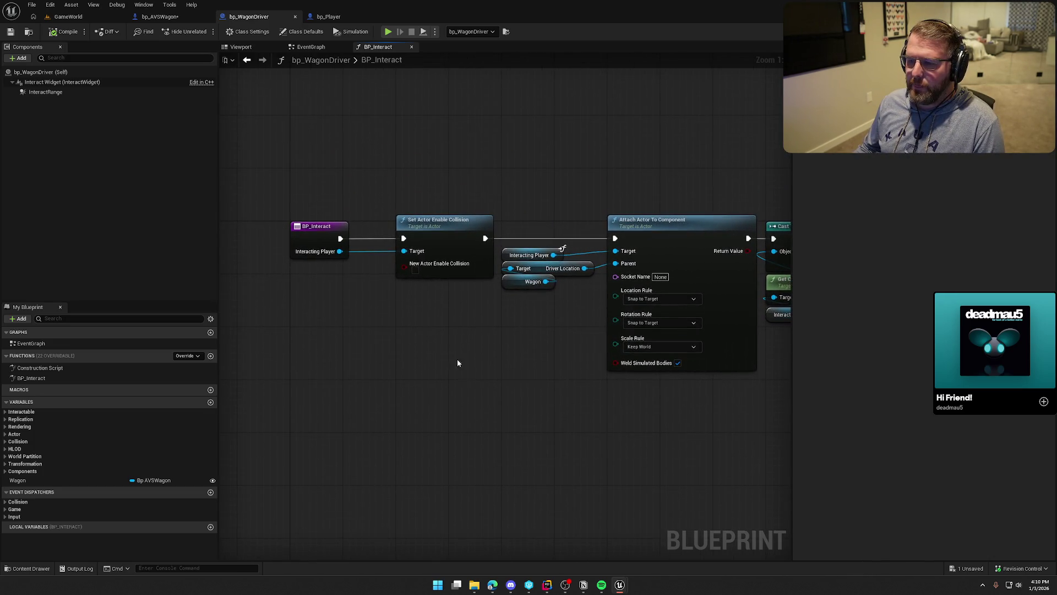
Step: Add a Print String right after BP_Interact that prints the interacting player's display name
drag(339, 238, 363, 158)
text(print)
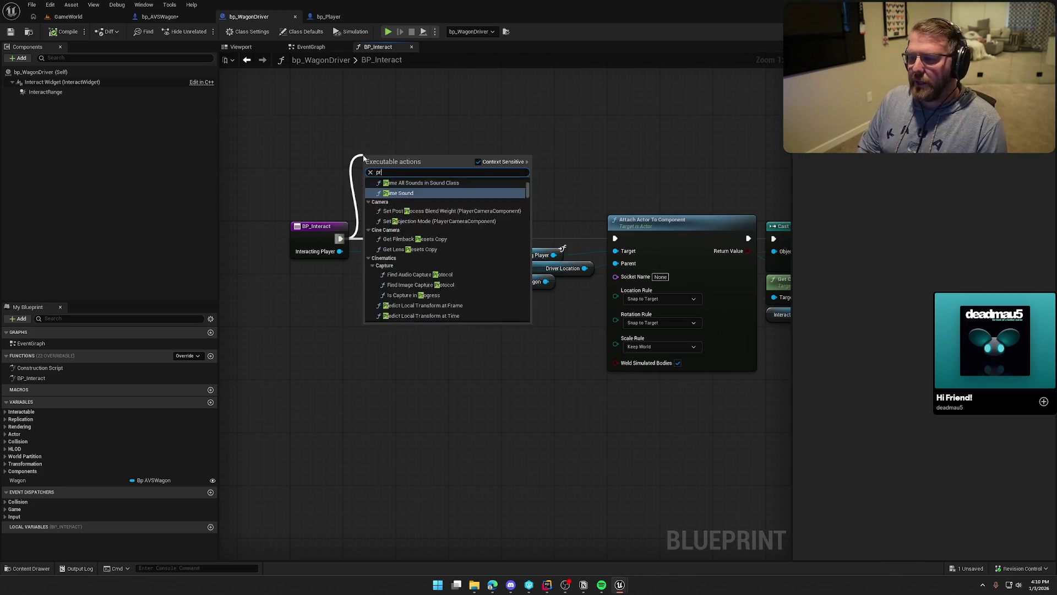
key(Return)
drag(340, 252, 371, 187)
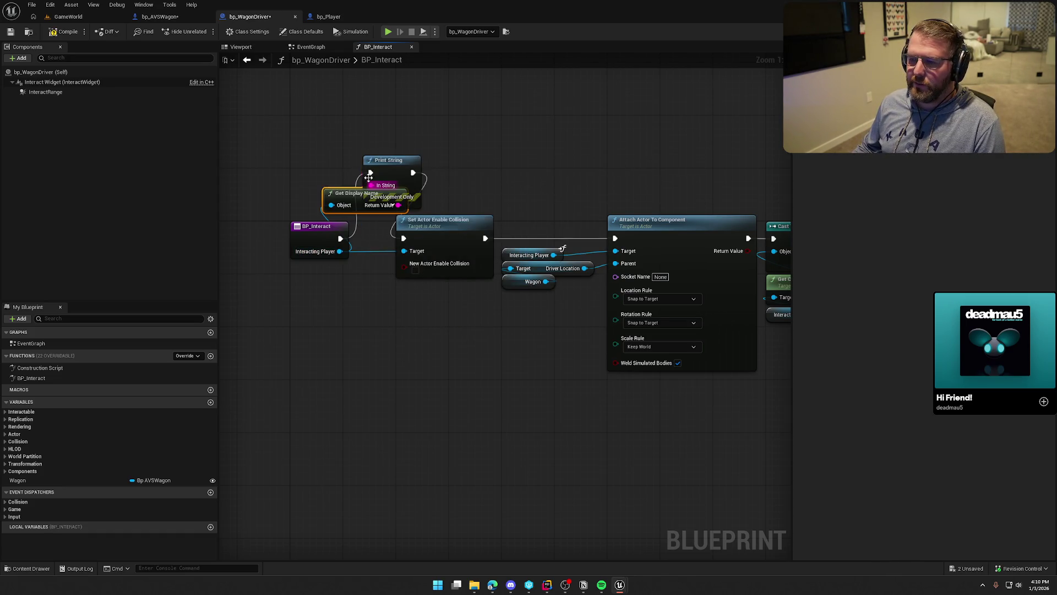
click(63, 17)
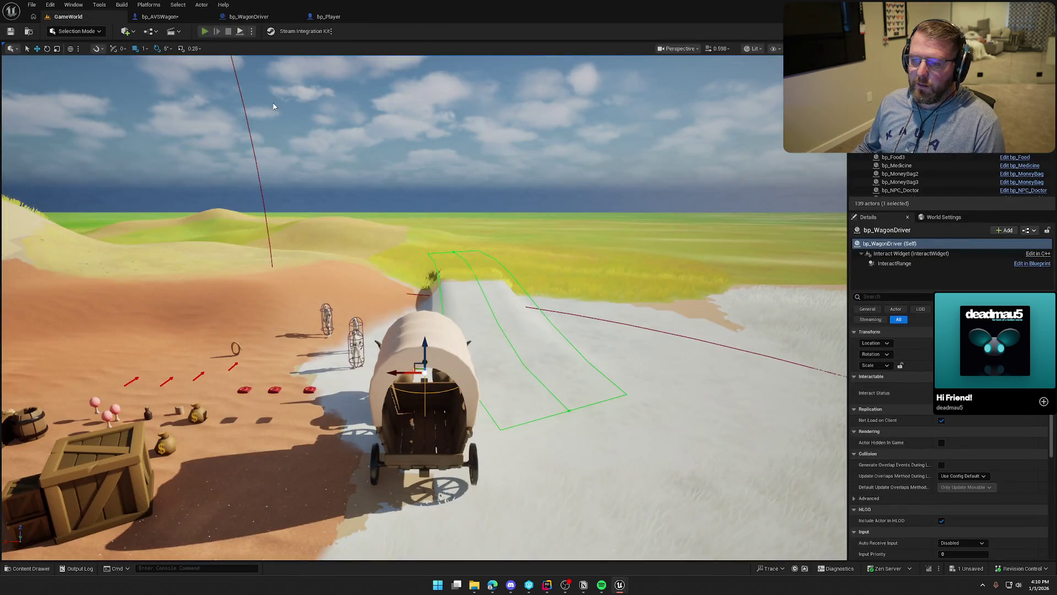
Step: Start a play session, add a second client, and have that client walk up and board the wagon
key(alt+p)
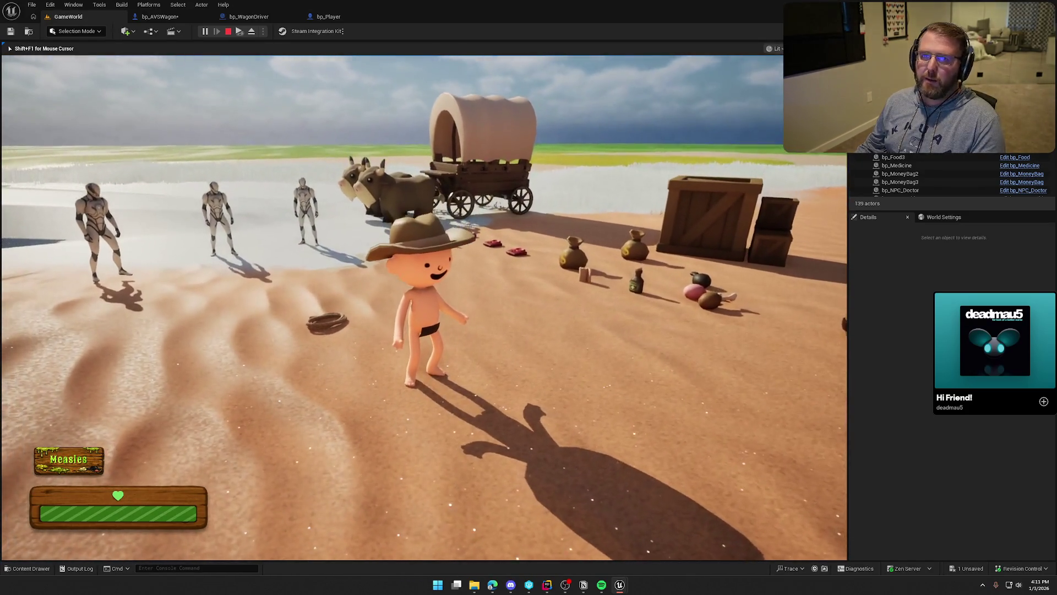
key(super)
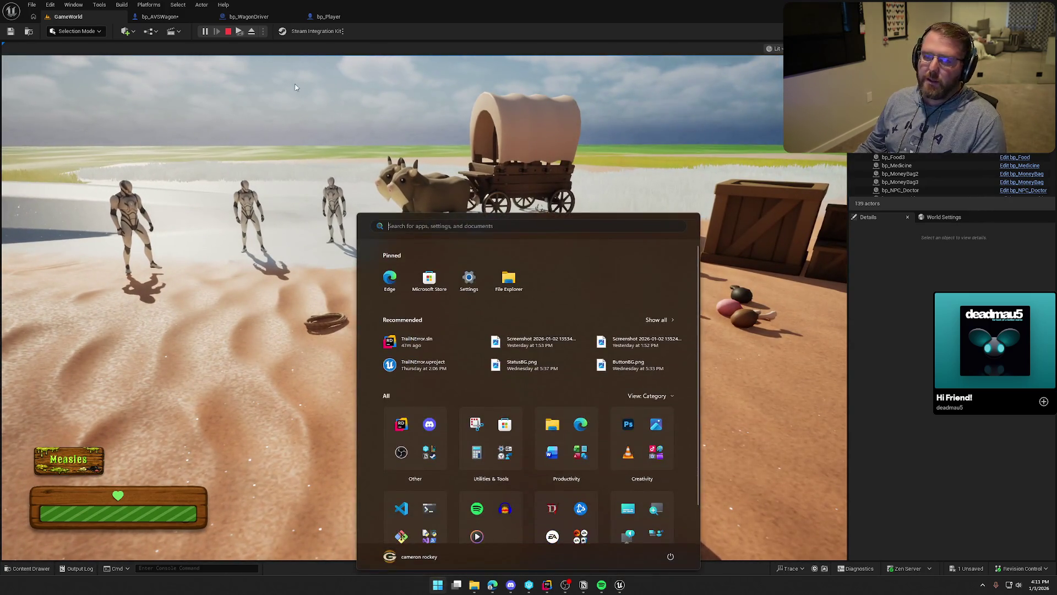
click(239, 32)
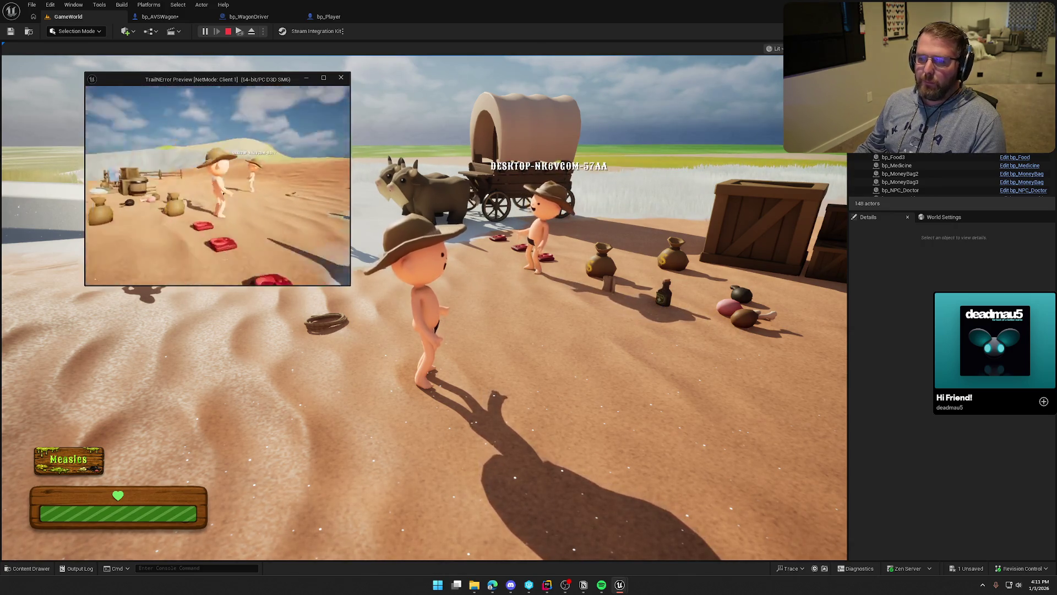
key(w)
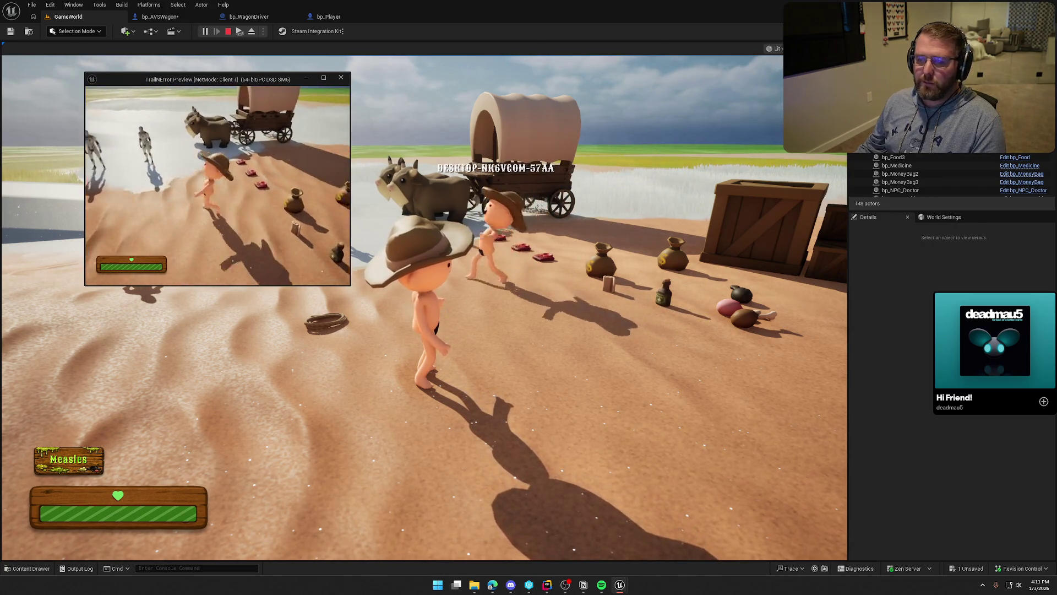
key(e)
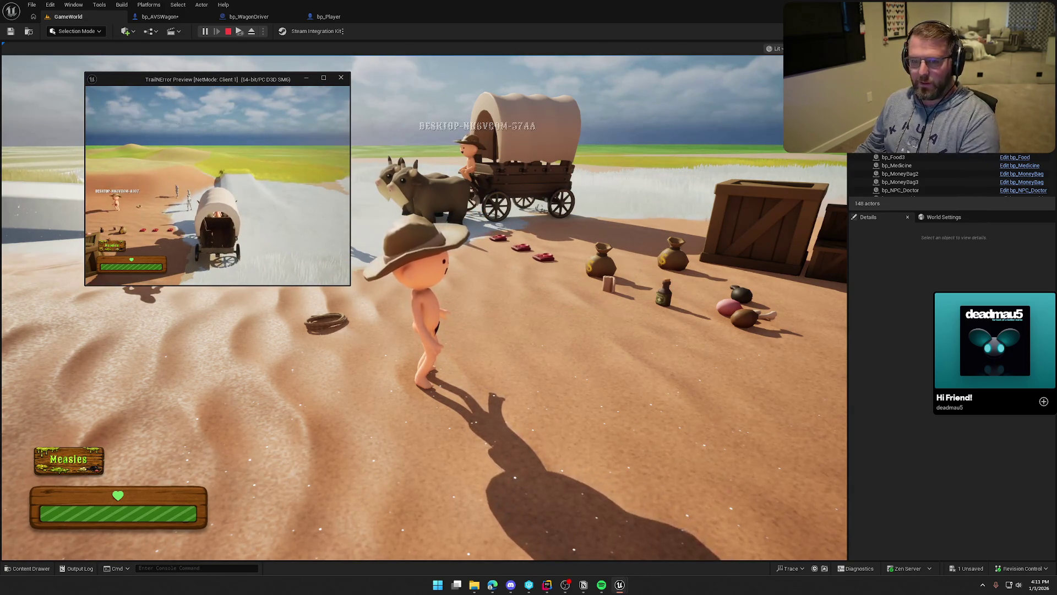
Step: Snip the printed server and client names from the screen, then stop playing
key(super+shift+s)
drag(177, 135, 375, 174)
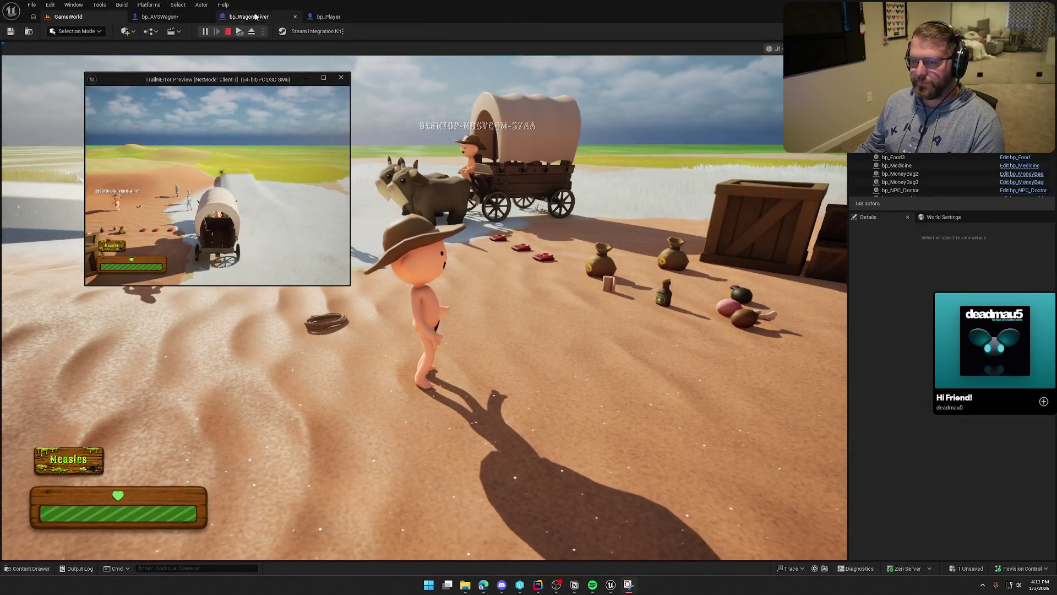
key(Escape)
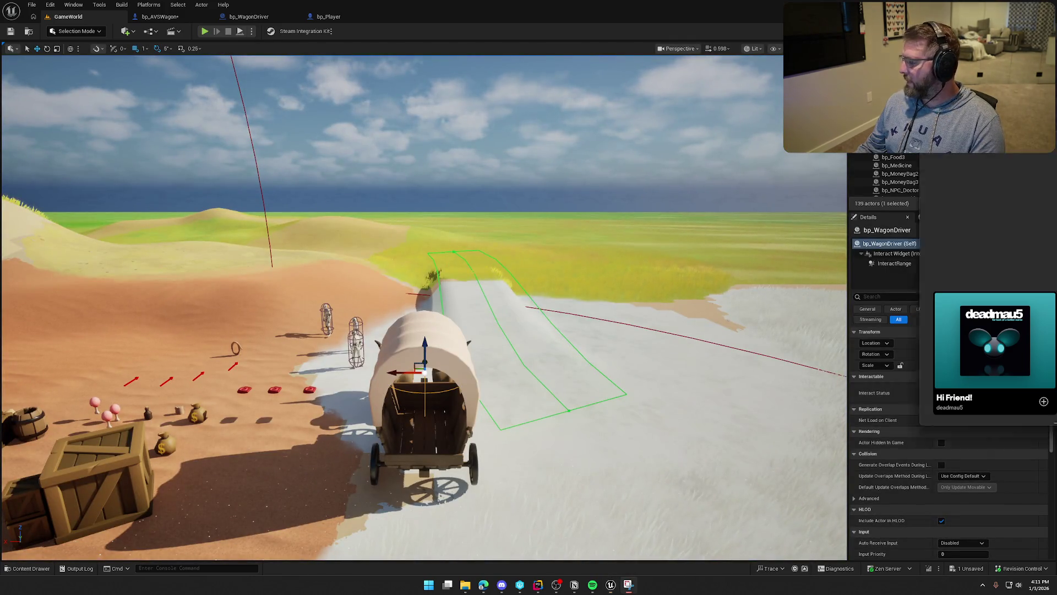
Step: Open and zoom into the snip reading Server: bp_Player1 and Client 1: bp_Player0, then close it
click(628, 584)
scroll(350, 283, up, 3)
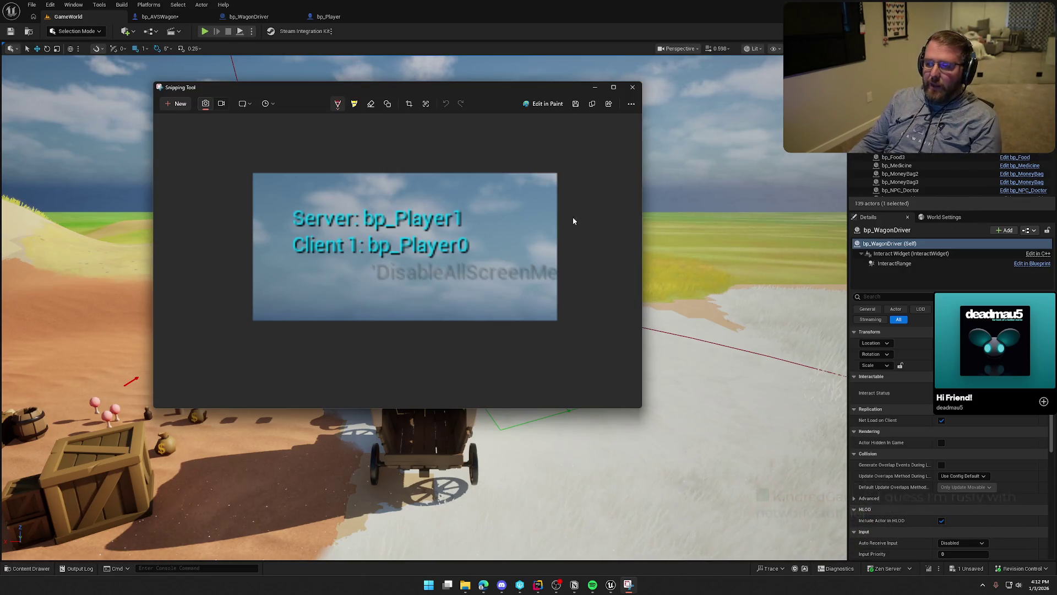
click(632, 87)
click(204, 30)
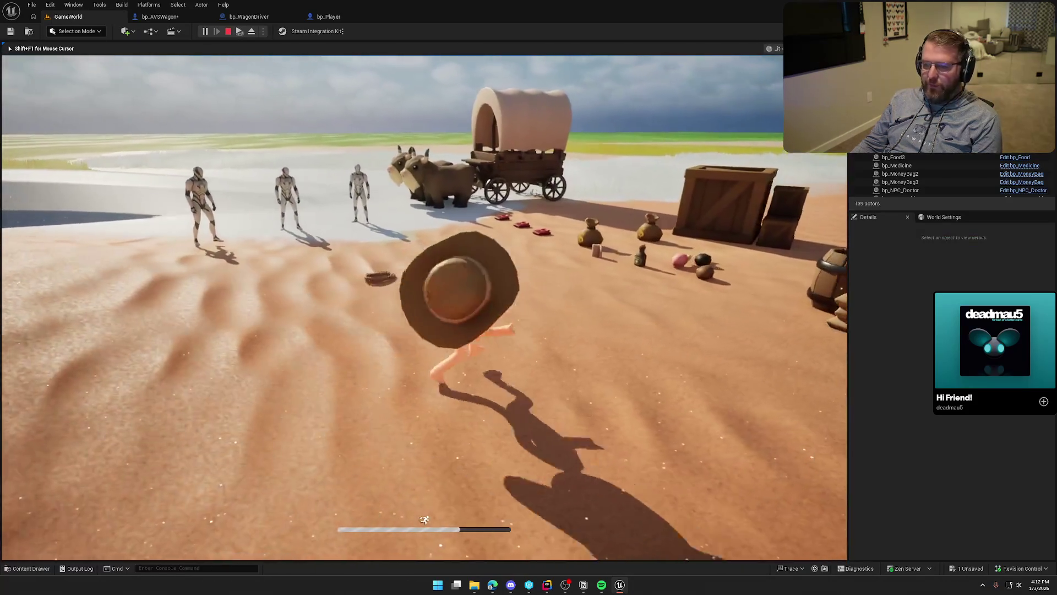
Step: Focus Client 1's window, walk to the wagon and board the driver seat, then stop playing
key(super)
click(238, 31)
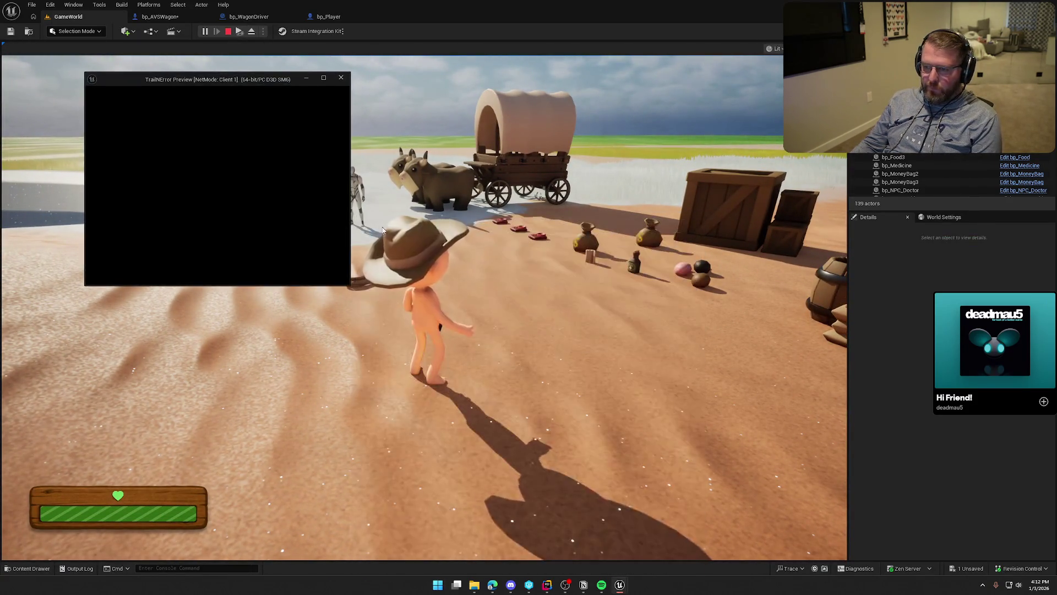
key(w)
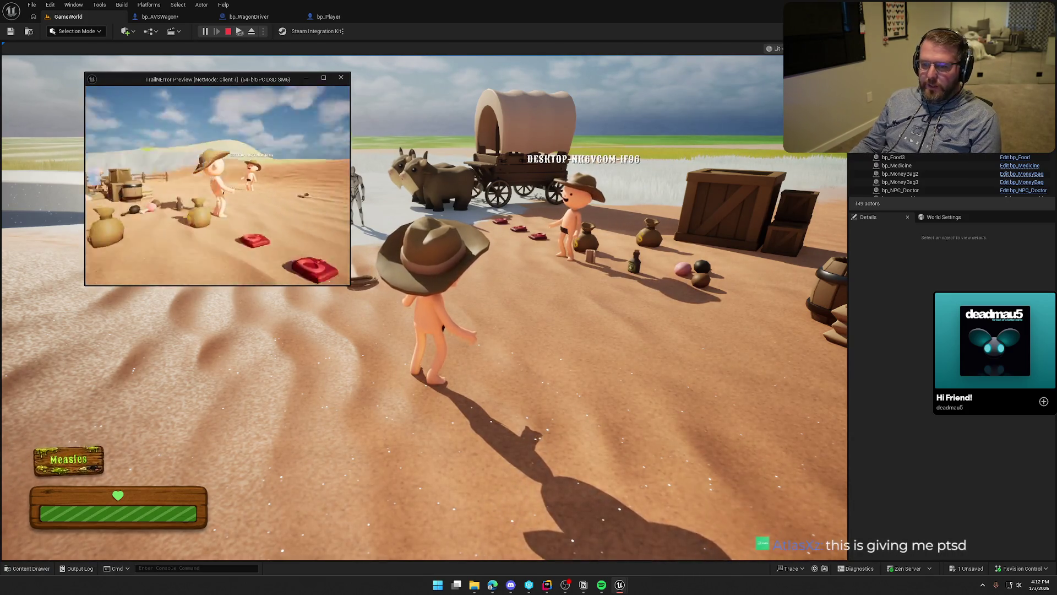
key(e)
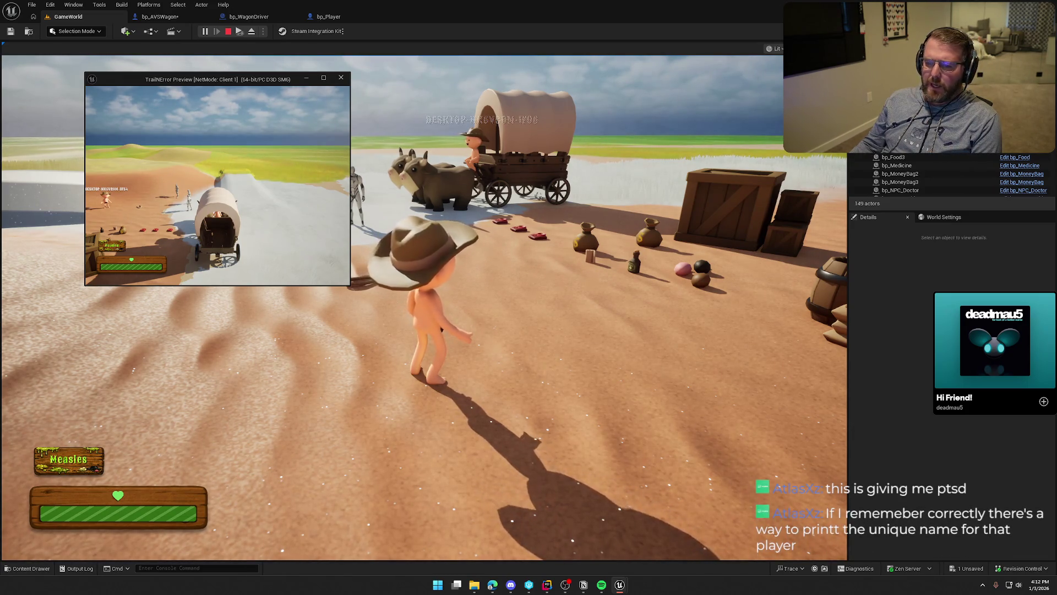
key(Escape)
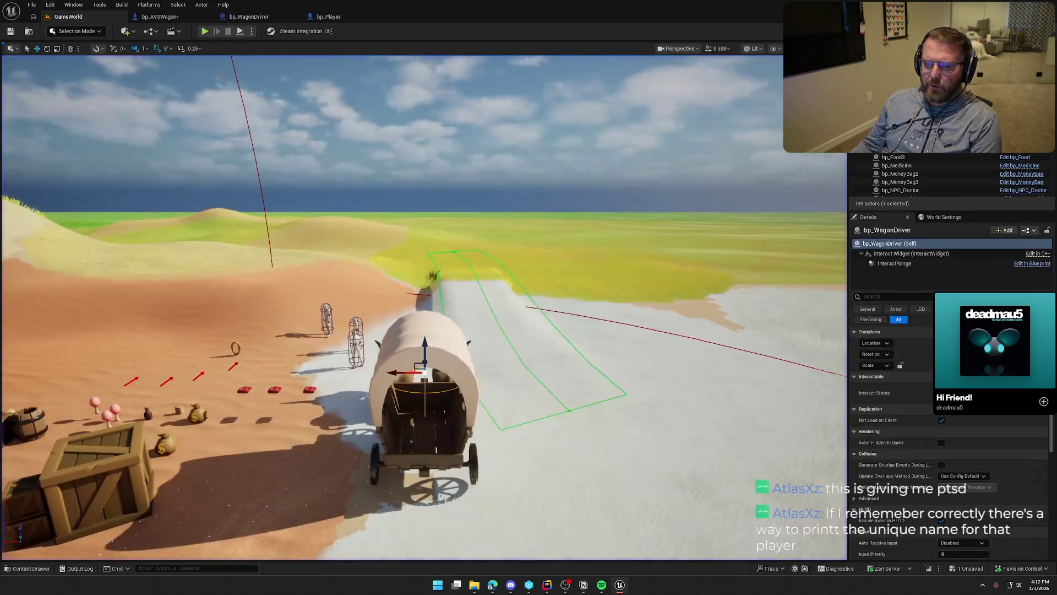
Step: Delete the Print String and Get Display Name nodes and wire BP_Interact straight to Set Actor Enable Collision
click(158, 16)
click(270, 17)
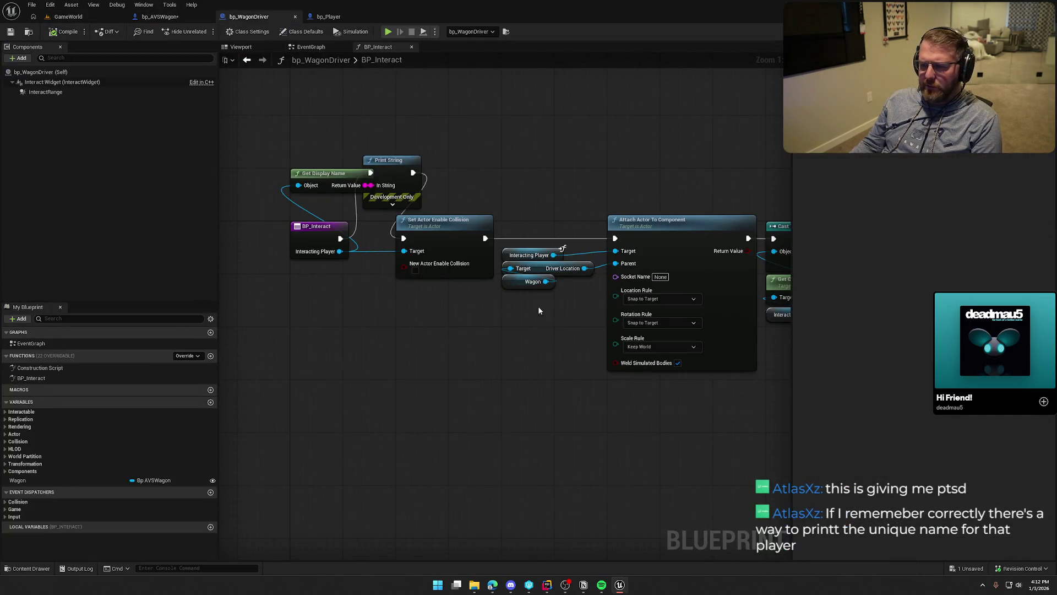
drag(340, 238, 394, 237)
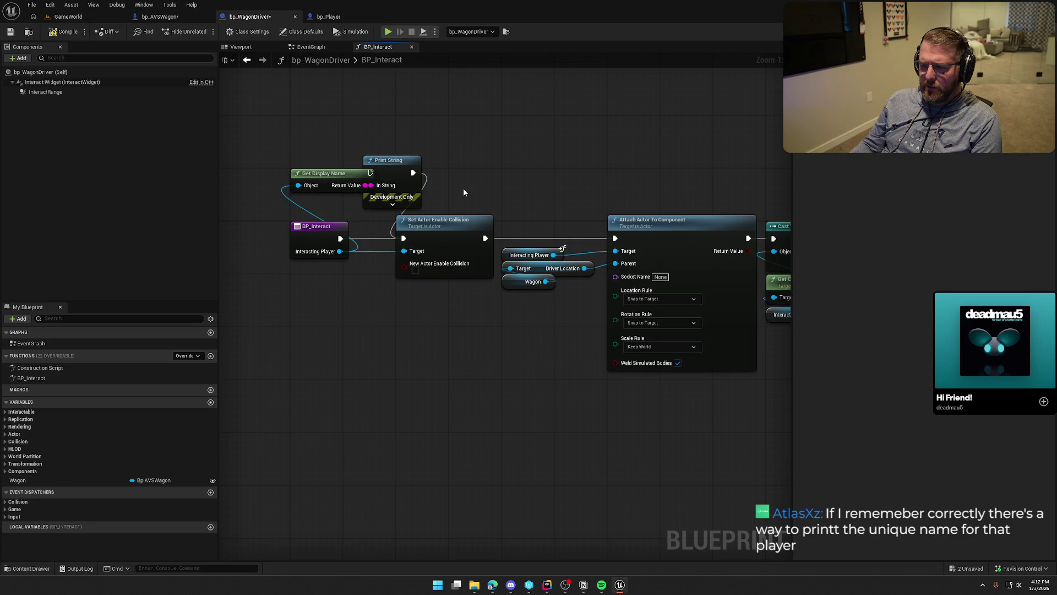
key(Delete)
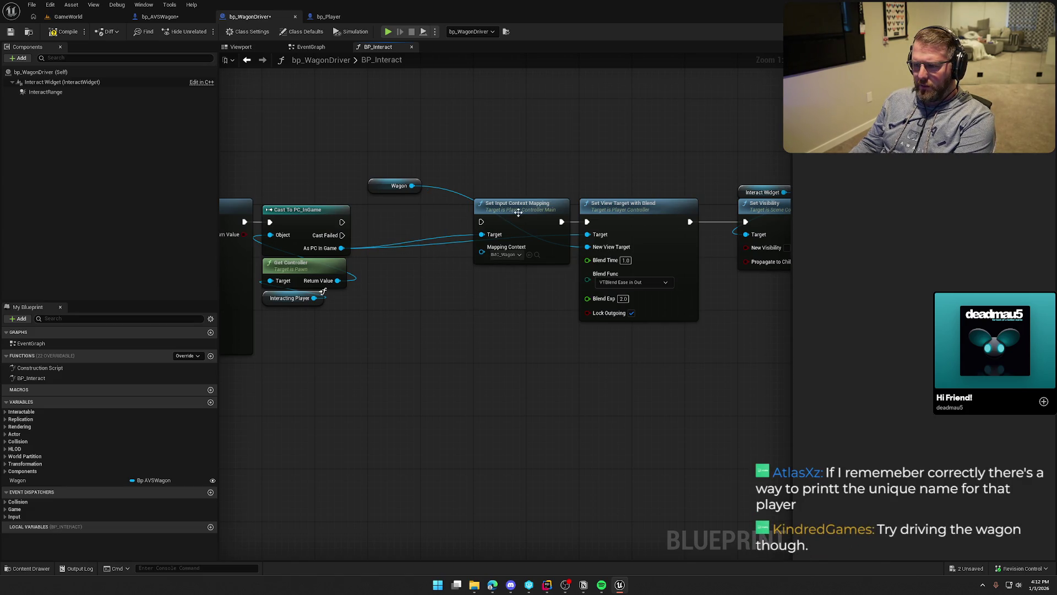
drag(342, 223, 341, 222)
Step: Reposition the Wagon node and pull Set View Target with Blend closer into the chain
mouse_move(523, 216)
mouse_down()
mouse_move(418, 218)
mouse_move(603, 189)
mouse_move(612, 220)
mouse_move(533, 220)
mouse_up()
drag(673, 313, 439, 331)
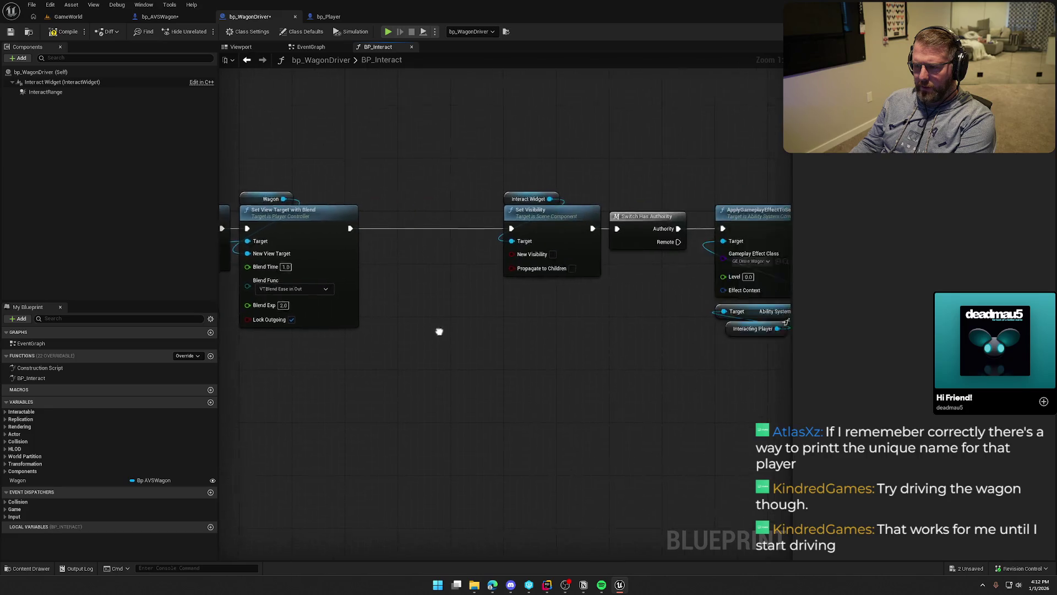
scroll(411, 352, down, 3)
scroll(399, 338, down, 1)
scroll(366, 213, up, 2)
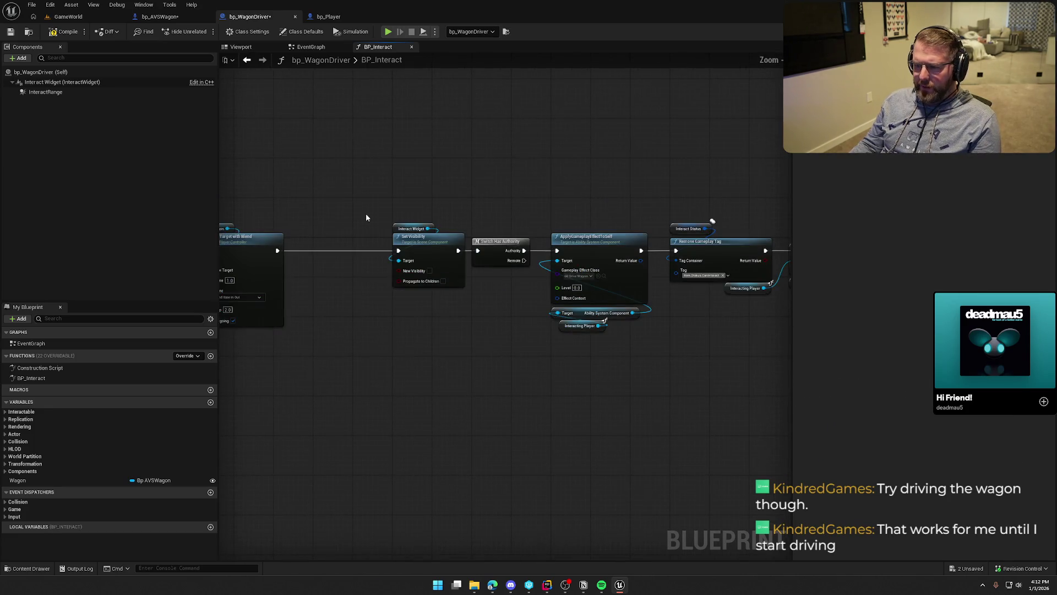
Step: Shift the SET Driver and Wagon nodes right past Remove Gameplay Tag to make room for a new node
mouse_move(231, 175)
mouse_down()
mouse_move(755, 389)
mouse_move(460, 408)
mouse_up()
scroll(460, 413, up, 3)
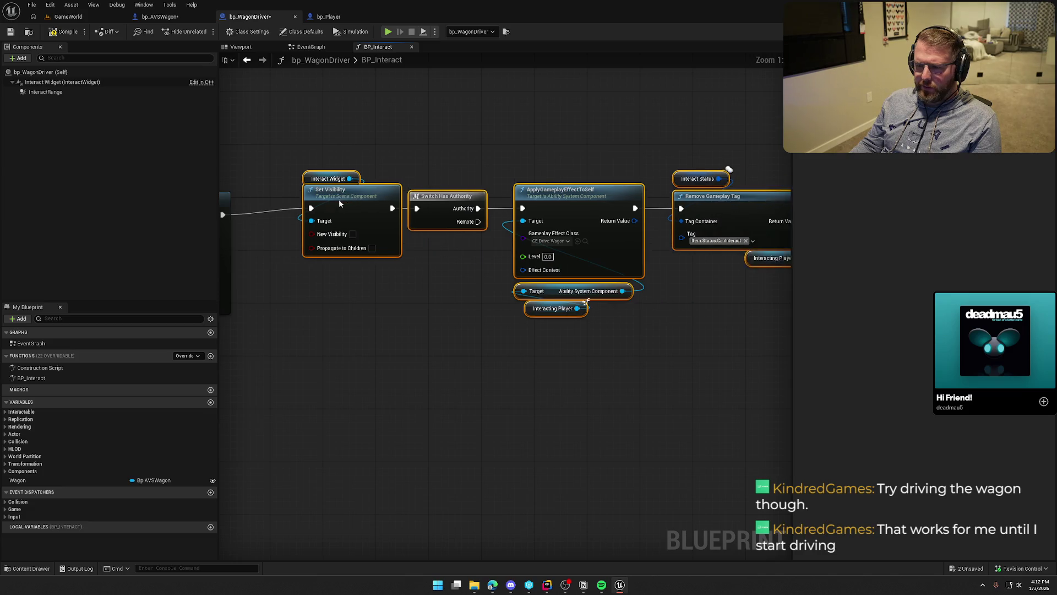
click(373, 314)
drag(260, 160, 751, 338)
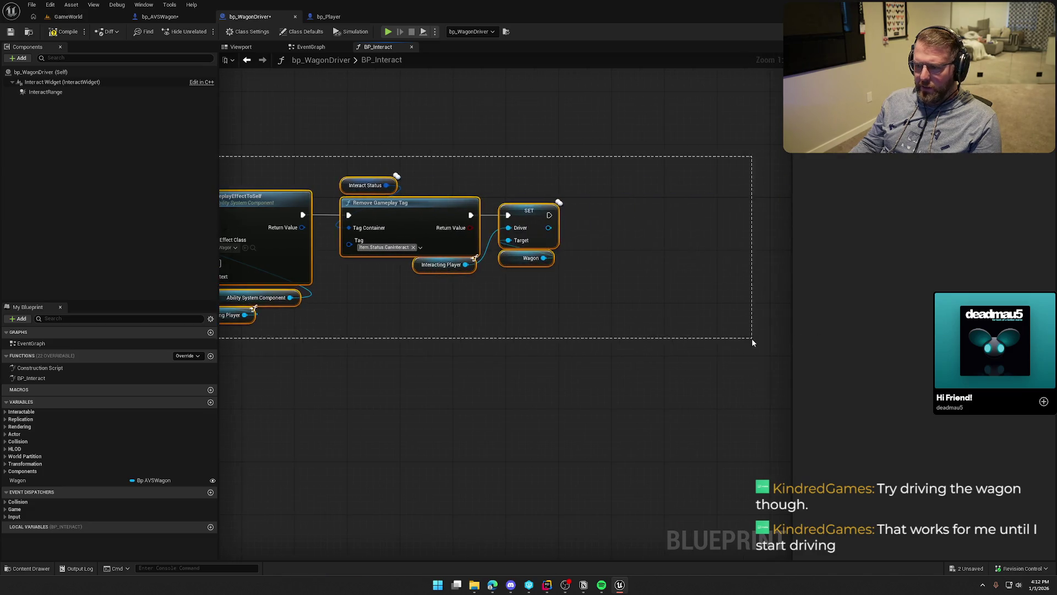
click(602, 408)
drag(602, 408, 415, 409)
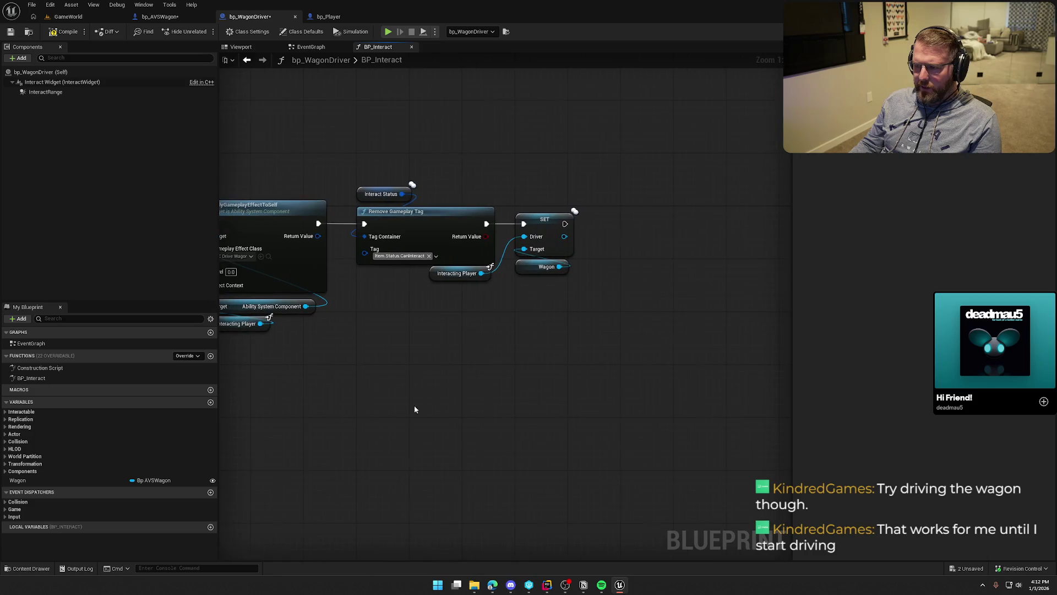
drag(523, 259, 629, 259)
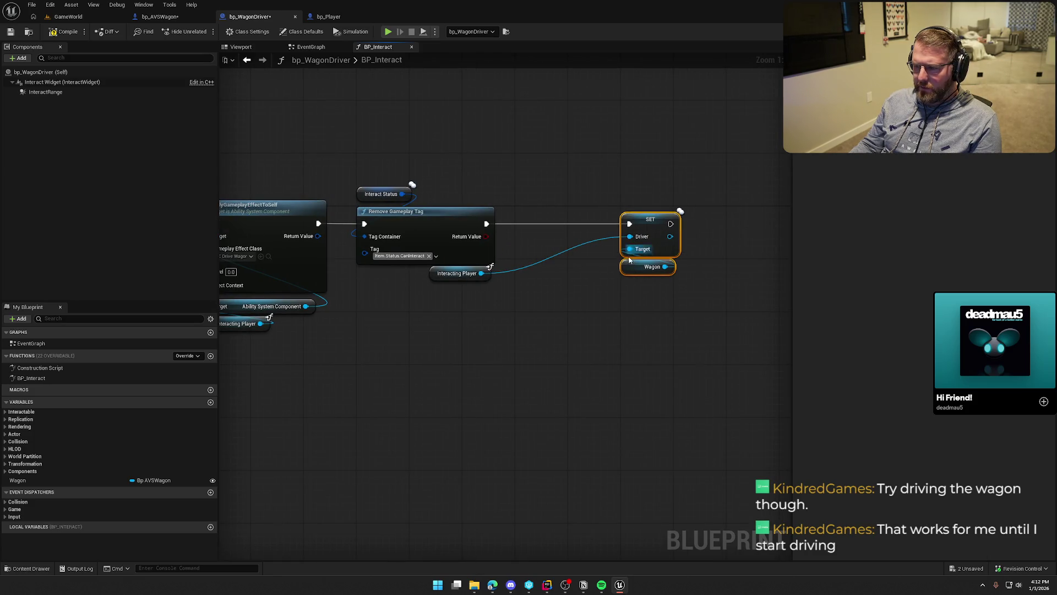
drag(504, 230, 521, 218)
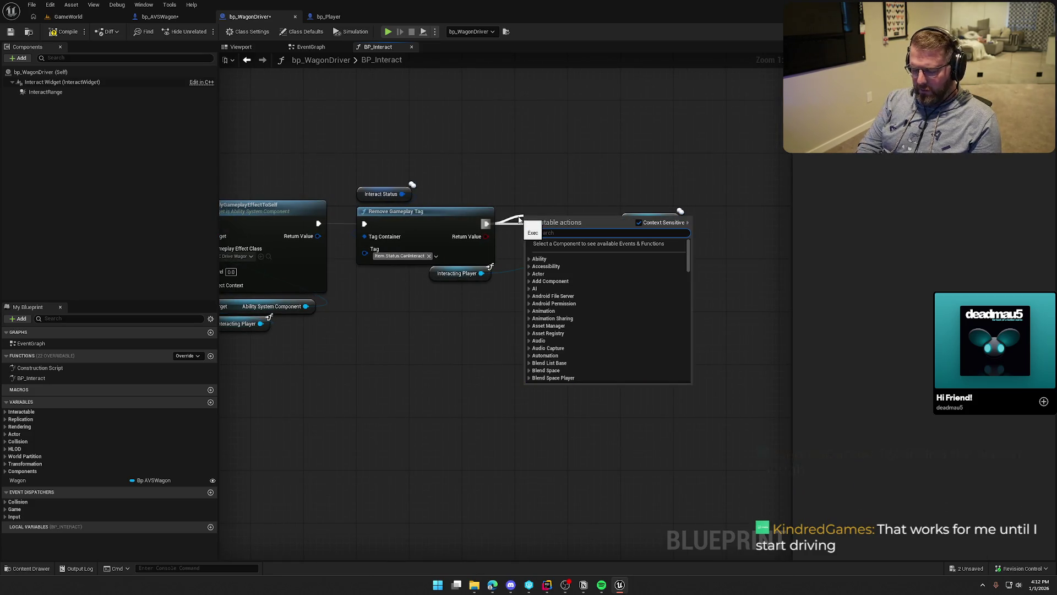
Step: Paste a copy of the cast and Get Controller nodes, then delete the copied cast
text(poss)
mouse_move(438, 359)
mouse_down()
mouse_move(482, 318)
mouse_move(683, 309)
mouse_move(788, 325)
mouse_move(432, 347)
mouse_move(490, 321)
mouse_move(594, 391)
mouse_move(625, 378)
mouse_up()
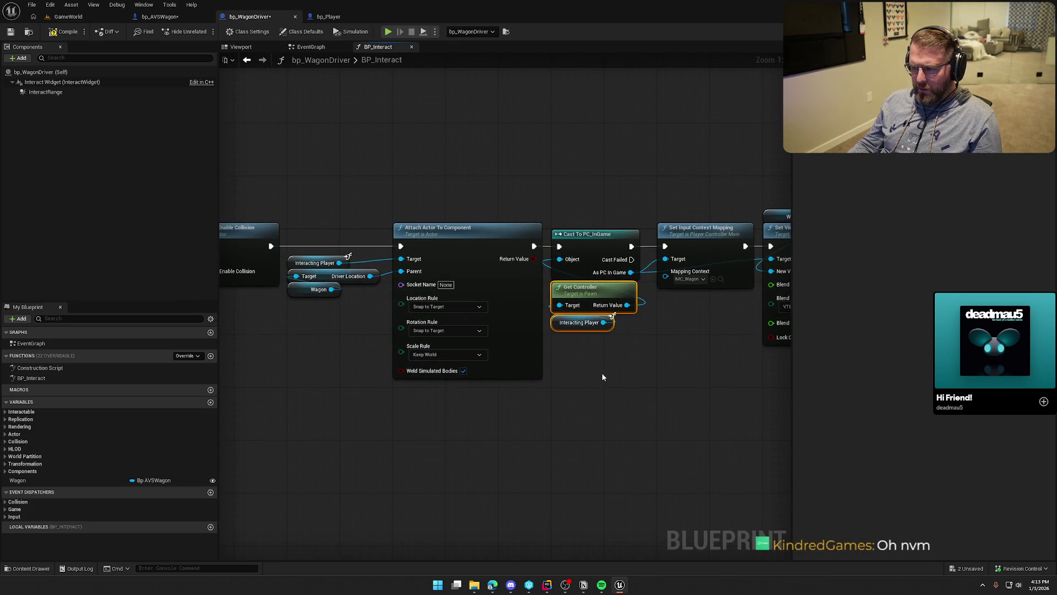
mouse_move(646, 400)
mouse_down()
mouse_move(369, 417)
mouse_move(256, 411)
mouse_move(283, 422)
mouse_up()
key(ctrl+v)
right_click(419, 254)
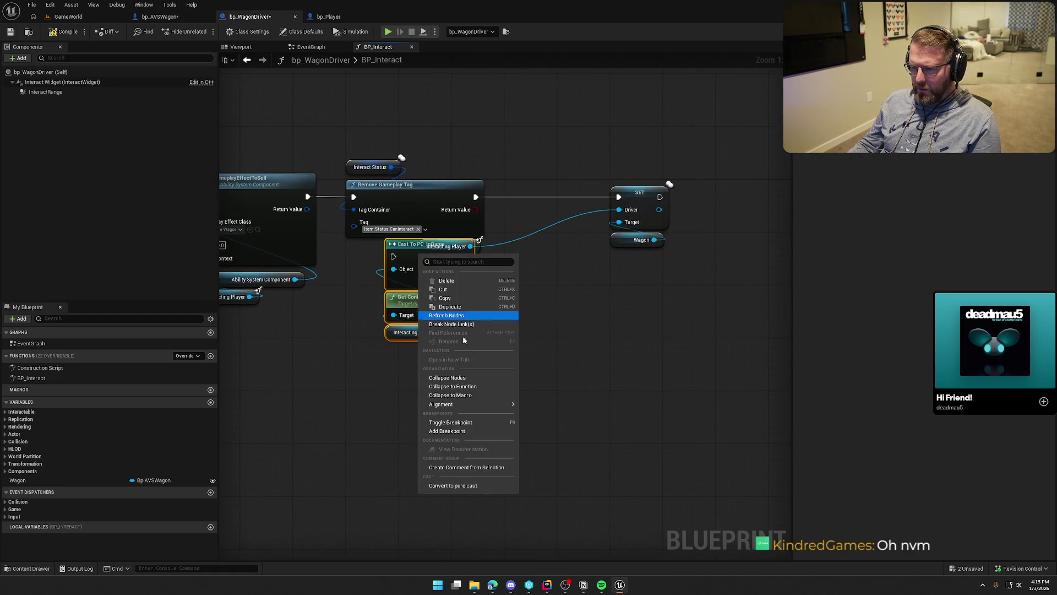
click(454, 485)
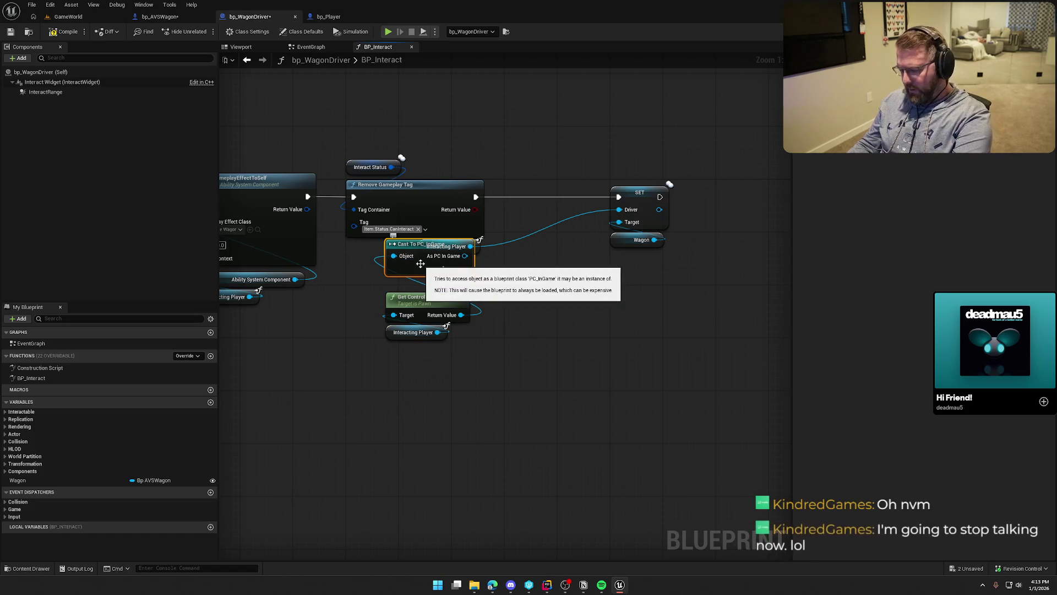
key(Delete)
Step: Add a Possess node on Get Controller after Remove Gameplay Tag, with Wagon as In Pawn
drag(461, 315, 543, 292)
text(possee)
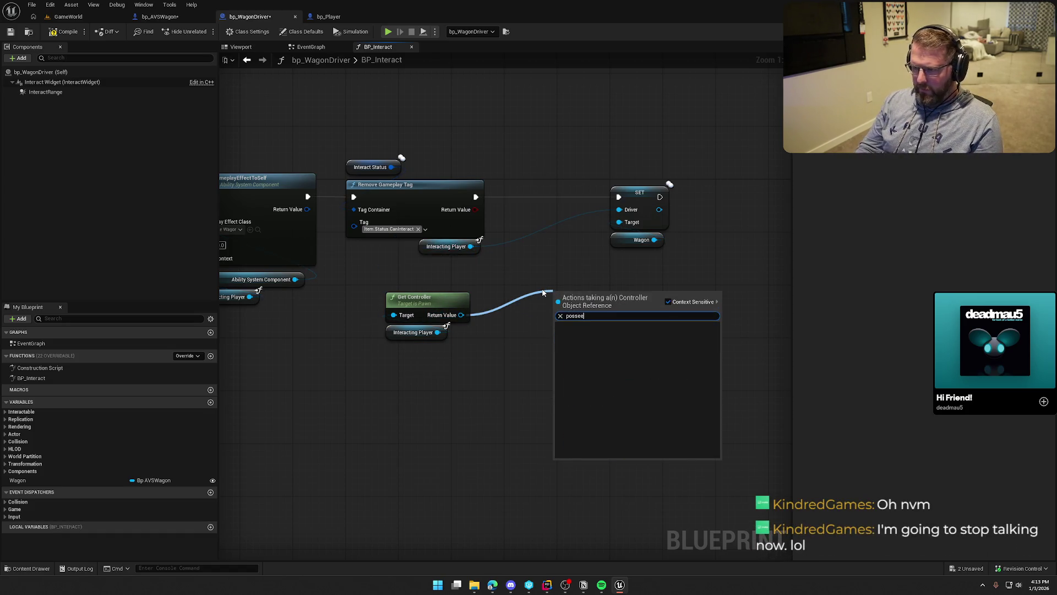
key(BackSpace)
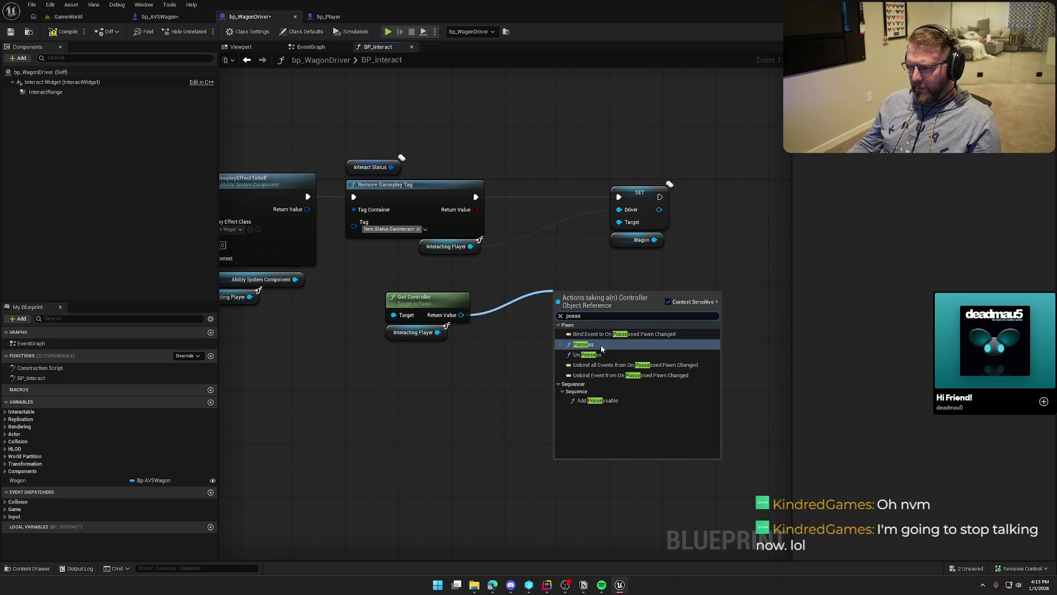
click(602, 349)
drag(580, 300, 534, 188)
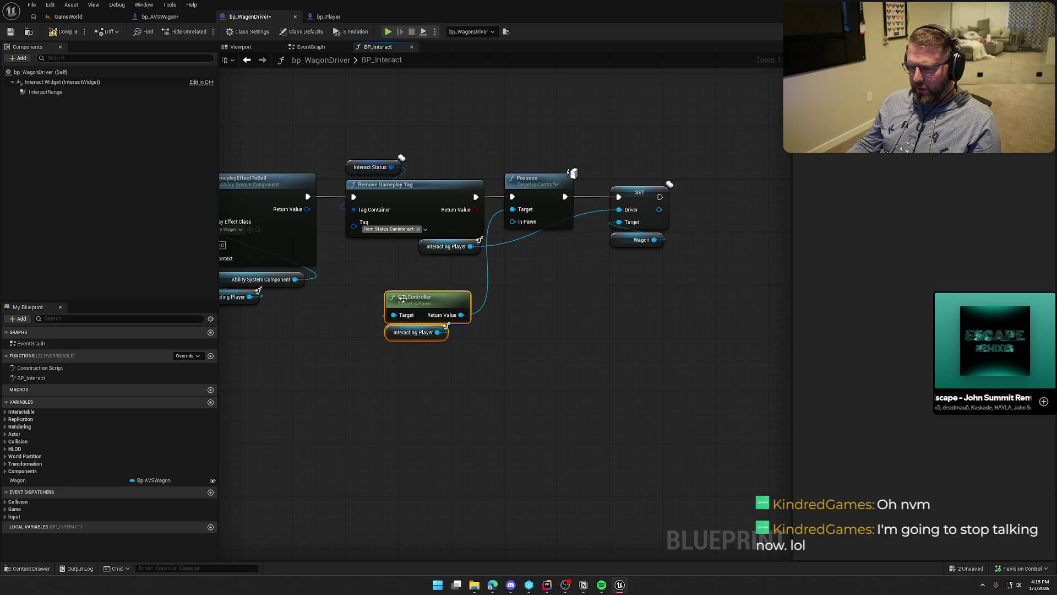
drag(402, 297, 435, 265)
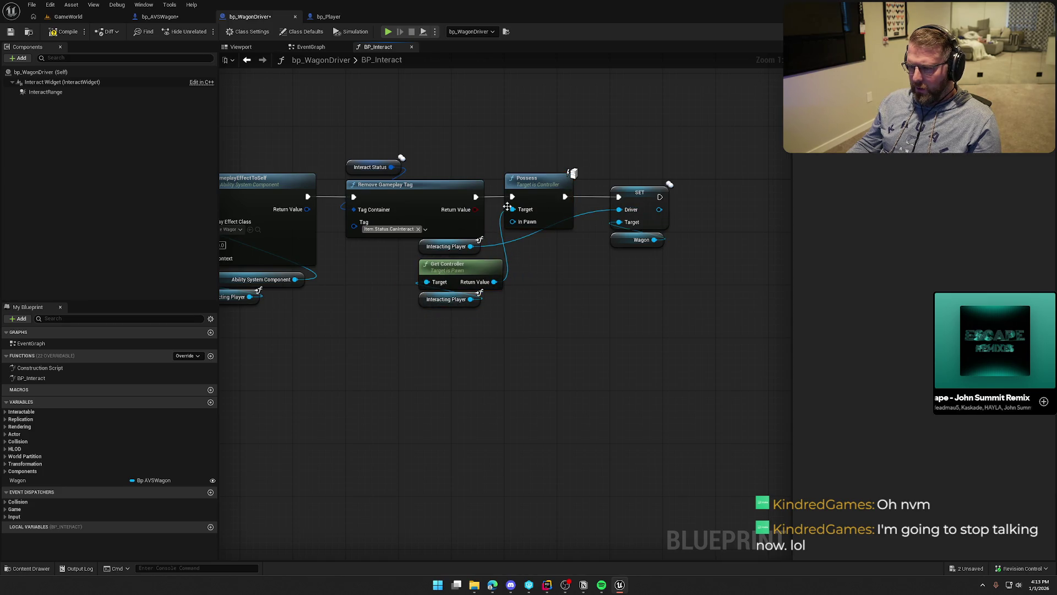
drag(654, 239, 513, 222)
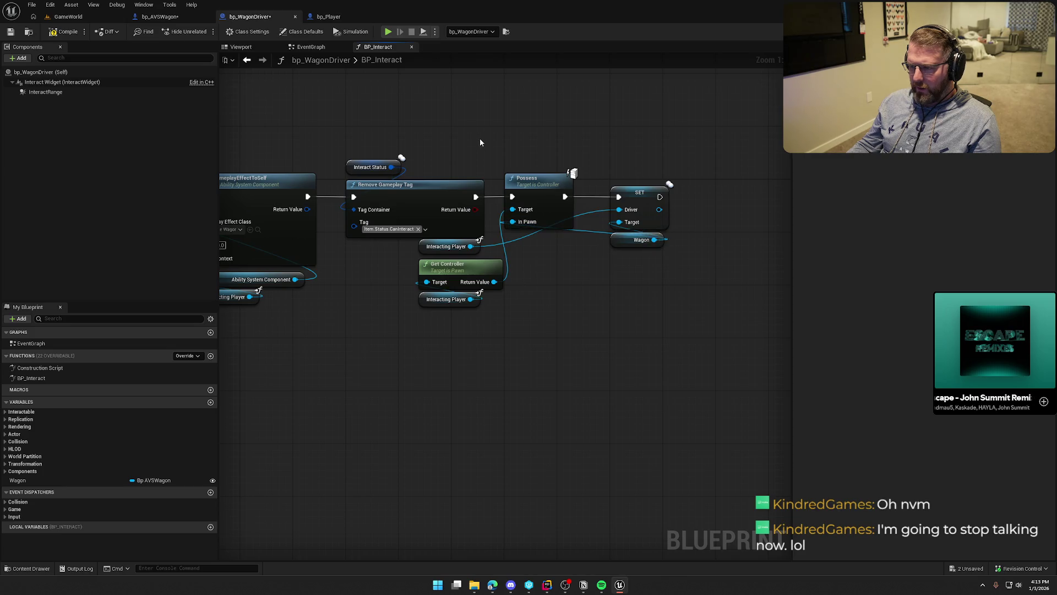
click(69, 17)
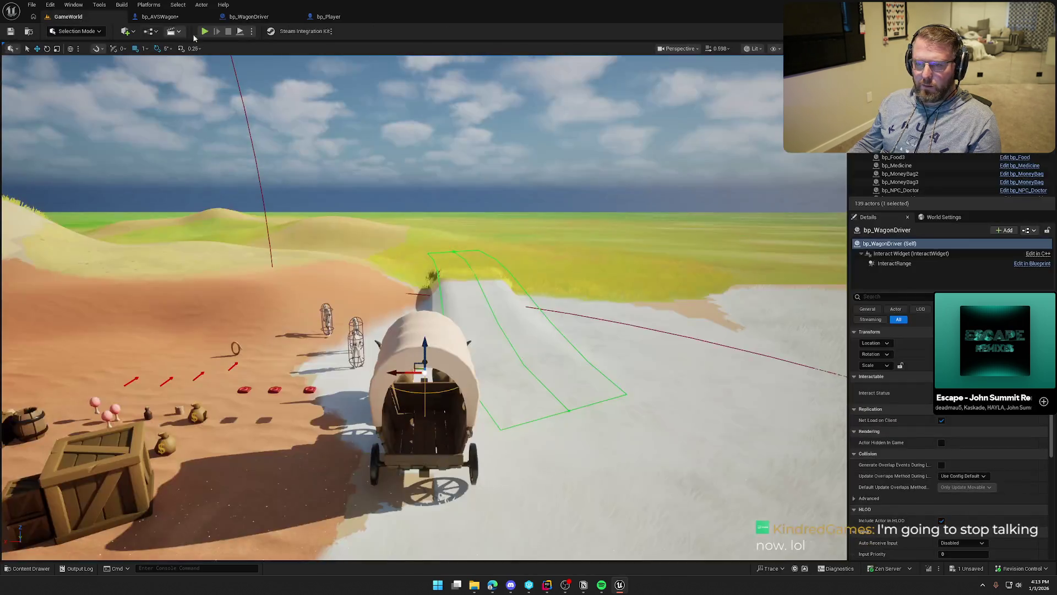
Step: Play as the client, board the wagon with E and drive it with W, then stop the session
click(205, 32)
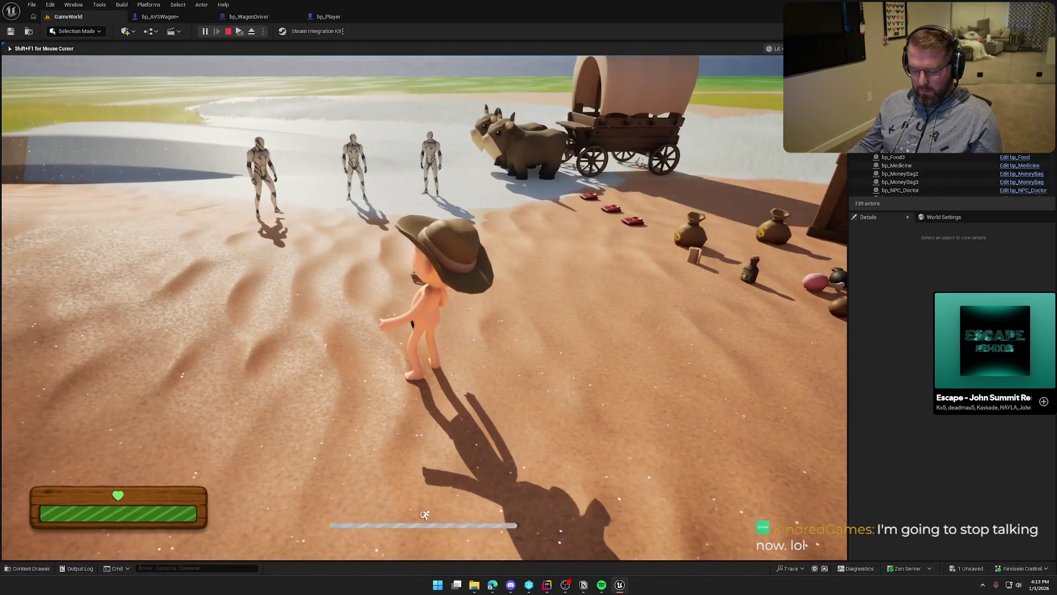
key(super)
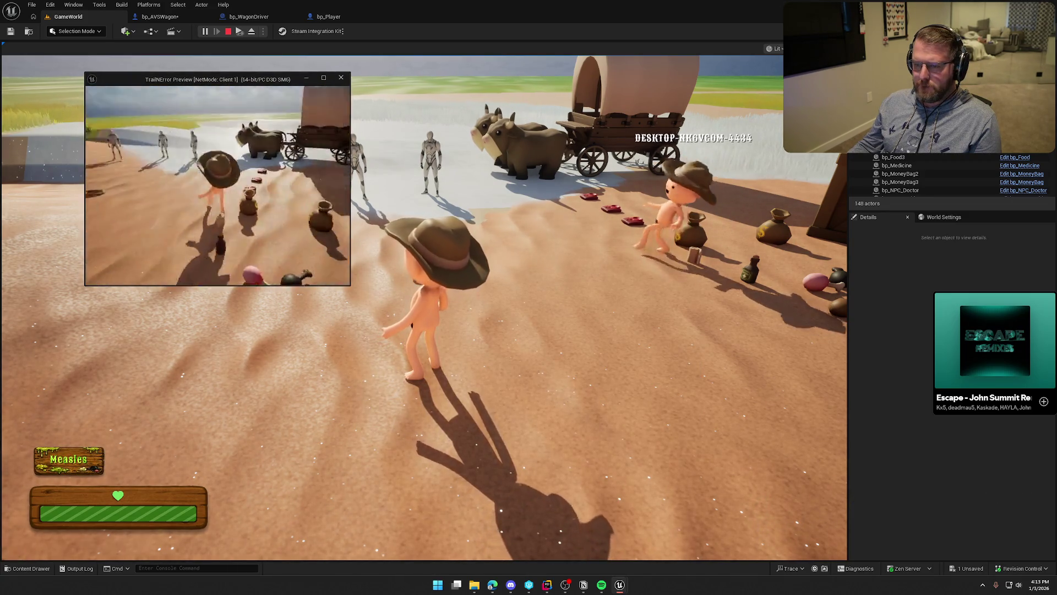
key(w)
key(e)
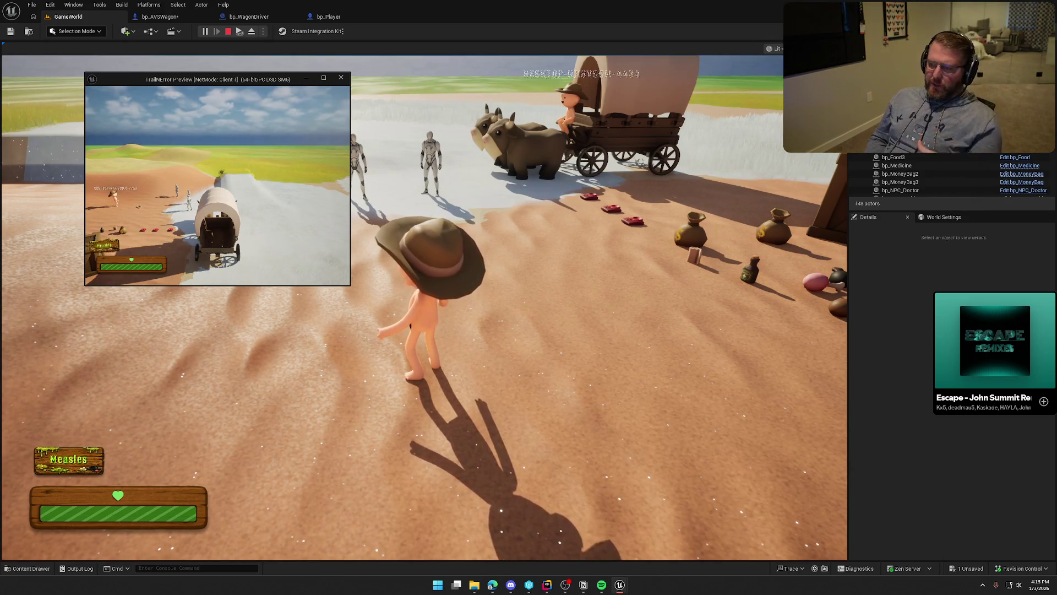
key(w)
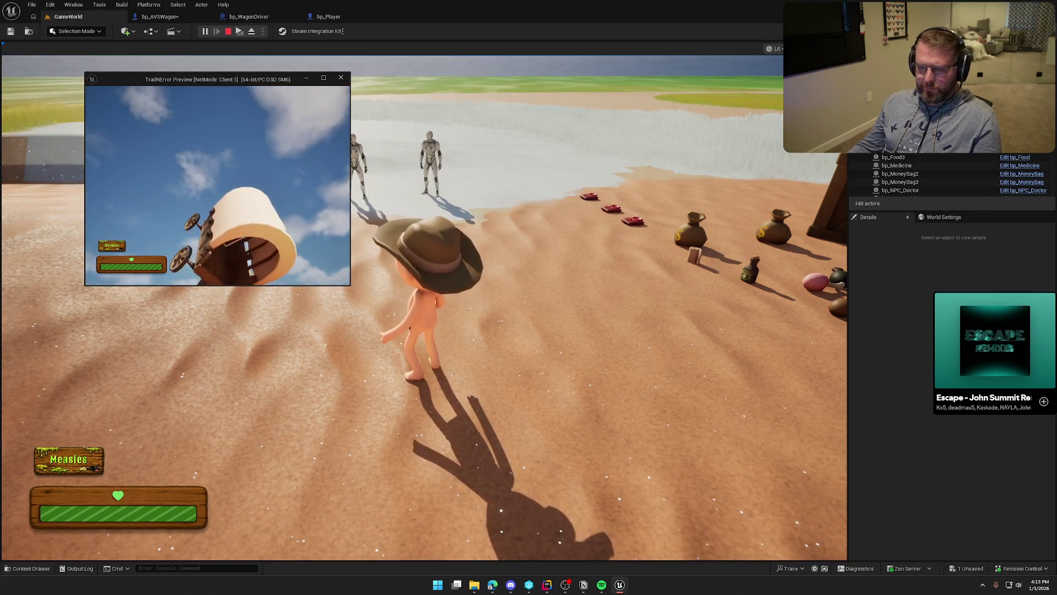
key(super)
key(super)
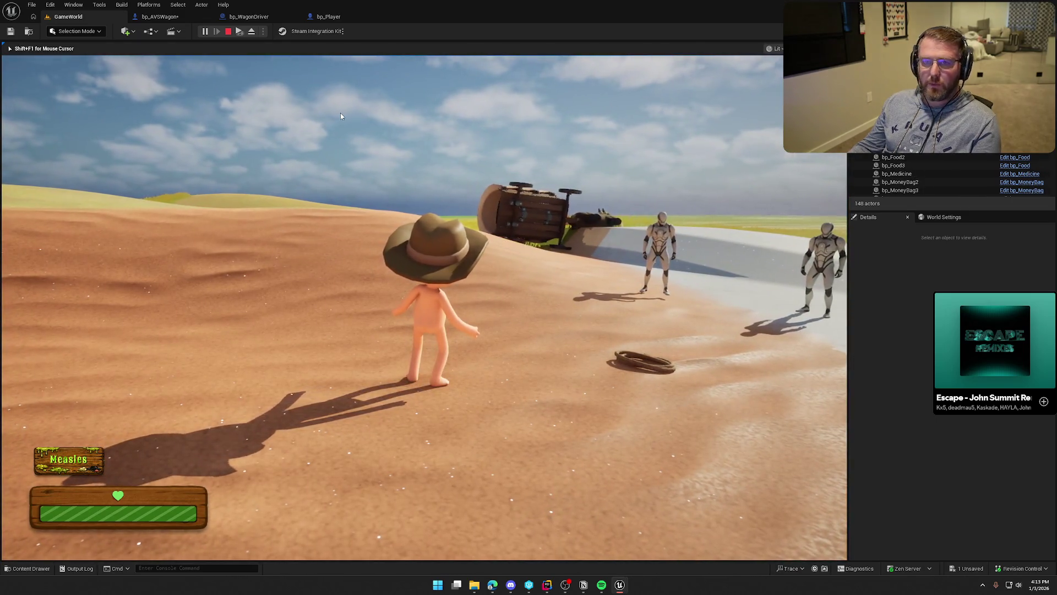
key(Escape)
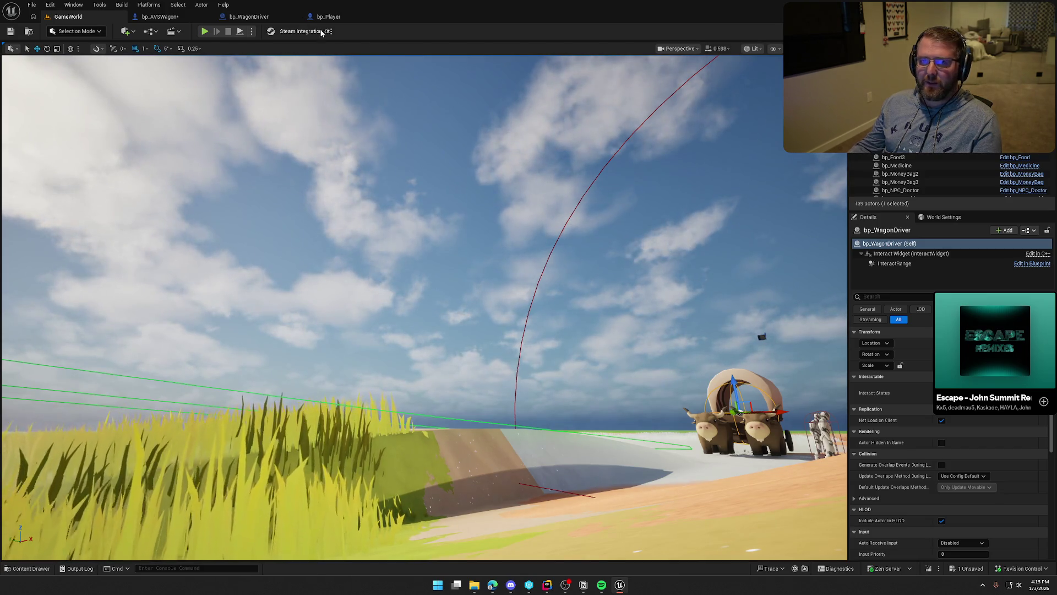
Step: Connect Possess's execution output directly into the SET Driver node's exec input
click(255, 21)
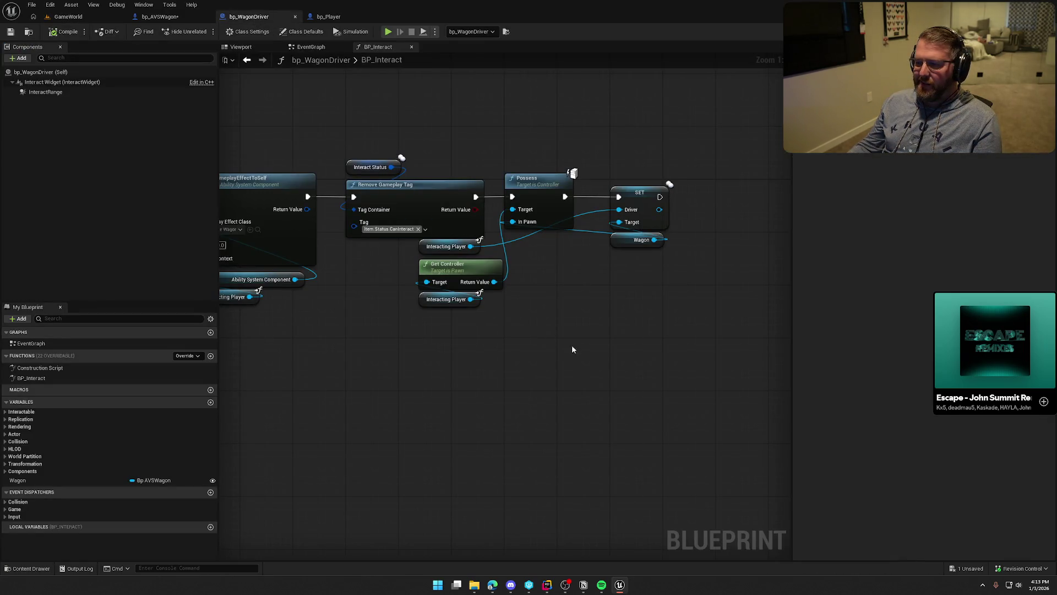
mouse_move(559, 250)
mouse_down()
mouse_move(496, 287)
mouse_move(575, 380)
mouse_move(548, 418)
mouse_move(339, 406)
mouse_move(442, 210)
mouse_up()
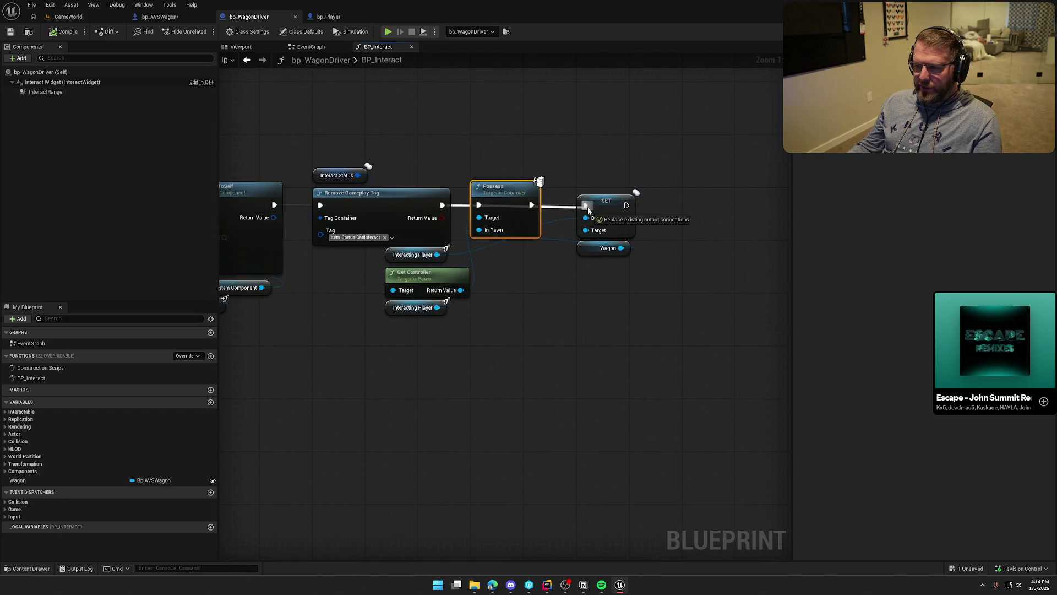
drag(588, 210, 586, 205)
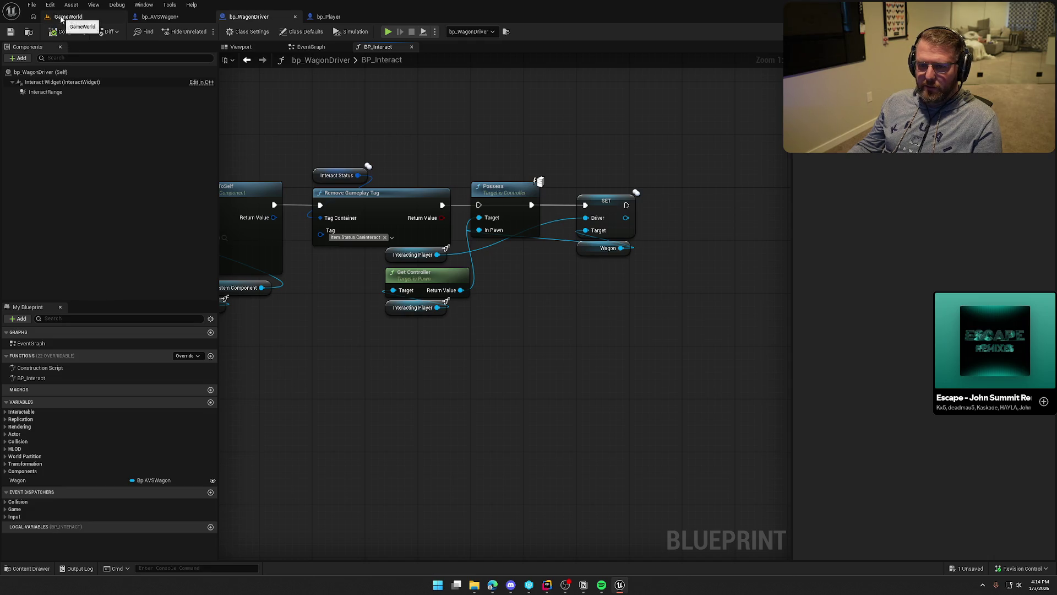
click(65, 17)
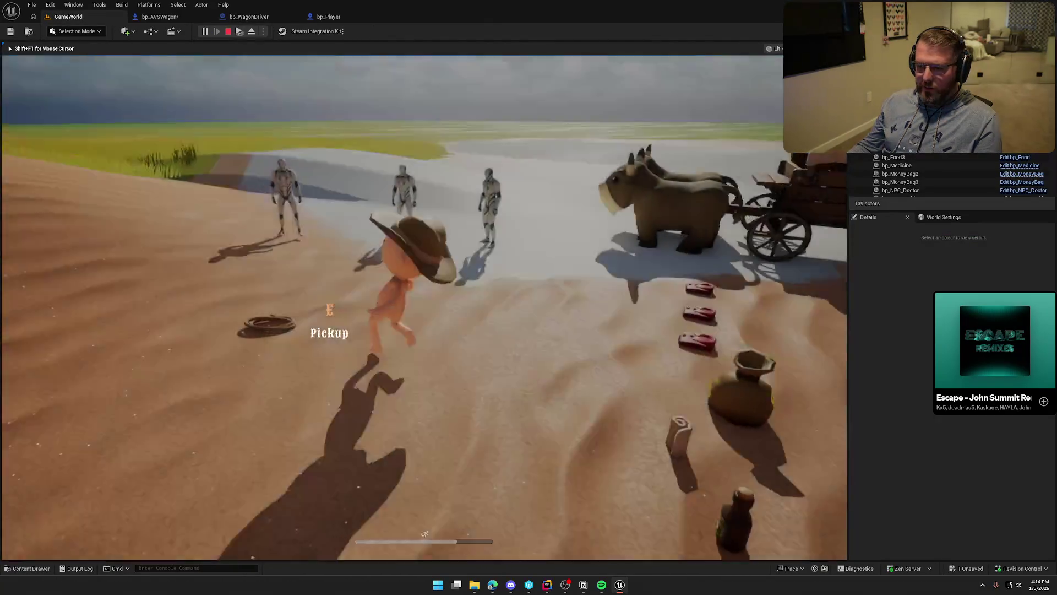
Step: Turn the character toward the wagon in the running game, then stop the play session
key(super)
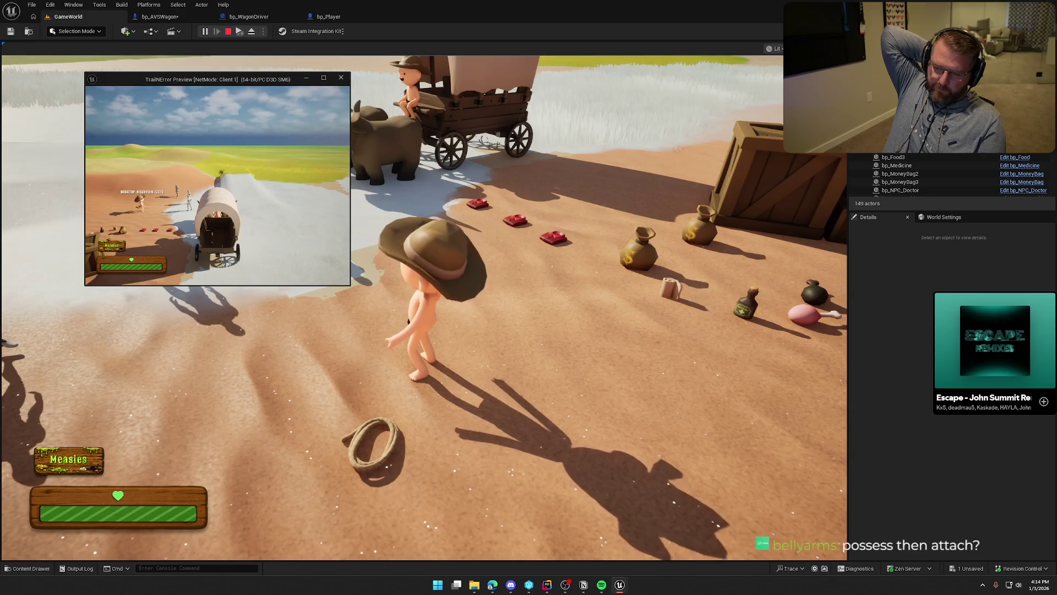
key(Escape)
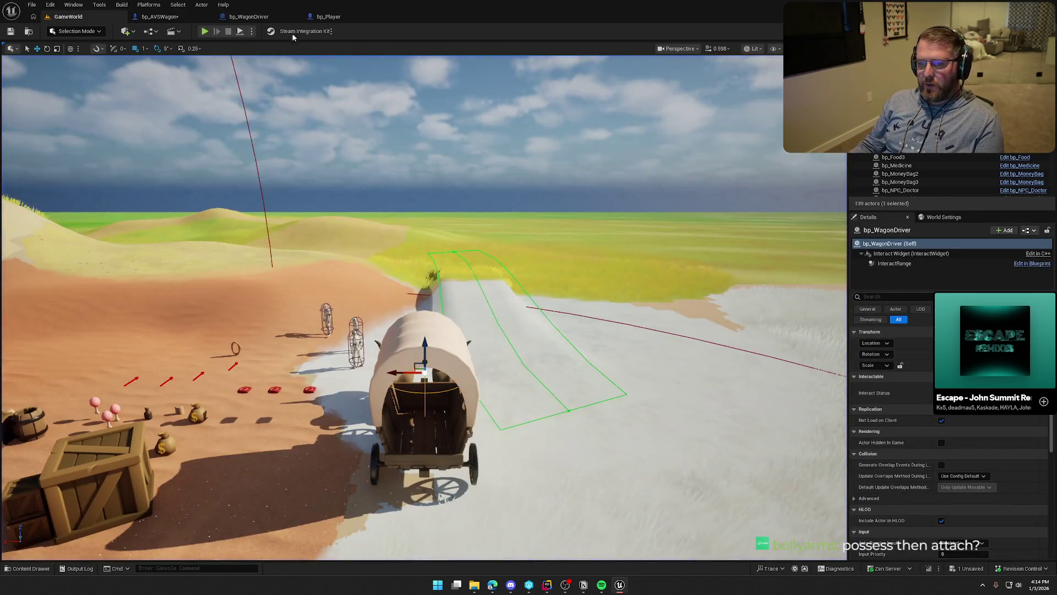
Step: Move the Interacting Player getter node to sit just above the SET Driver node
click(249, 16)
scroll(647, 393, down, 4)
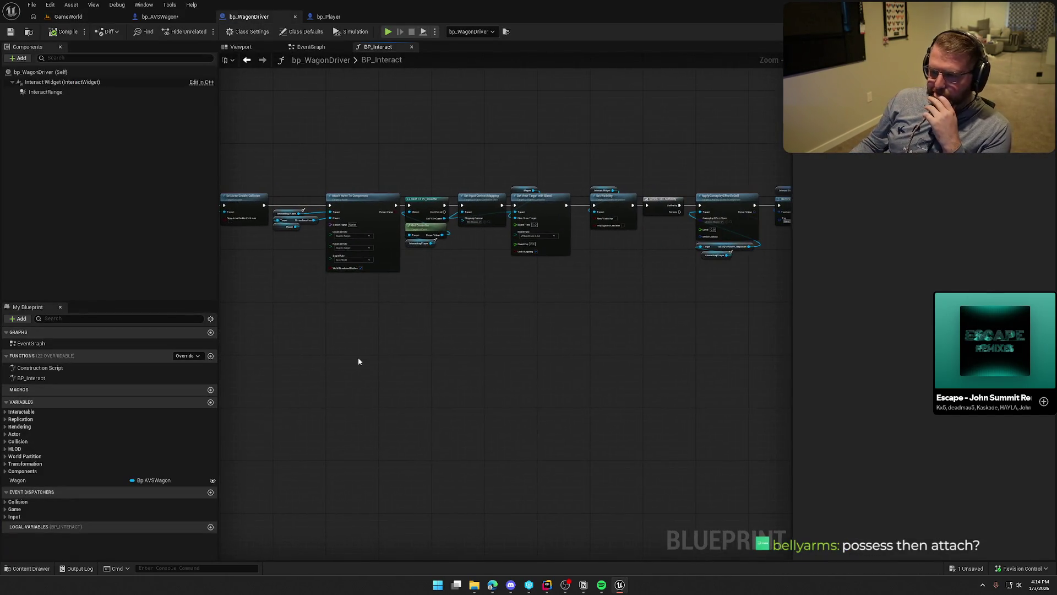
scroll(358, 361, up, 3)
mouse_move(474, 414)
mouse_down()
mouse_move(486, 424)
mouse_move(391, 400)
mouse_move(573, 371)
mouse_up()
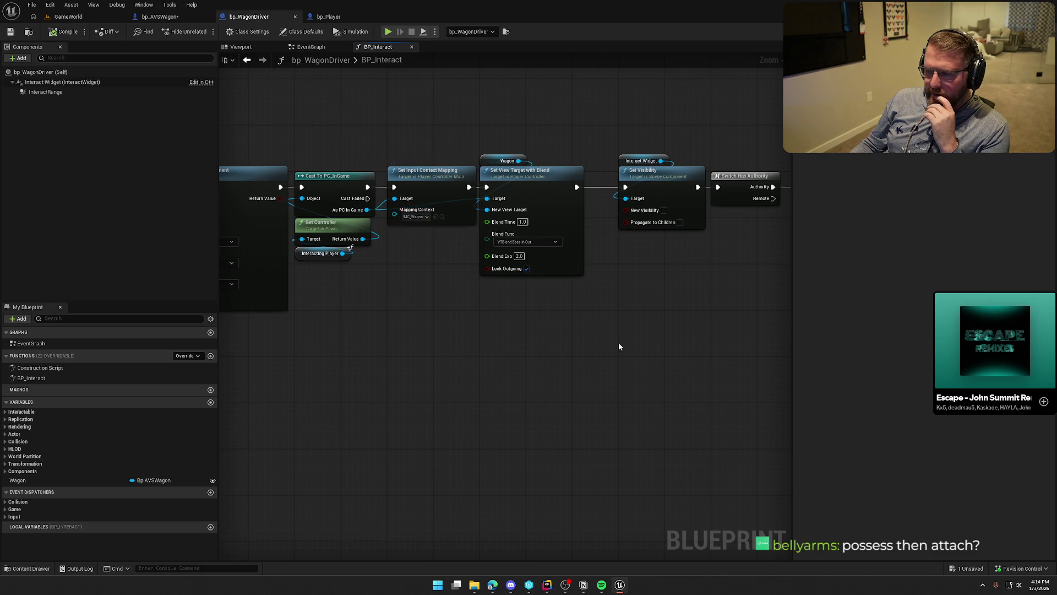
drag(619, 342, 272, 335)
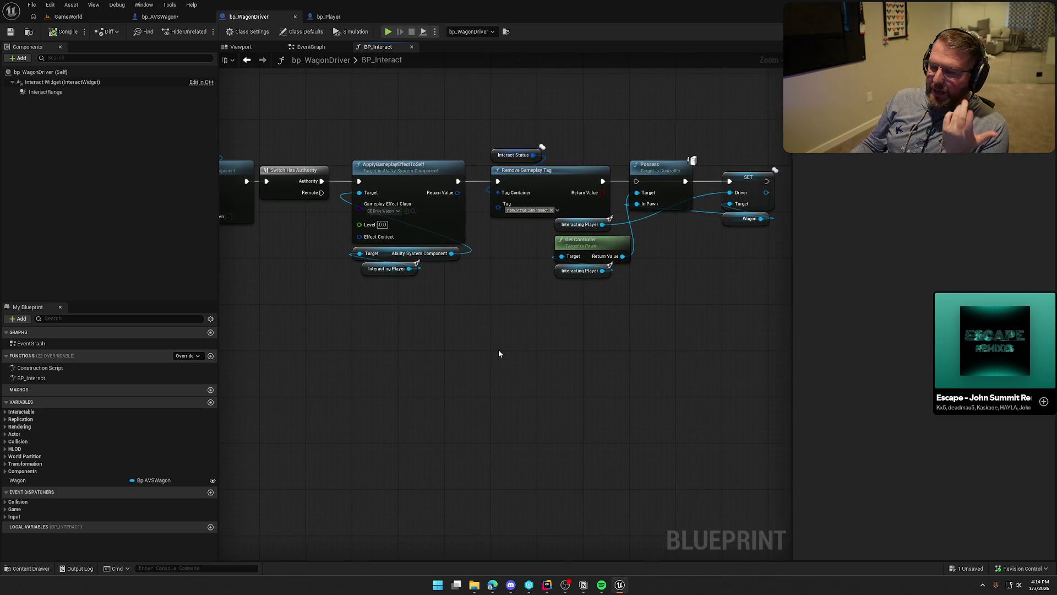
drag(499, 353, 440, 389)
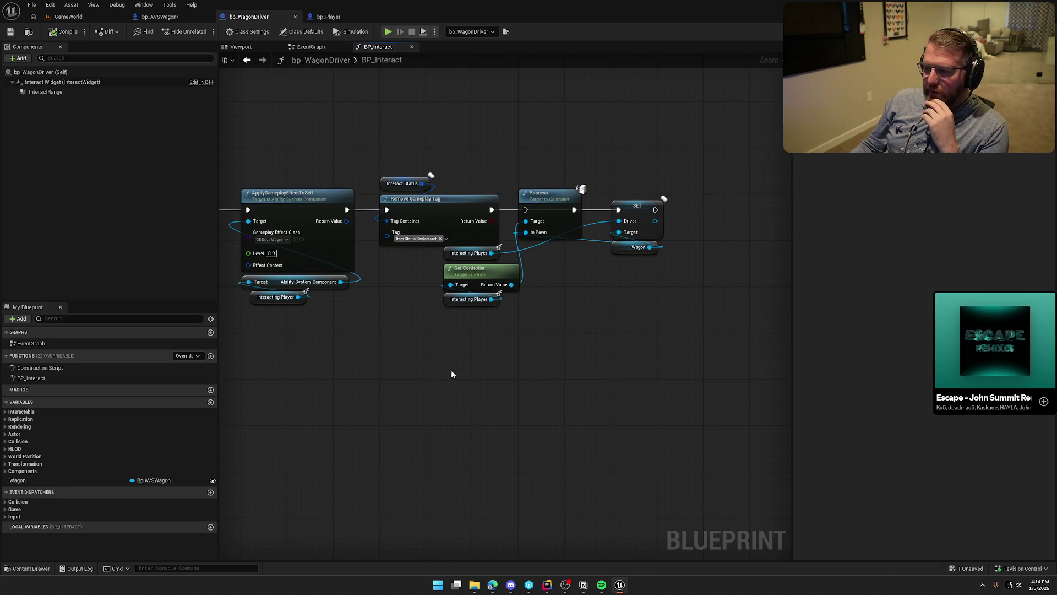
mouse_move(536, 201)
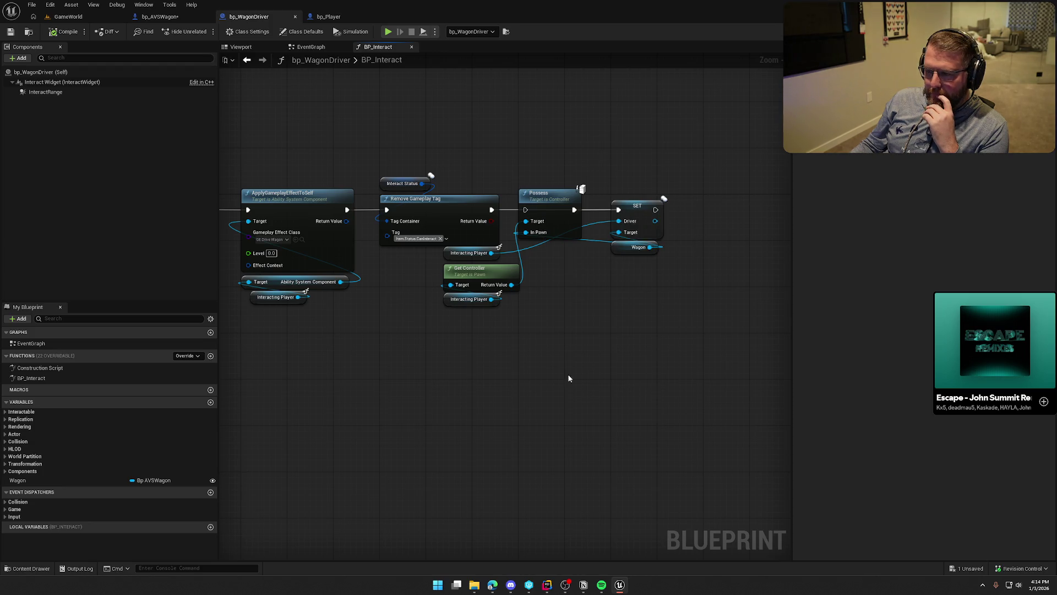
drag(468, 254, 641, 197)
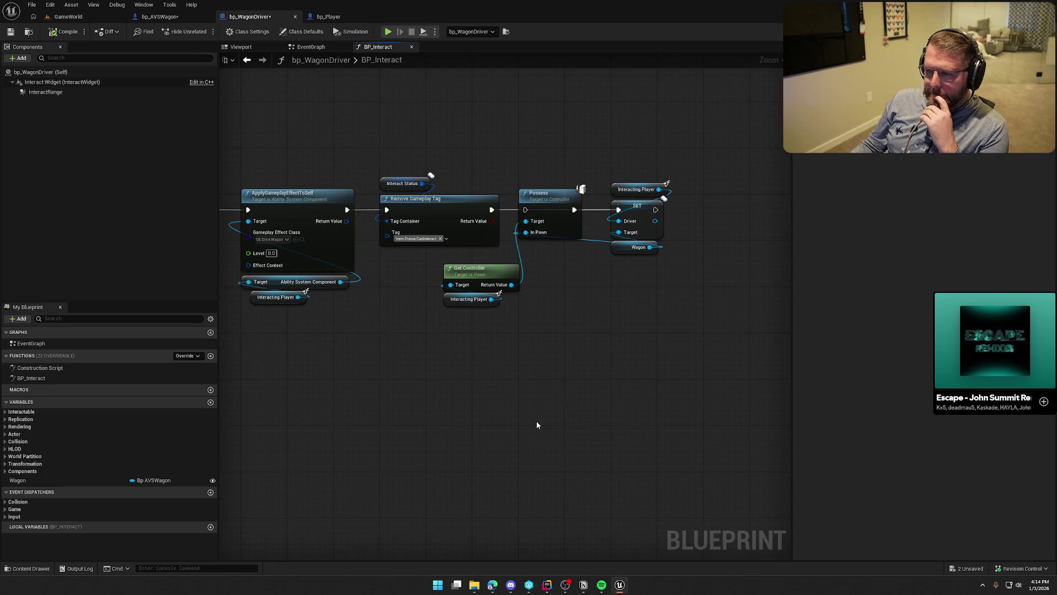
Step: Pan along the BP_Interact chain from the entry node through Possess and SET Driver, then back to the start
mouse_move(536, 420)
mouse_down()
mouse_move(774, 411)
mouse_move(738, 424)
mouse_move(735, 438)
mouse_up()
drag(595, 424, 484, 402)
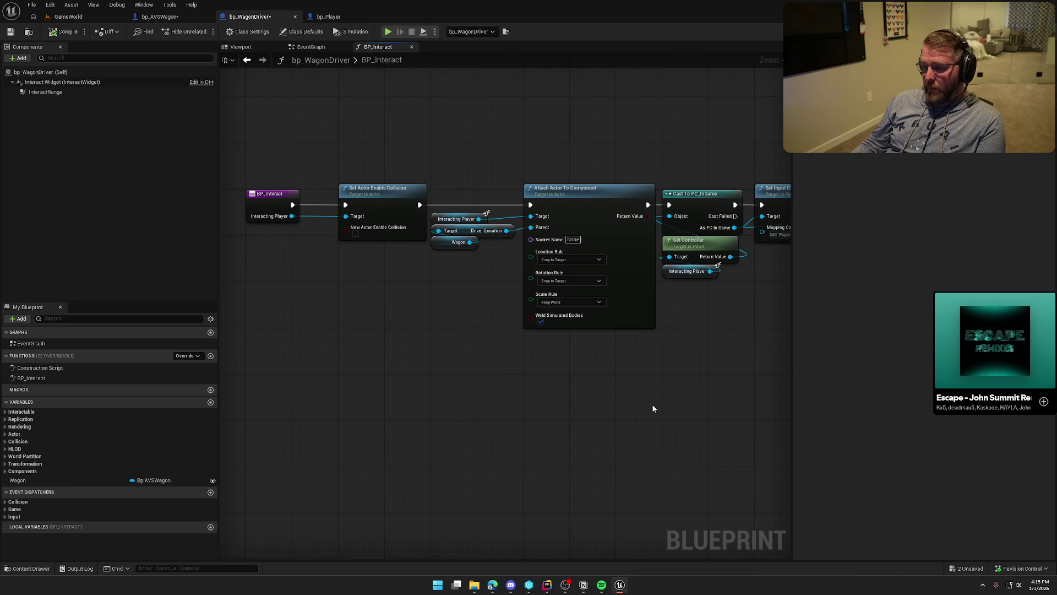
mouse_move(654, 408)
mouse_down()
mouse_move(540, 360)
mouse_move(554, 342)
mouse_move(472, 340)
mouse_up()
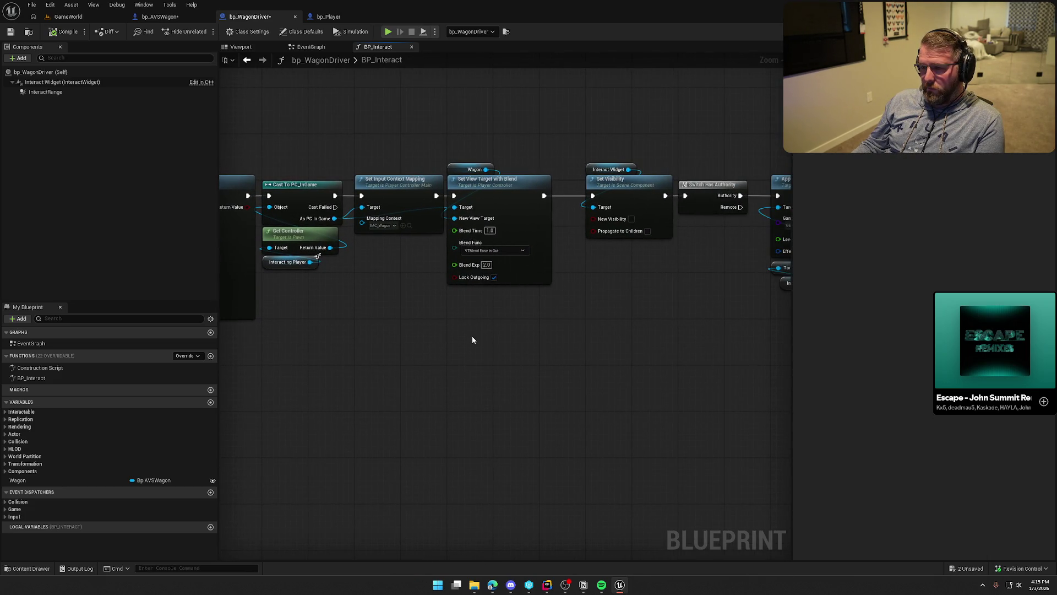
mouse_move(473, 340)
mouse_down()
mouse_move(481, 342)
mouse_move(404, 338)
mouse_up()
drag(539, 333, 286, 327)
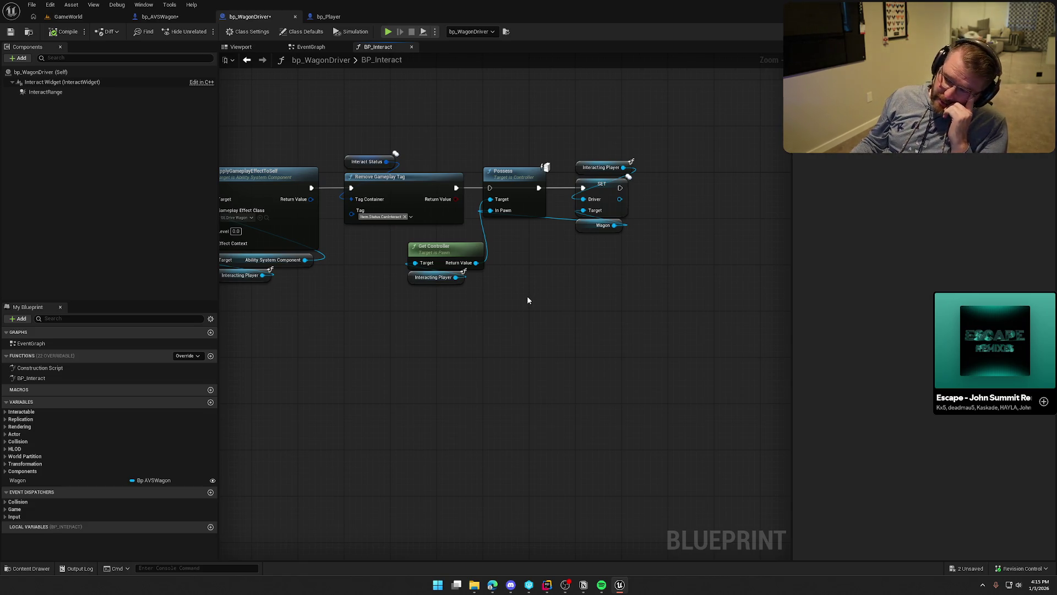
mouse_move(527, 301)
mouse_down()
mouse_move(611, 302)
mouse_move(510, 330)
mouse_up()
mouse_move(436, 325)
mouse_down()
mouse_move(467, 323)
mouse_move(533, 352)
mouse_move(716, 337)
mouse_move(579, 357)
mouse_up()
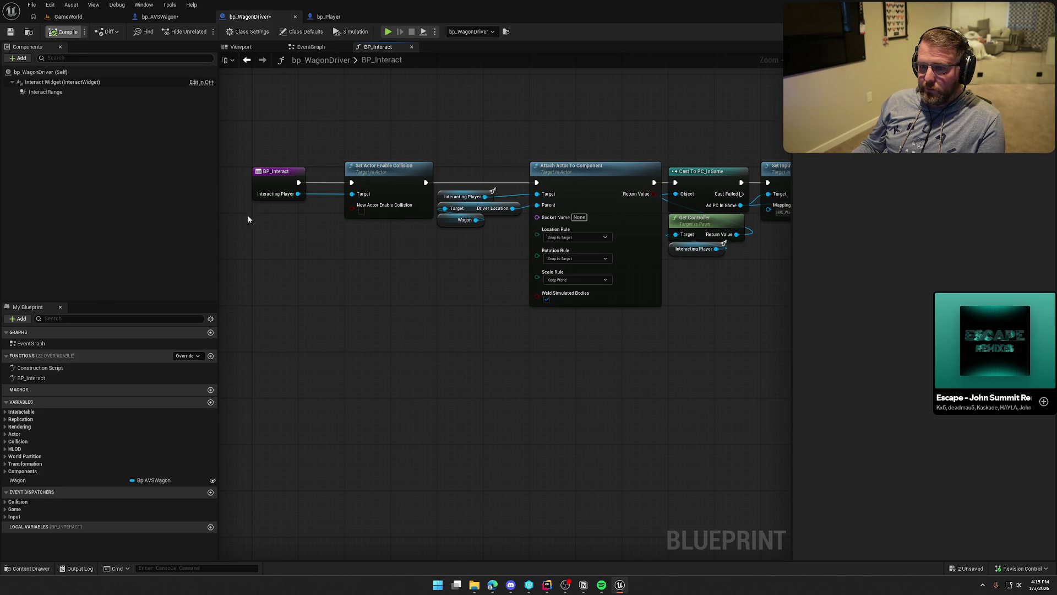
Step: Save bp_WagonDriver with Ctrl+S and switch back to the running GameWorld game
key(ctrl+s)
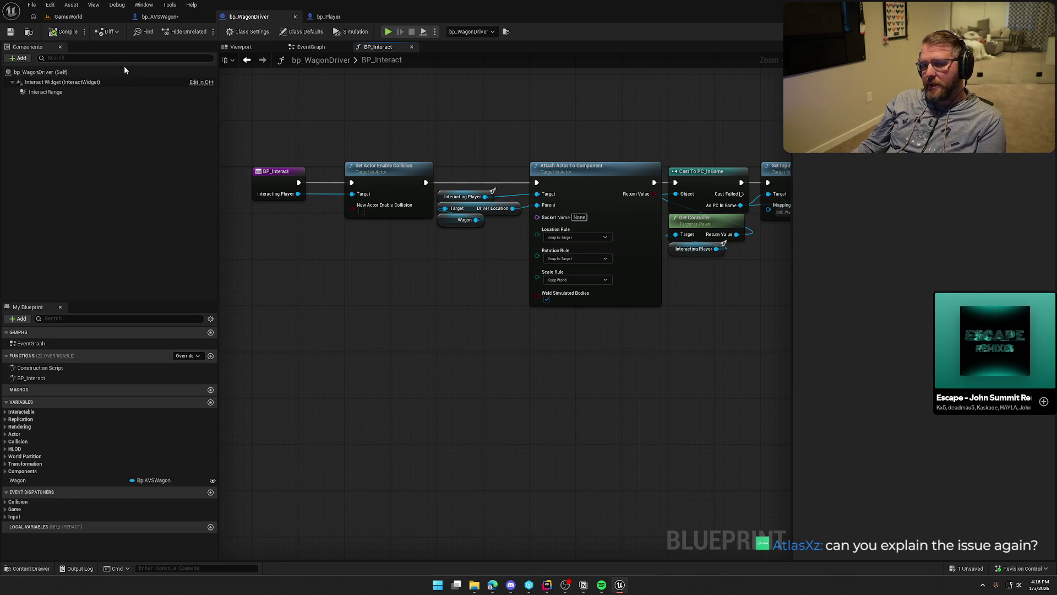
click(68, 17)
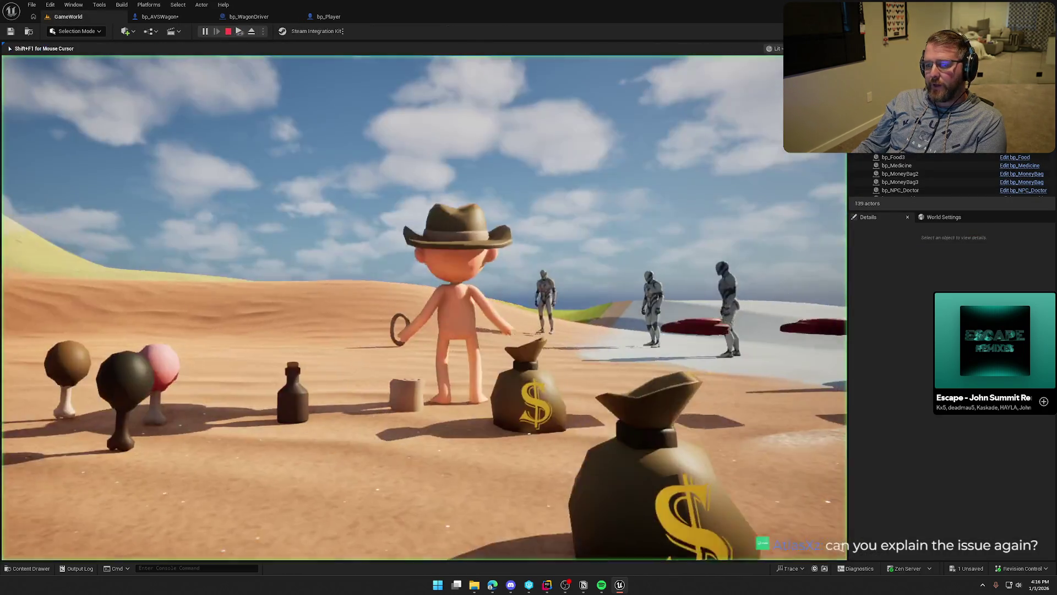
Step: Stop the play session, then compile and save bp_WagonDriver from its BP_Interact graph
key(shift+w)
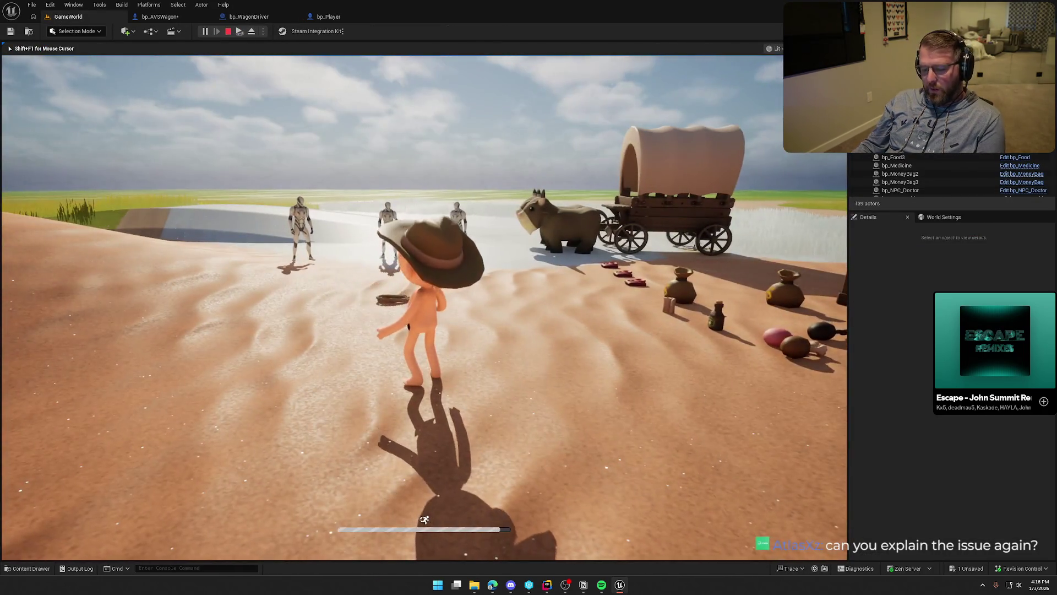
key(Escape)
click(160, 17)
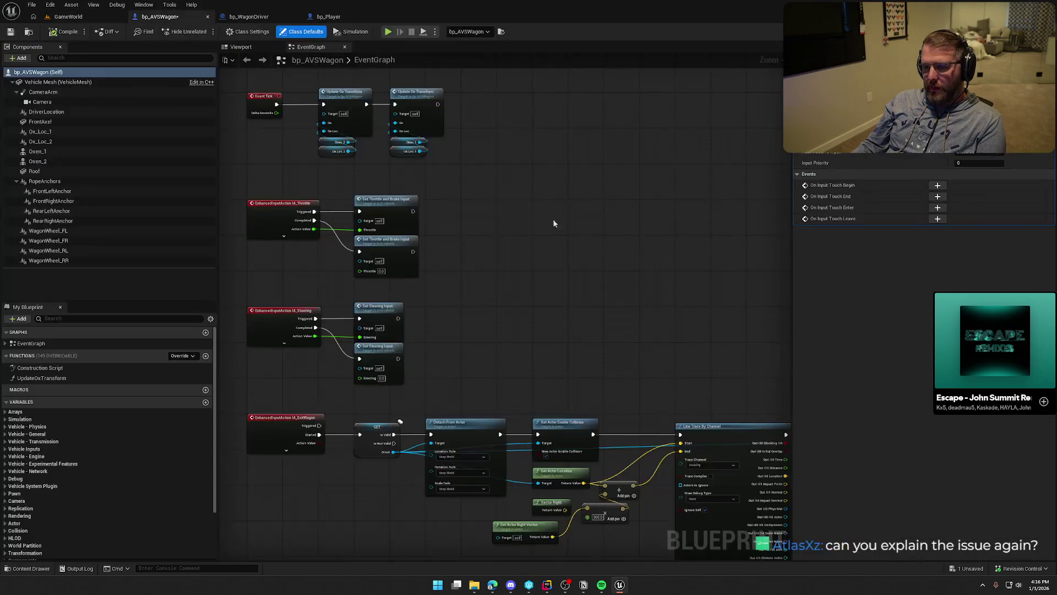
click(249, 17)
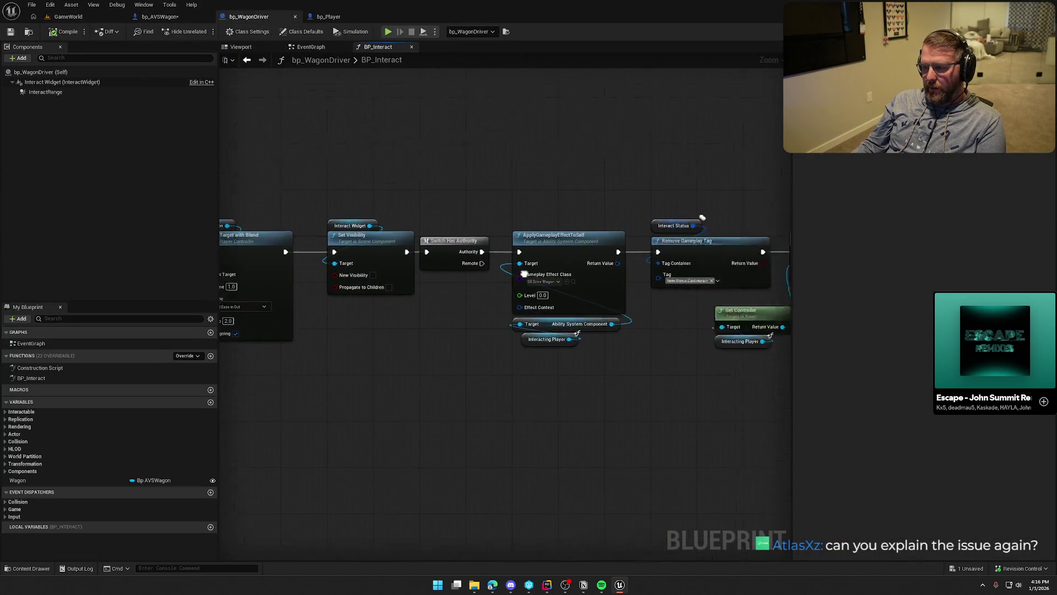
mouse_move(523, 274)
mouse_down()
mouse_move(438, 288)
mouse_move(436, 234)
mouse_up()
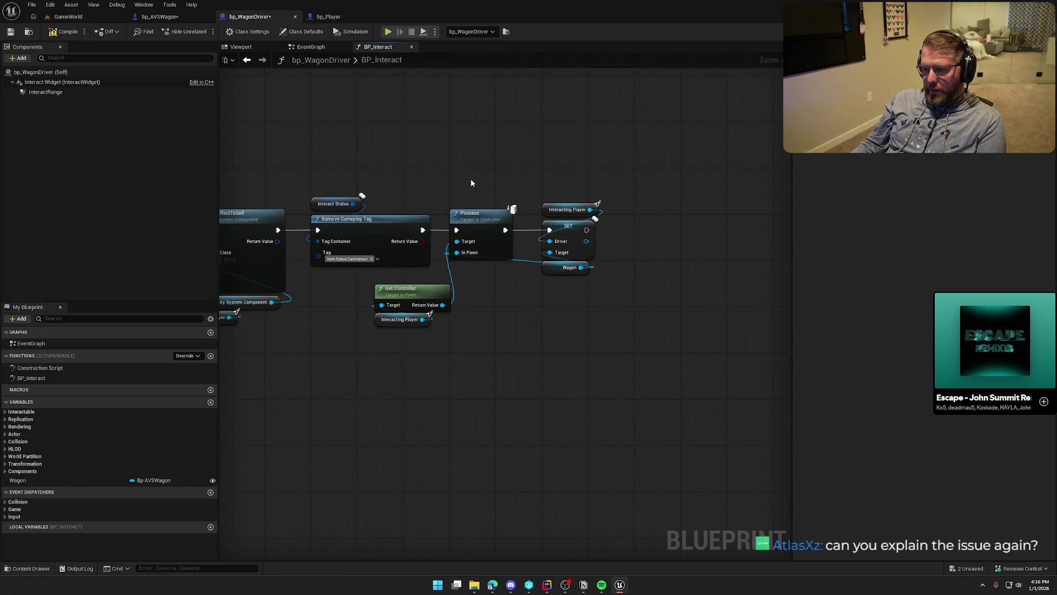
drag(471, 182, 607, 180)
click(65, 32)
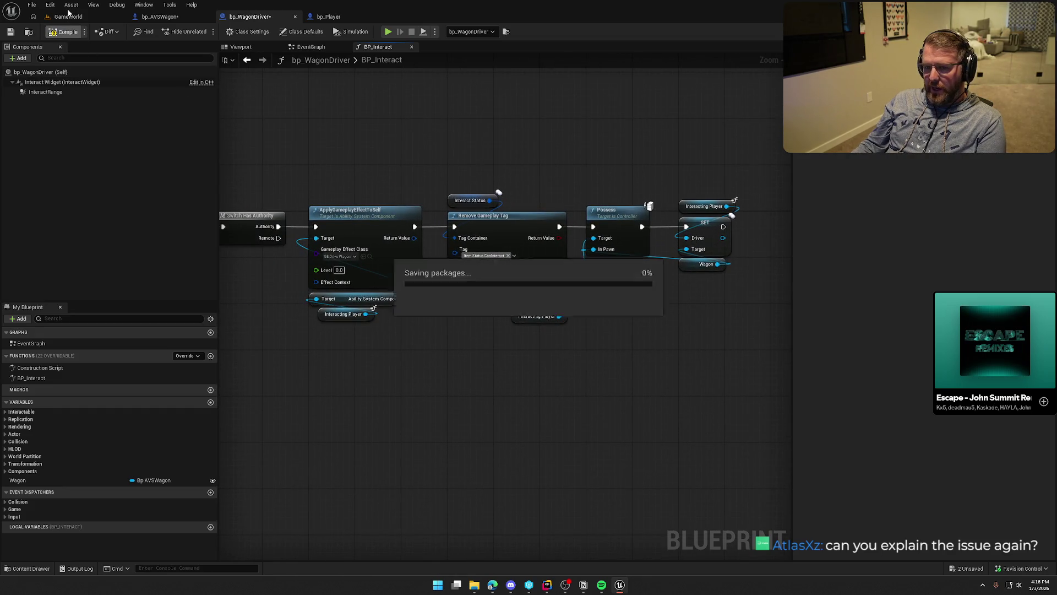
click(68, 16)
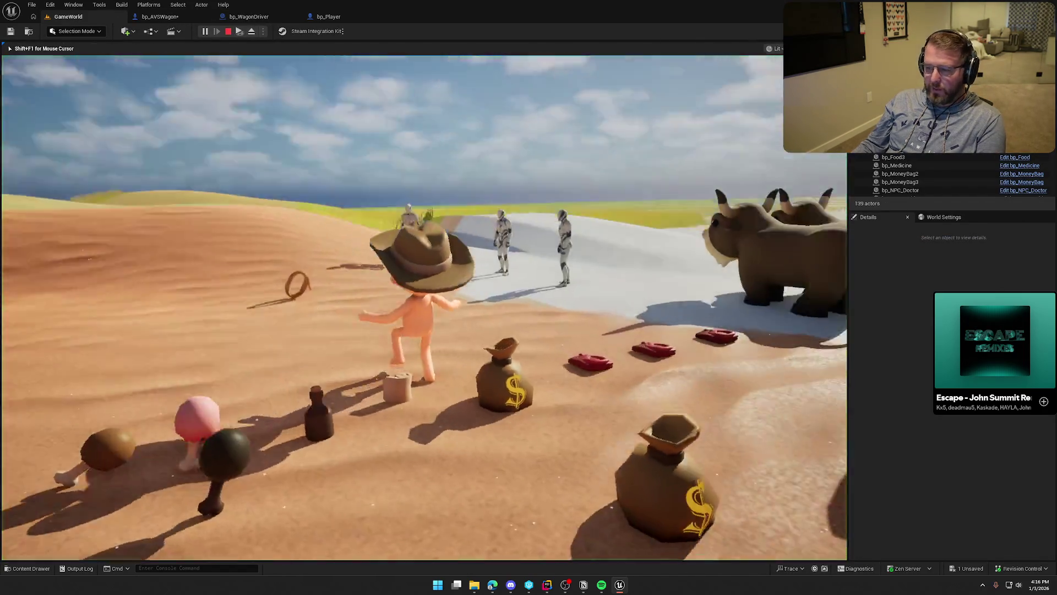
Step: Walk to the ox wagon, board it with E, drive it forward, then climb out
key(w)
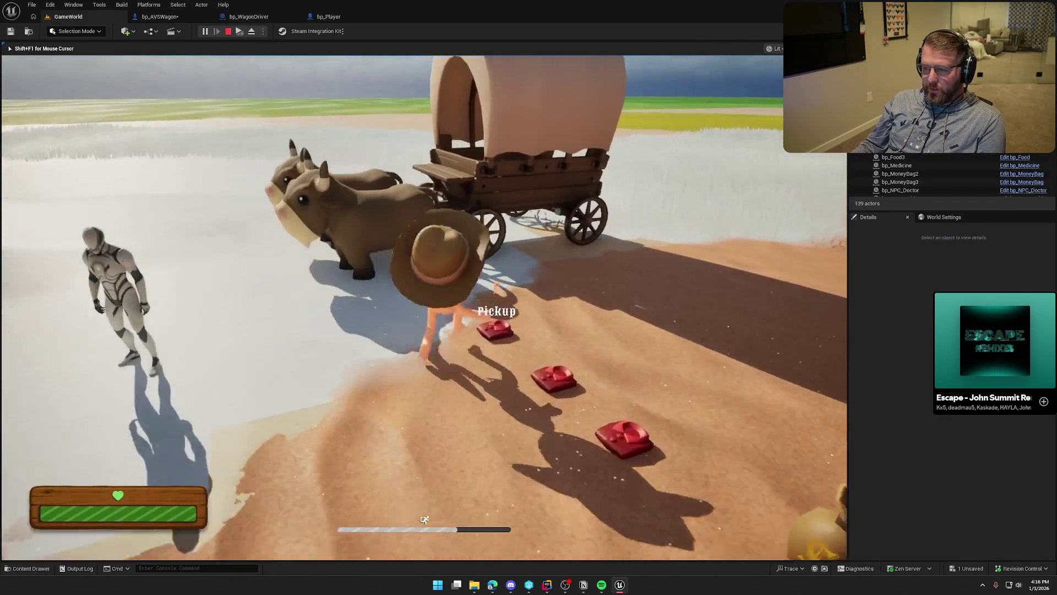
key(e)
key(w)
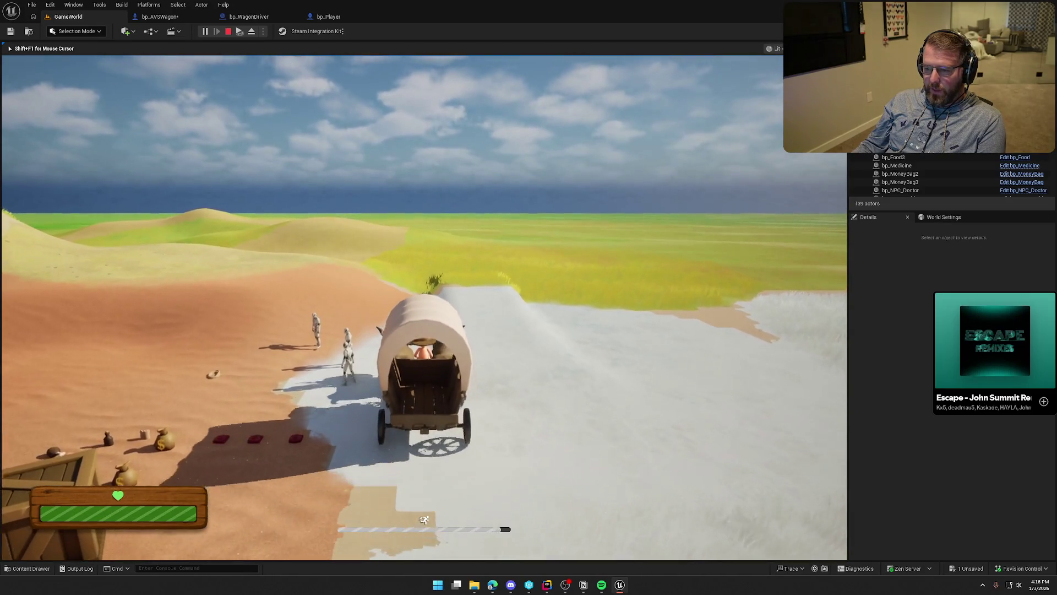
key(e)
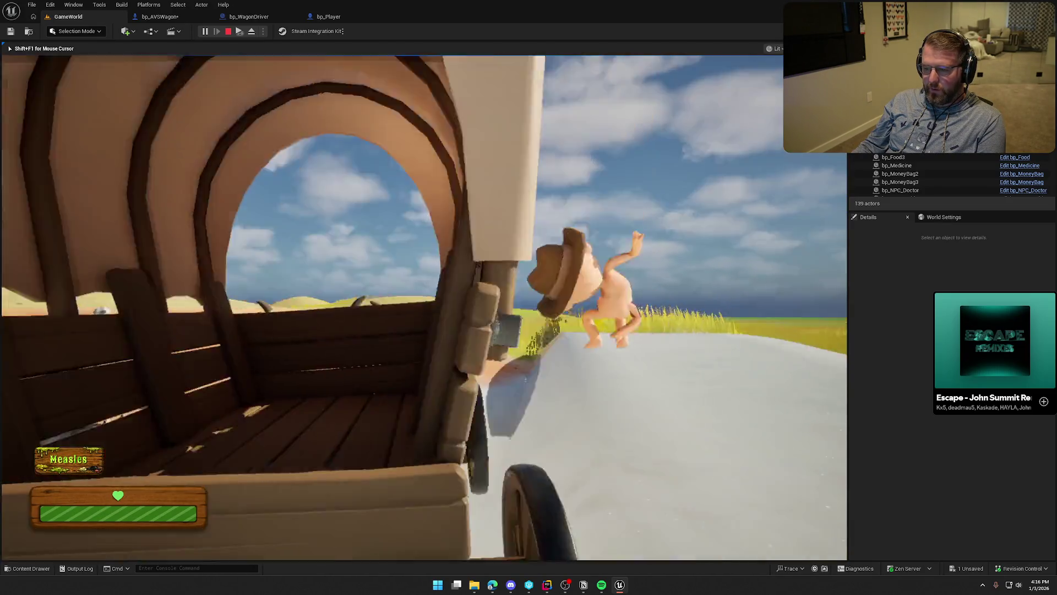
key(w)
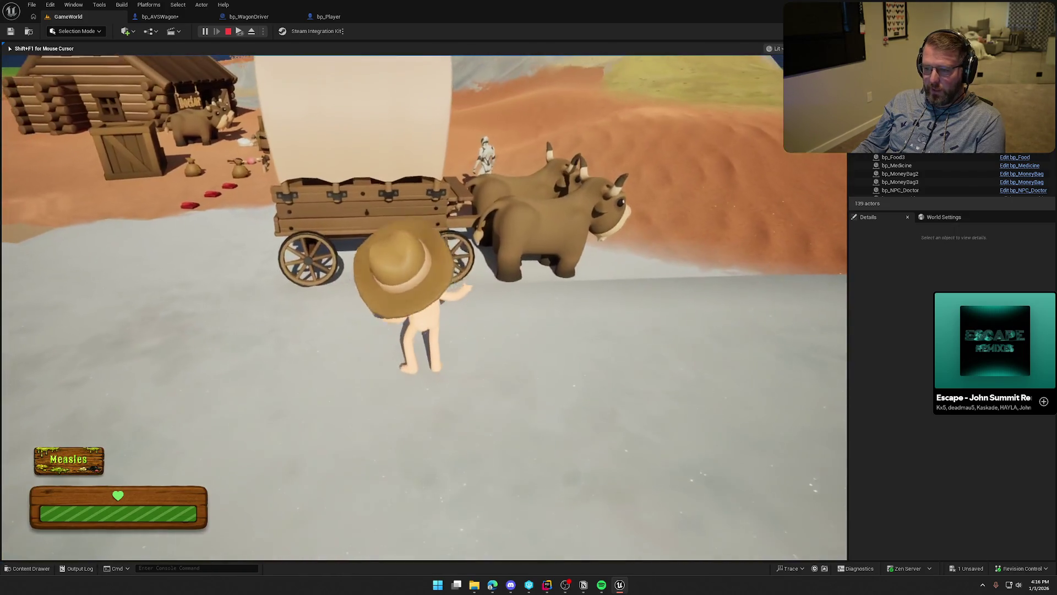
Step: Board the wagon again as the client player, drive and turn it, then stop play
key(shift+F1)
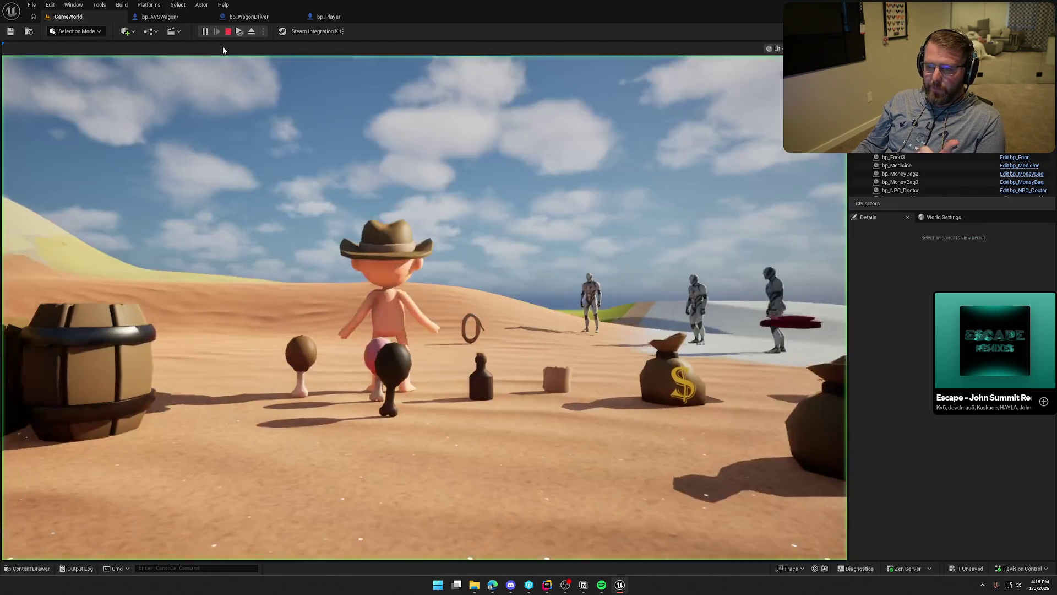
click(263, 97)
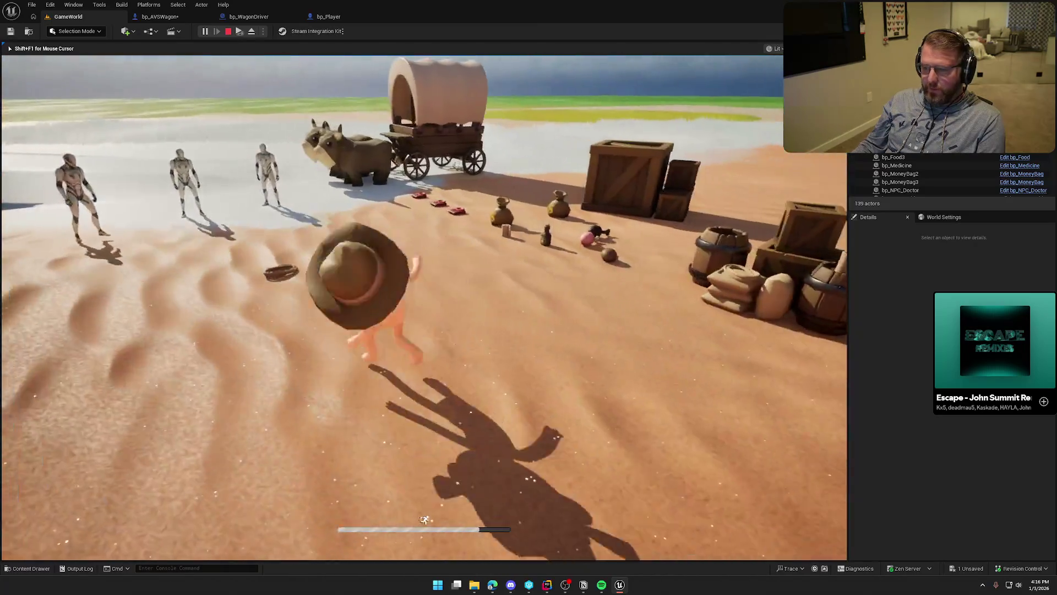
key(super)
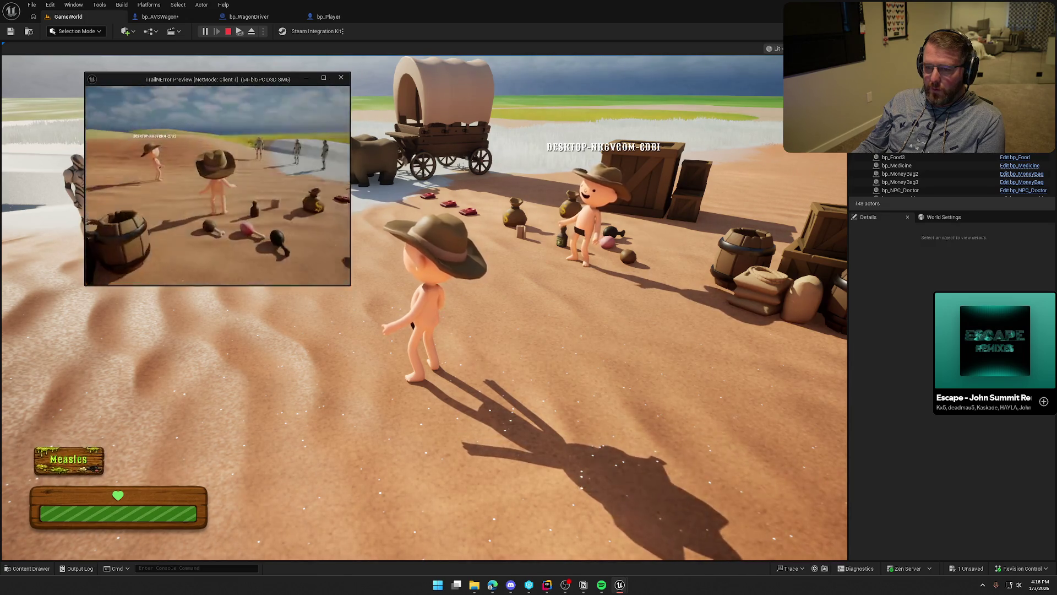
key(w)
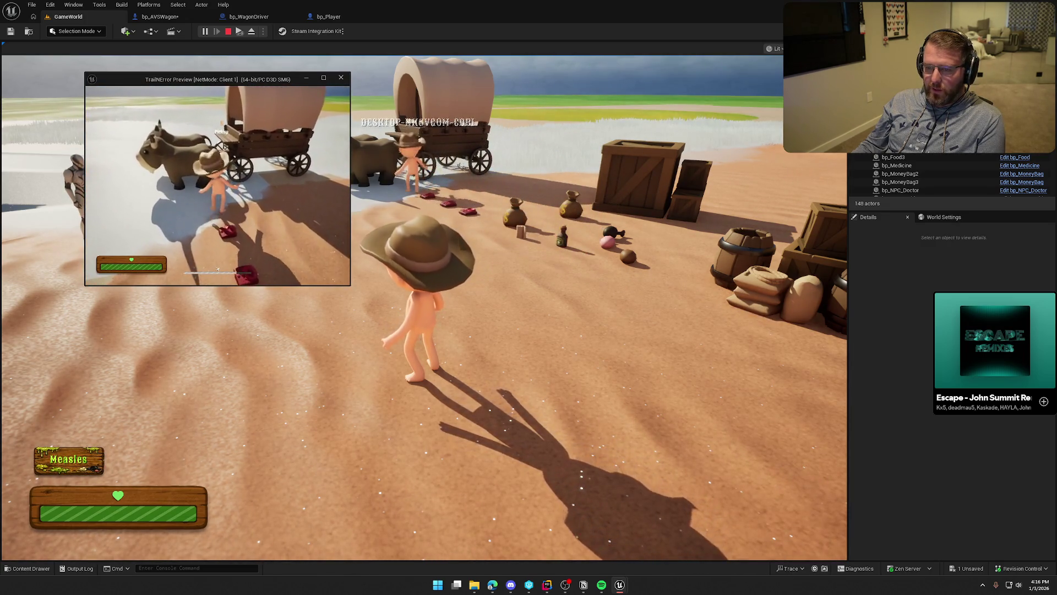
key(e)
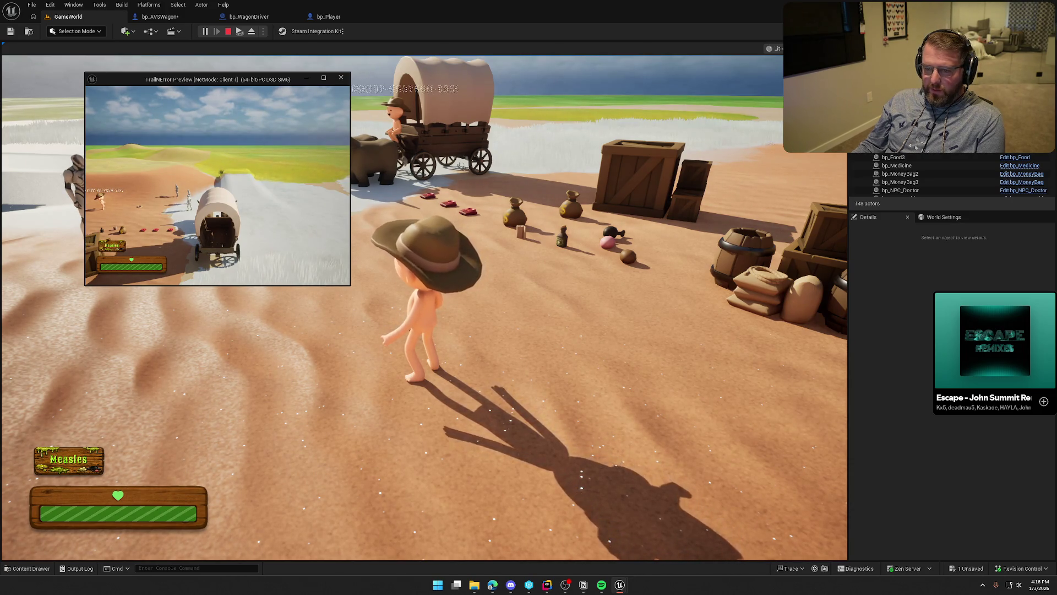
key(w)
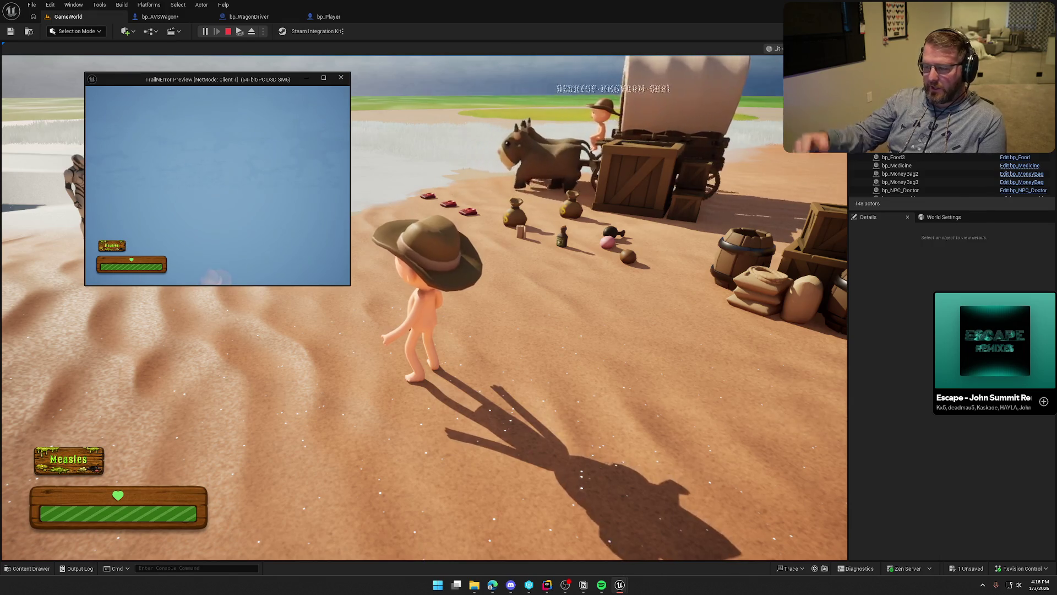
key(Escape)
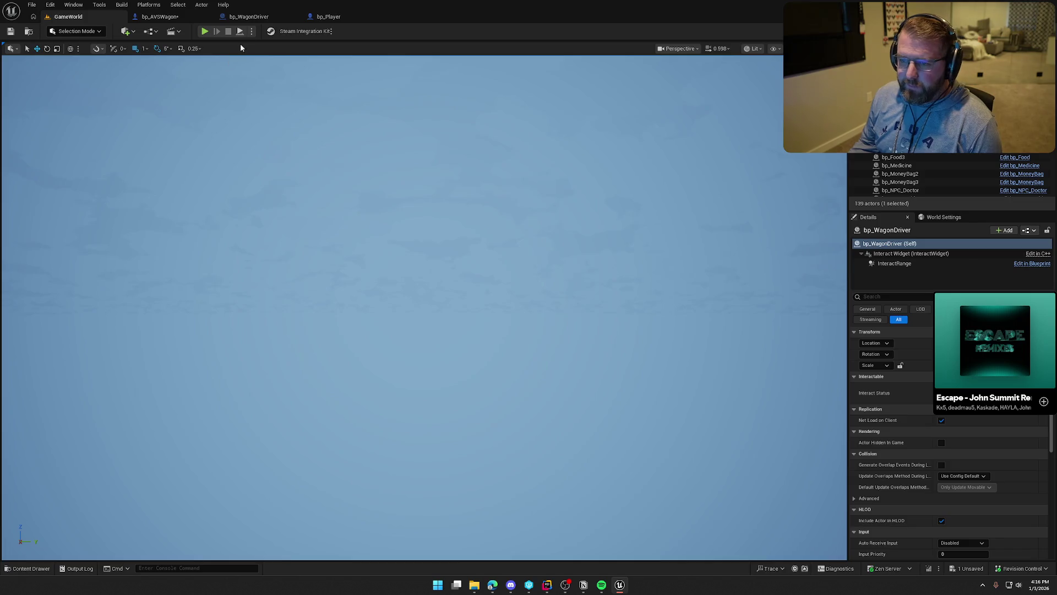
Step: Pan across BP_Interact from the entry node and collision through Cast To PC_InGame to Possess and Driver assignment
click(249, 16)
scroll(560, 137, up, 3)
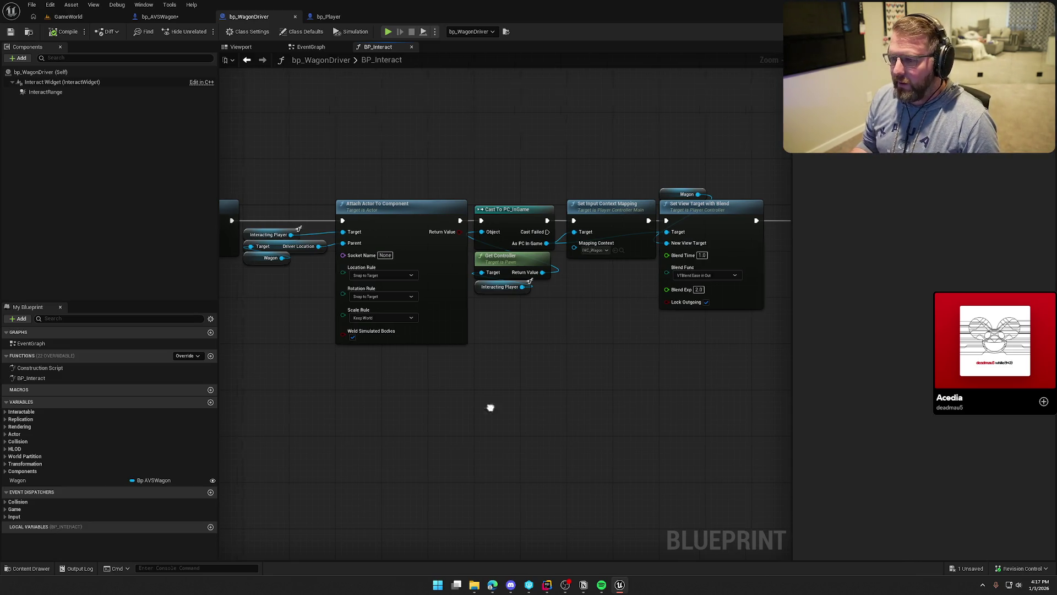
drag(314, 395, 480, 378)
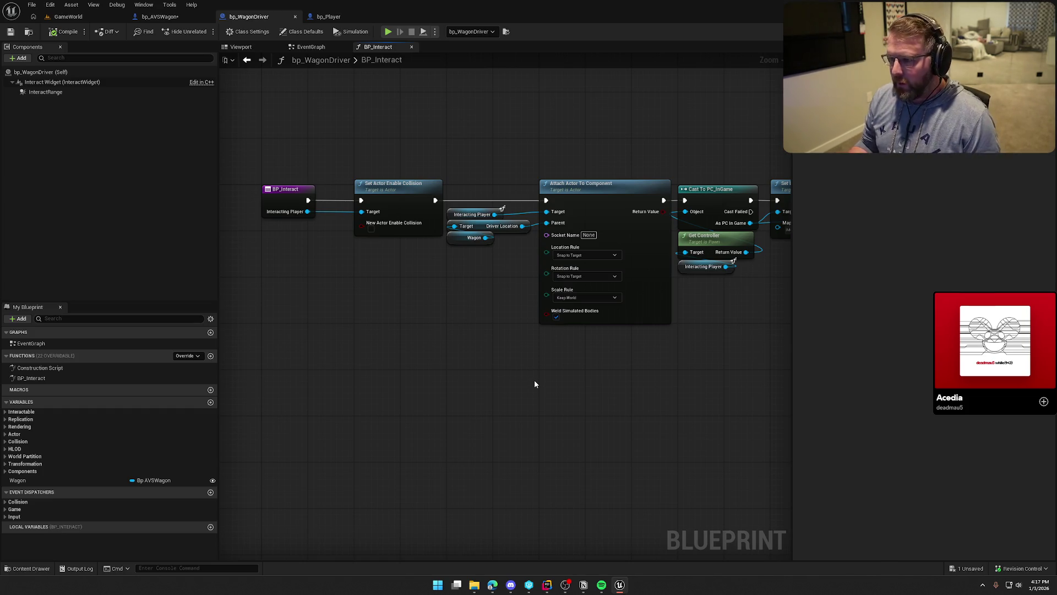
mouse_move(529, 374)
mouse_down()
mouse_move(484, 339)
mouse_move(506, 333)
mouse_up()
drag(232, 110, 324, 242)
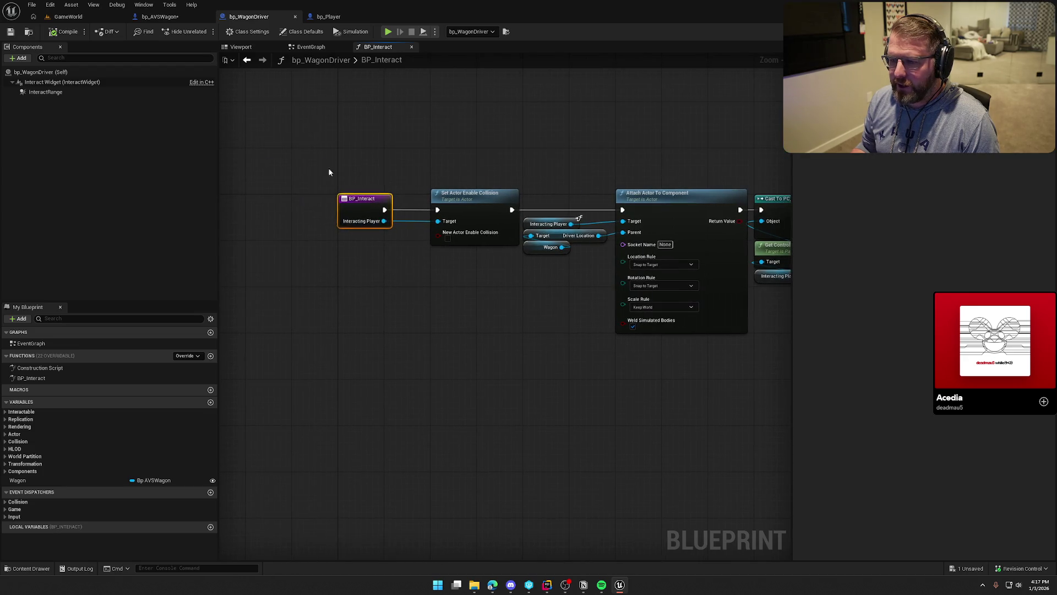
drag(329, 168, 414, 278)
click(449, 398)
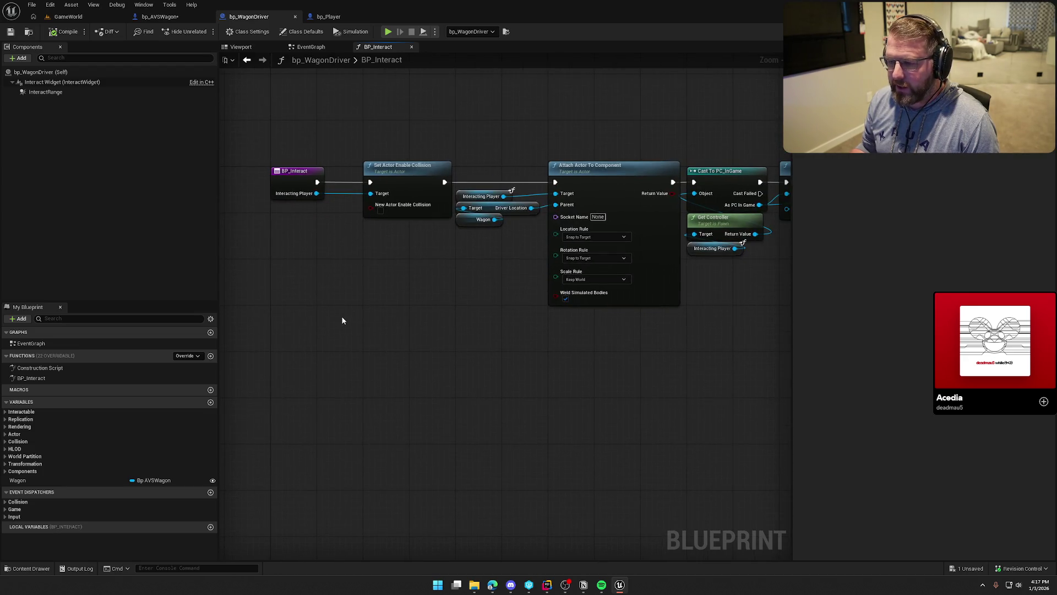
mouse_move(341, 319)
mouse_down()
mouse_move(365, 408)
mouse_move(262, 346)
mouse_move(521, 403)
mouse_move(420, 361)
mouse_up()
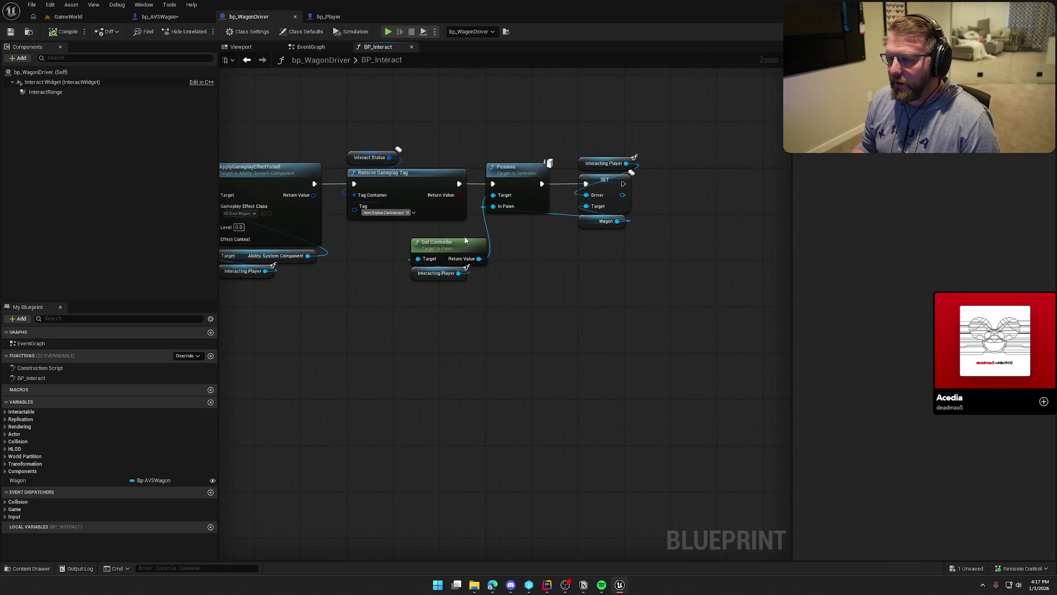
mouse_move(354, 390)
mouse_down()
mouse_move(642, 373)
mouse_move(506, 393)
mouse_move(219, 370)
mouse_up()
mouse_move(506, 348)
mouse_down()
mouse_move(356, 351)
mouse_move(509, 344)
mouse_up()
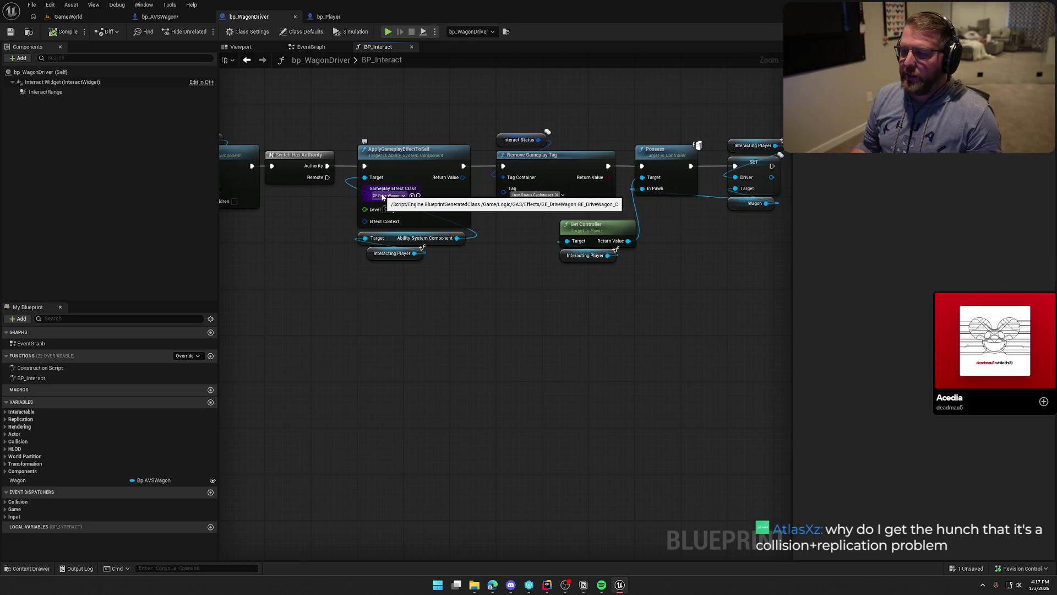
drag(375, 311, 439, 302)
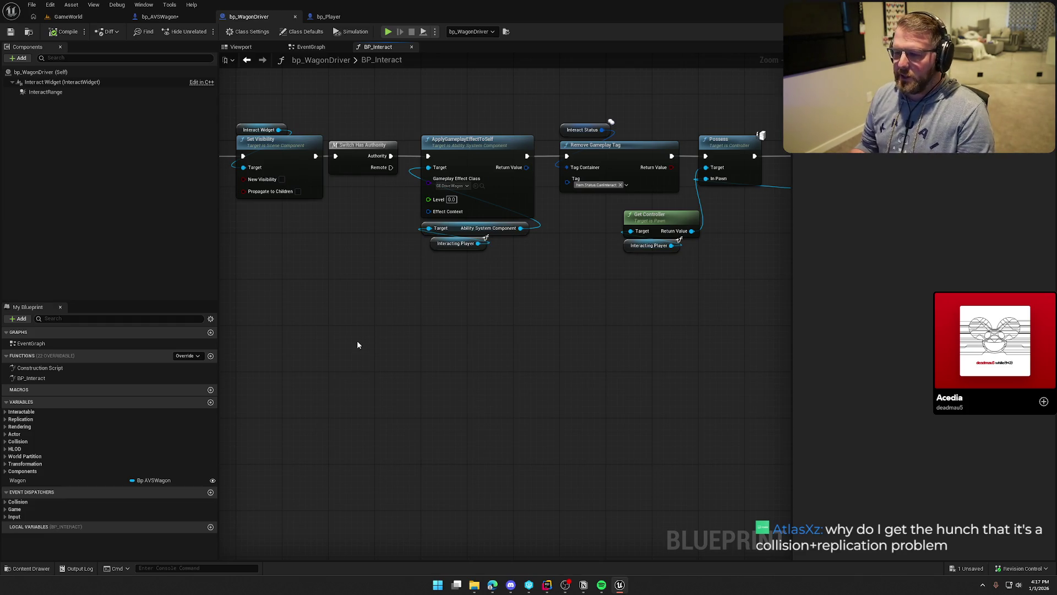
scroll(357, 345, down, 2)
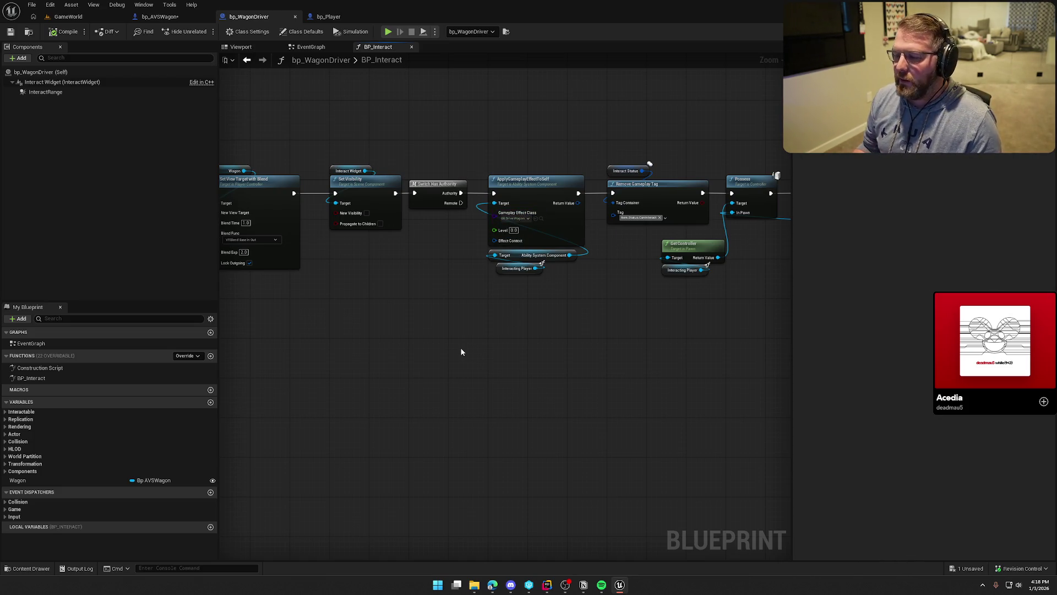
drag(462, 351, 523, 347)
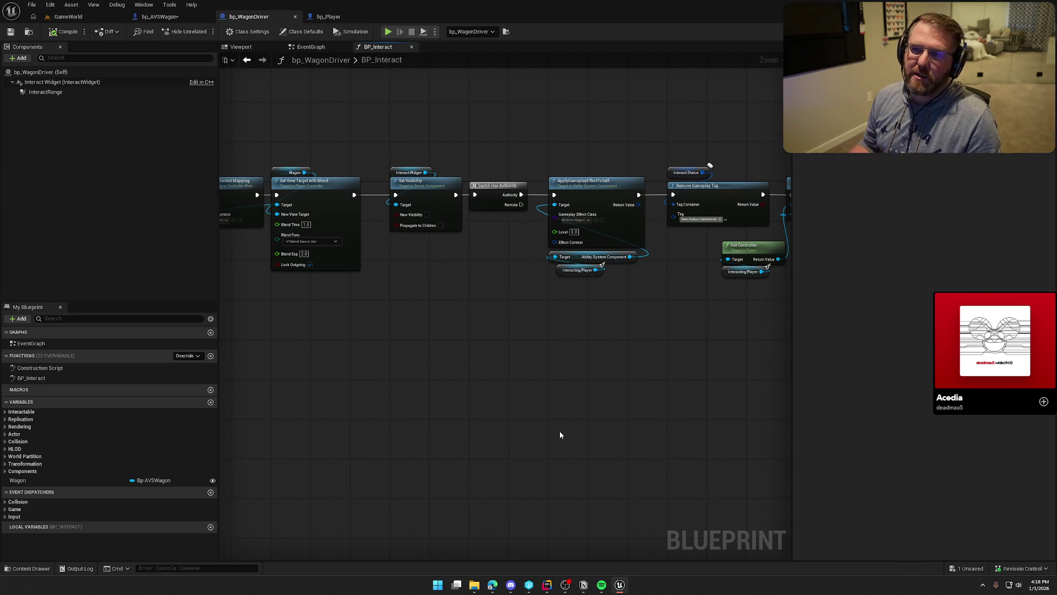
mouse_move(559, 431)
mouse_down()
mouse_move(562, 382)
mouse_move(644, 382)
mouse_move(571, 354)
mouse_up()
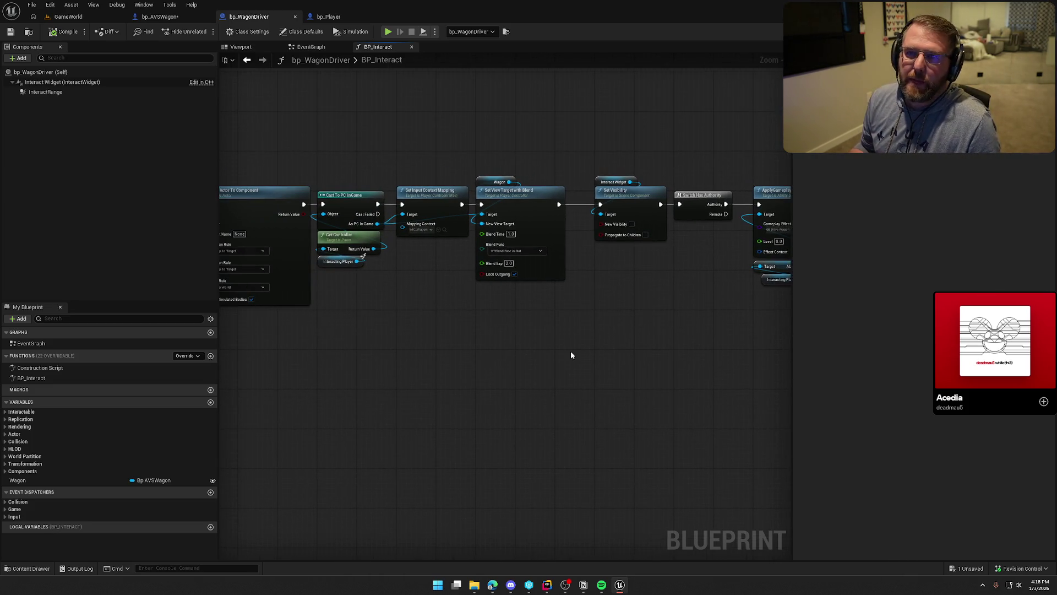
mouse_move(462, 372)
mouse_down()
mouse_move(632, 371)
mouse_move(460, 345)
mouse_up()
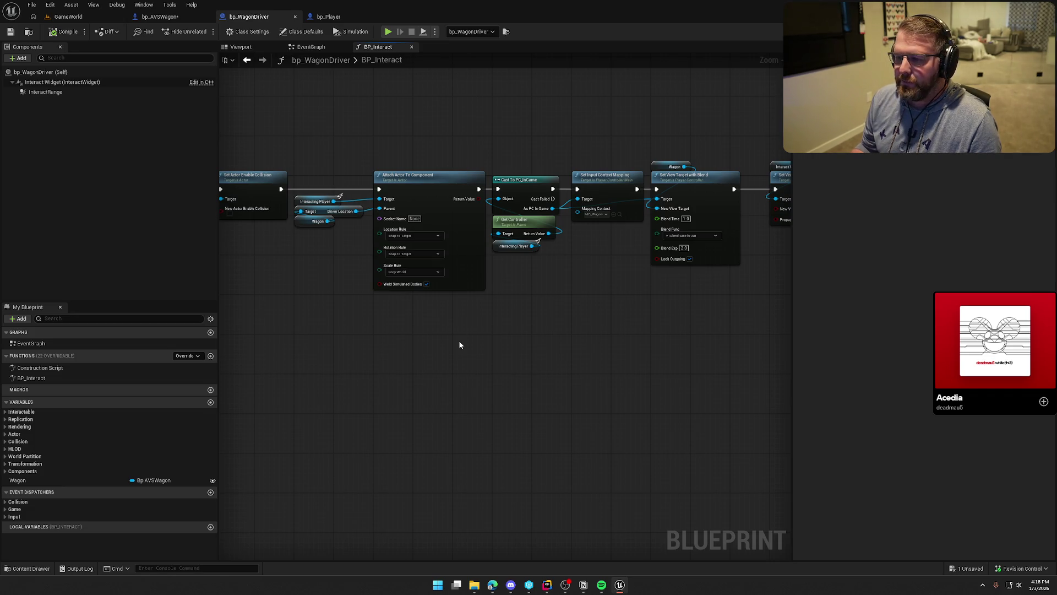
mouse_move(440, 130)
mouse_down()
mouse_move(520, 254)
mouse_move(461, 99)
mouse_move(512, 266)
mouse_move(593, 301)
mouse_move(611, 128)
mouse_up()
click(520, 246)
click(520, 371)
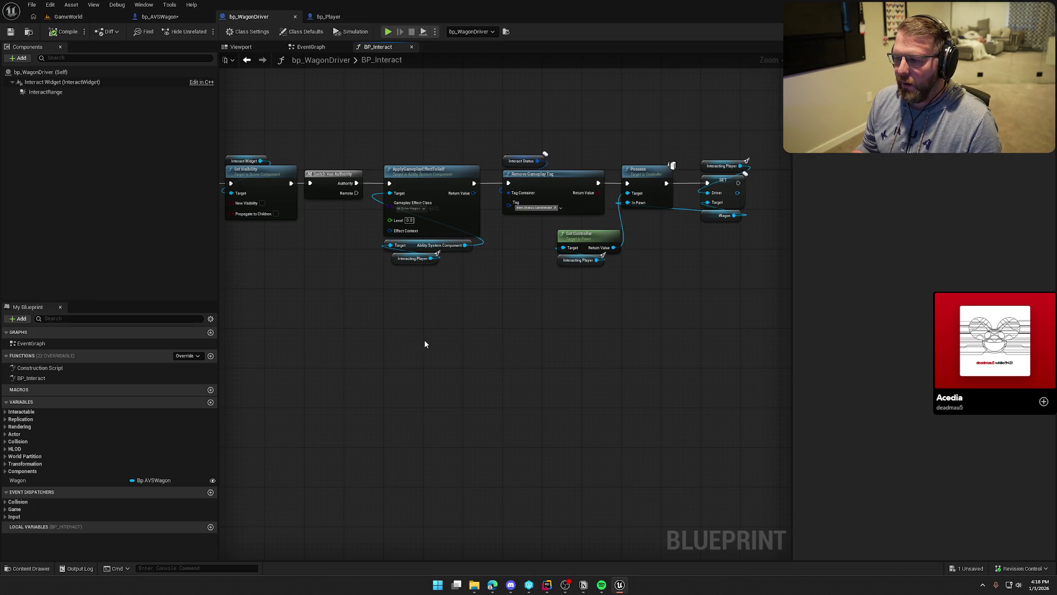
mouse_move(428, 345)
mouse_down()
mouse_move(677, 366)
mouse_move(772, 327)
mouse_up()
scroll(427, 299, up, 3)
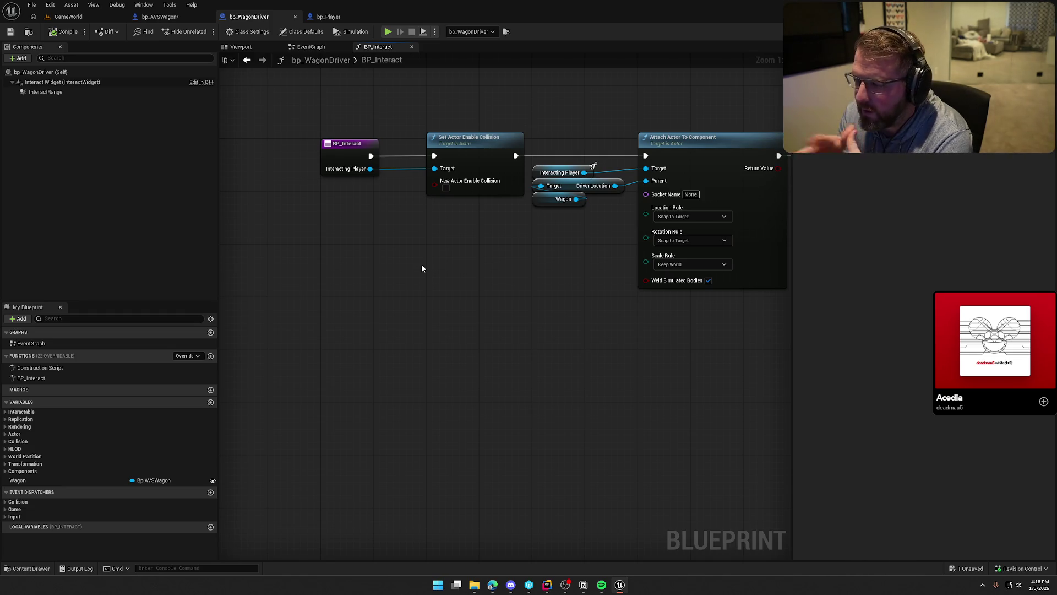
mouse_move(421, 268)
mouse_down()
mouse_move(488, 367)
mouse_move(361, 360)
mouse_move(394, 367)
mouse_up()
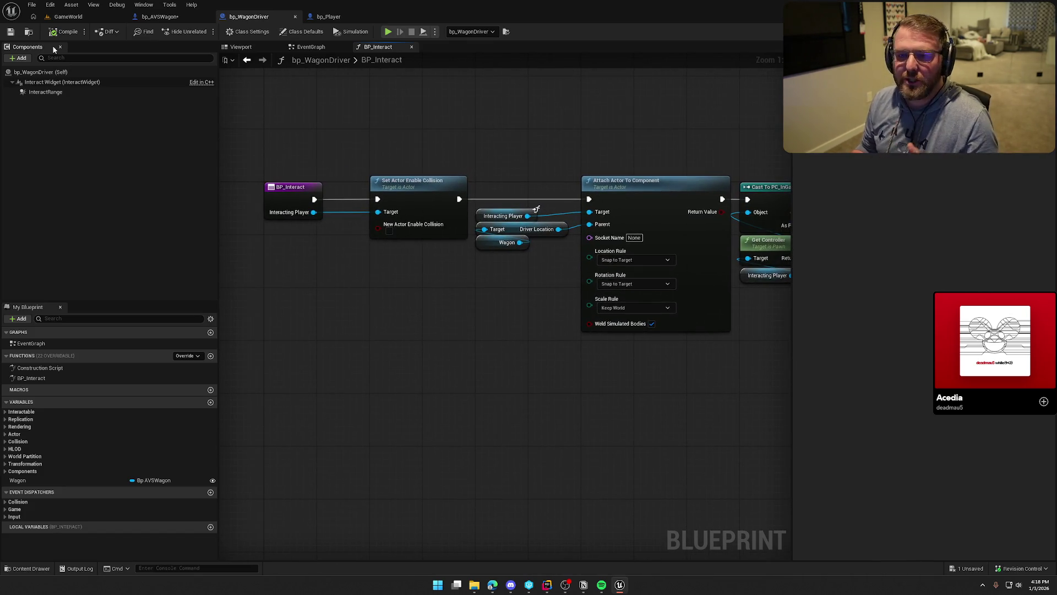
mouse_move(348, 290)
mouse_down()
mouse_move(380, 300)
mouse_move(357, 292)
mouse_up()
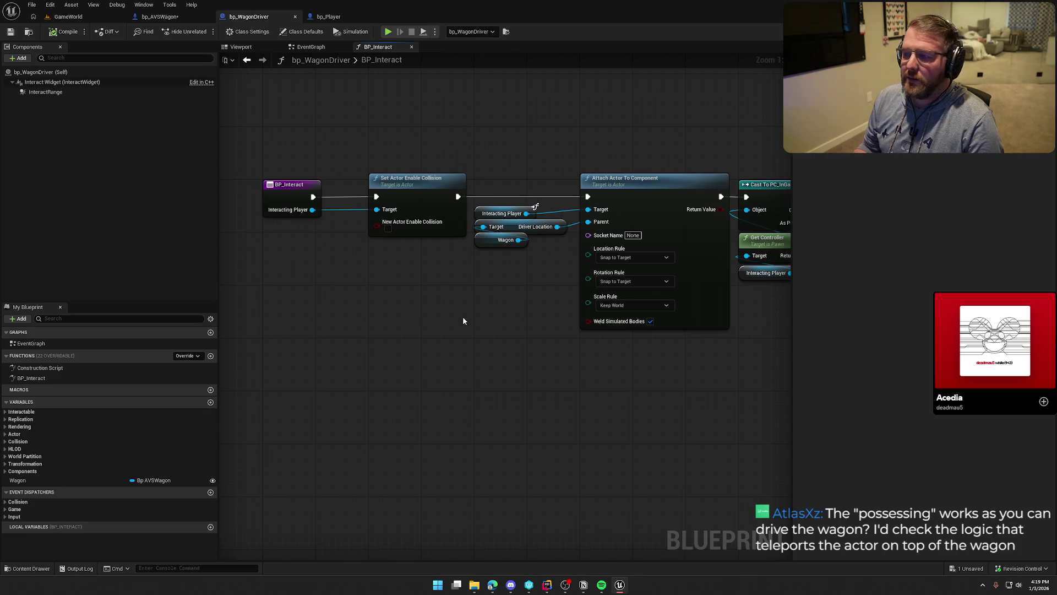
scroll(463, 316, down, 2)
mouse_move(293, 135)
mouse_down()
mouse_move(797, 420)
mouse_move(590, 359)
mouse_up()
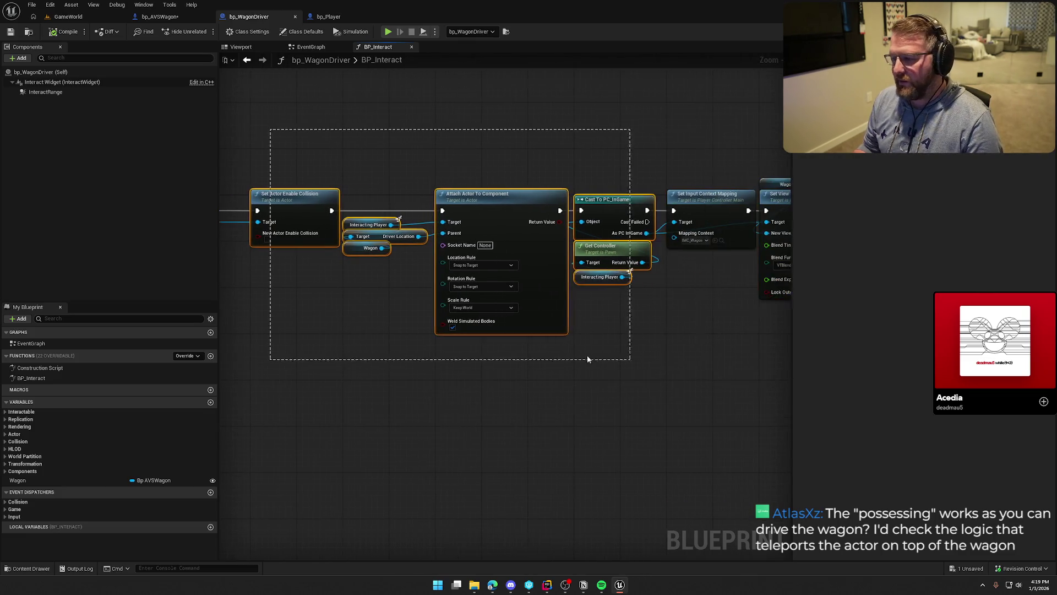
click(549, 401)
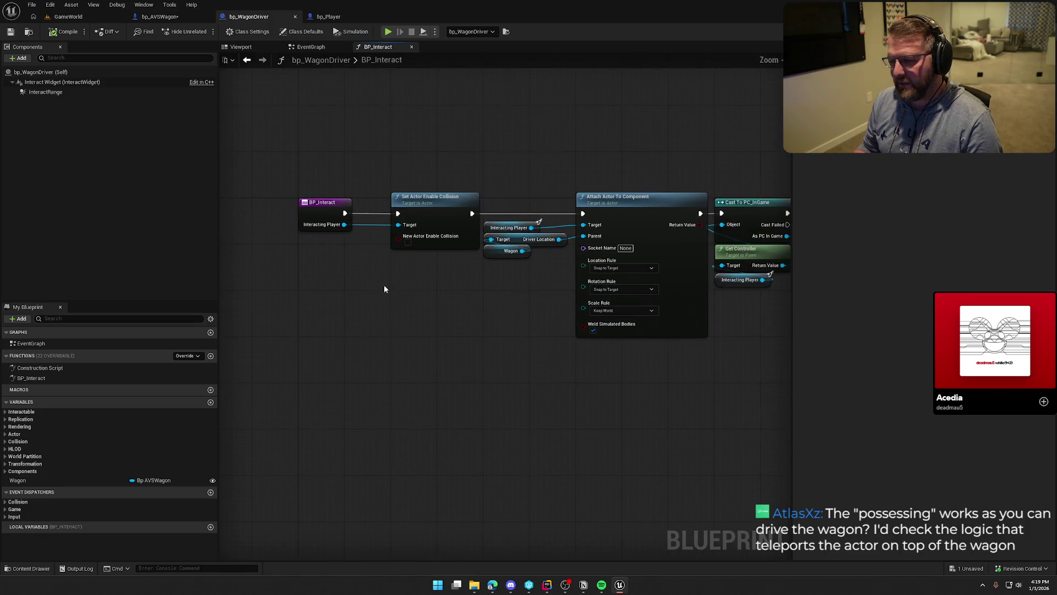
mouse_move(458, 278)
mouse_down()
mouse_move(296, 300)
mouse_move(399, 377)
mouse_move(372, 342)
mouse_move(493, 367)
mouse_up()
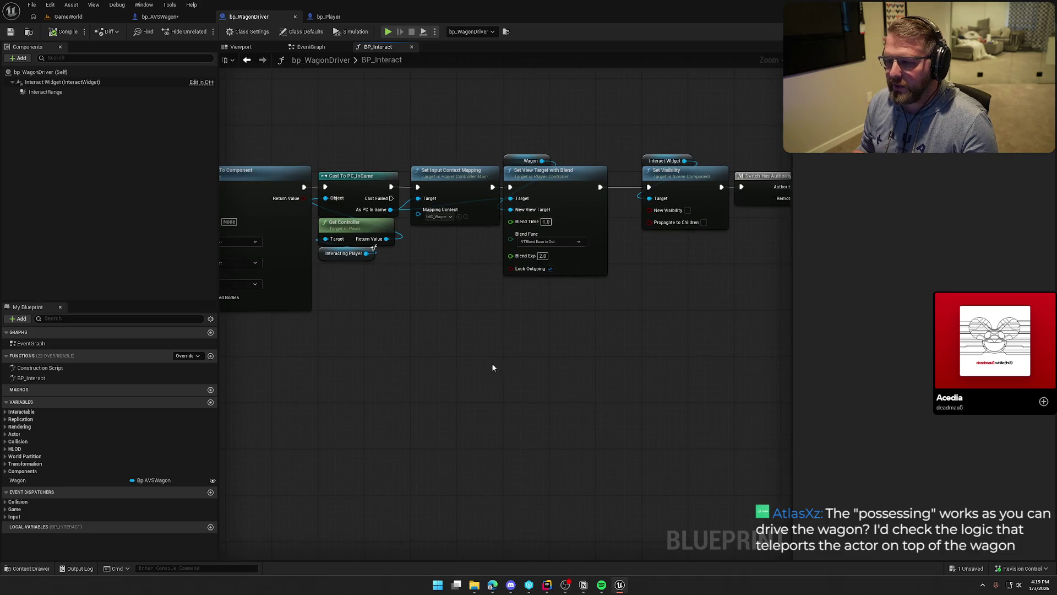
mouse_move(476, 279)
mouse_down()
mouse_move(375, 339)
mouse_move(455, 343)
mouse_move(547, 327)
mouse_move(462, 325)
mouse_move(285, 353)
mouse_move(444, 342)
mouse_move(791, 407)
mouse_move(694, 373)
mouse_move(408, 320)
mouse_move(374, 243)
mouse_move(404, 219)
mouse_move(413, 246)
mouse_up()
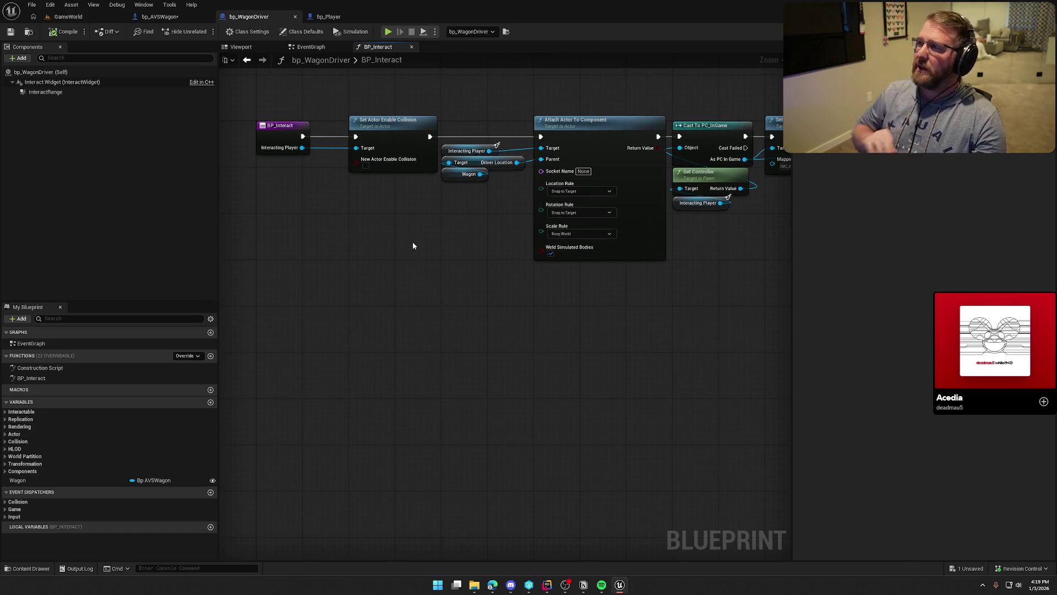
drag(432, 250, 407, 367)
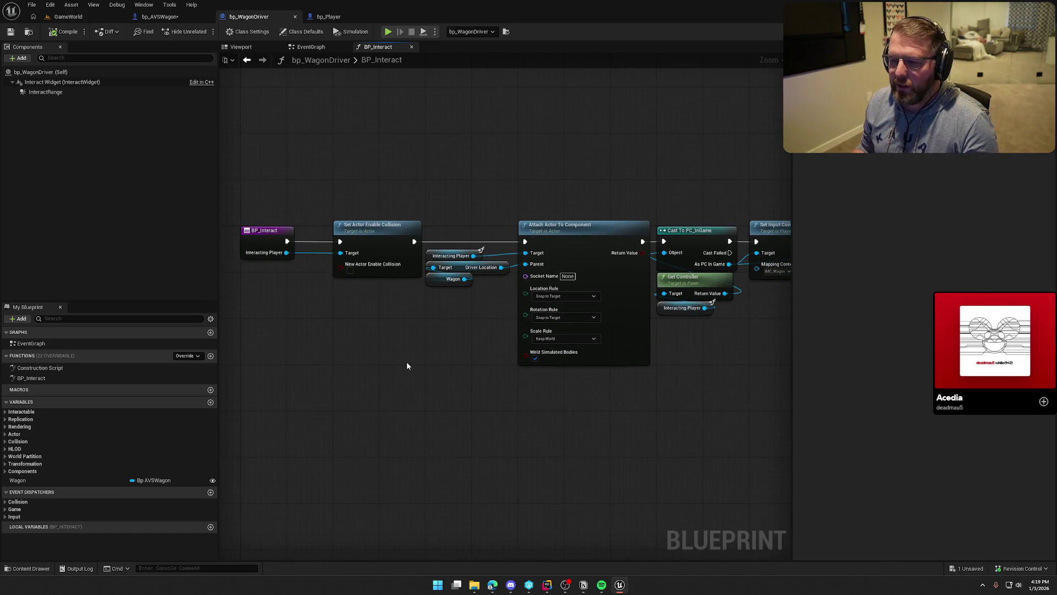
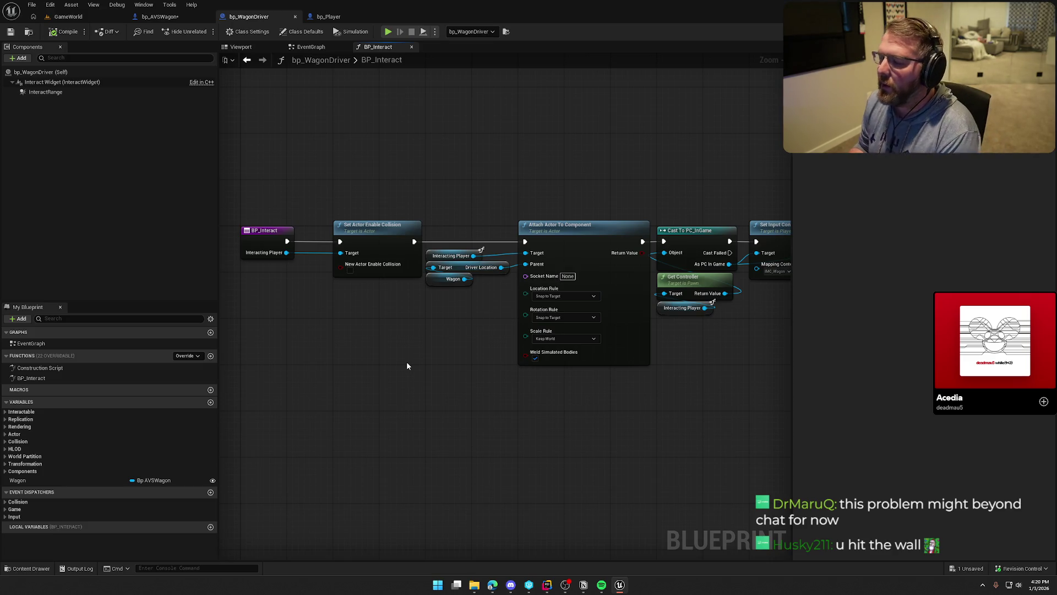
Step: Pan along bp_WagonDriver's BP_Interact node chain and back to its entry node
key(Home)
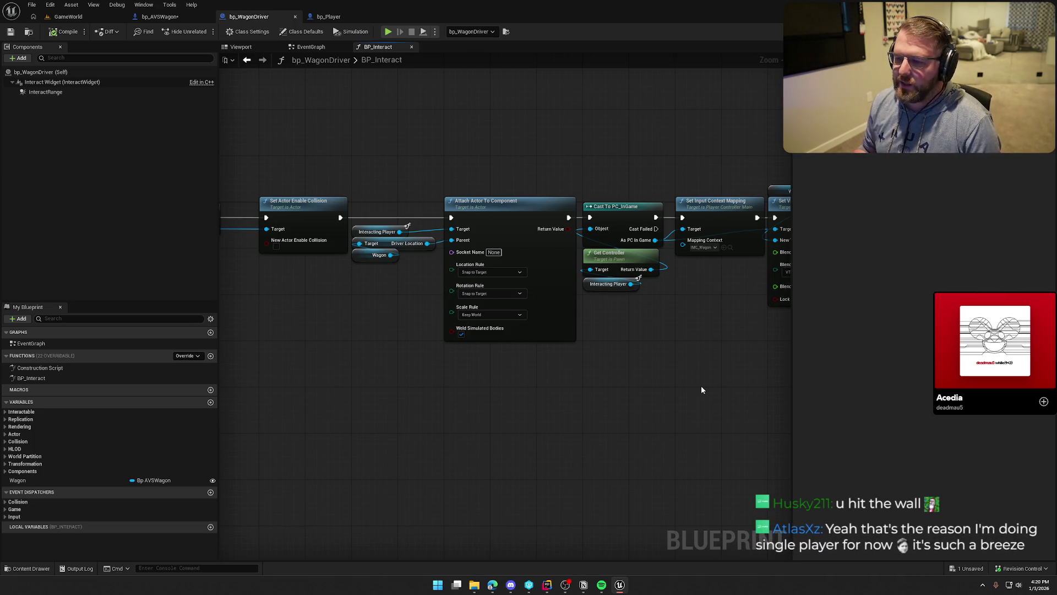
mouse_move(702, 385)
mouse_down()
mouse_move(664, 368)
mouse_move(646, 378)
mouse_move(424, 350)
mouse_move(357, 337)
mouse_move(346, 319)
mouse_up()
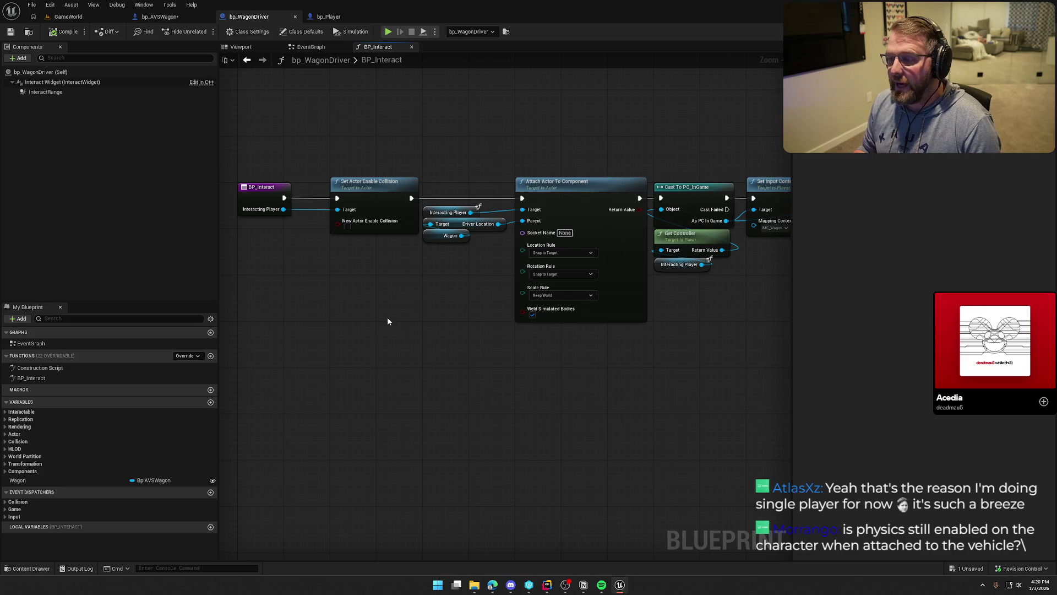
drag(388, 319, 420, 305)
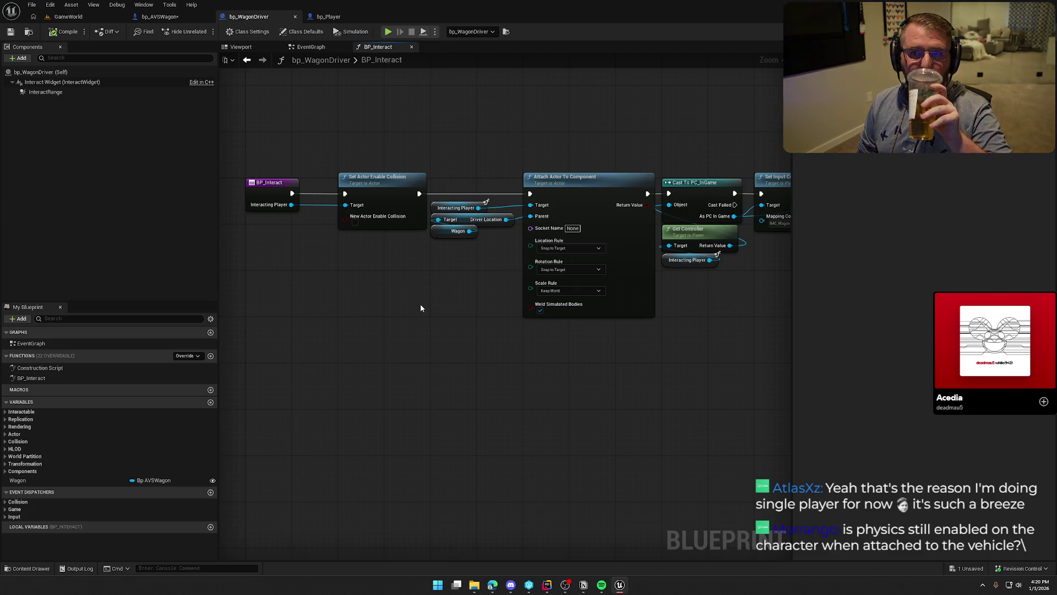
mouse_move(420, 307)
mouse_down()
mouse_move(437, 339)
mouse_move(378, 327)
mouse_move(336, 337)
mouse_move(352, 359)
mouse_up()
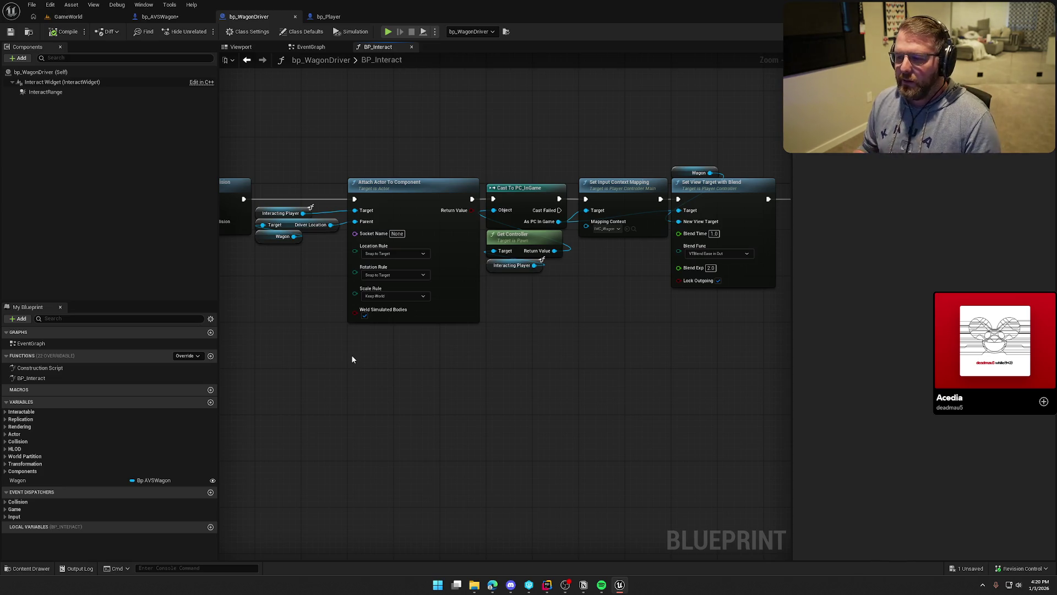
mouse_move(352, 359)
mouse_down()
mouse_move(462, 394)
mouse_move(585, 354)
mouse_move(609, 364)
mouse_move(582, 338)
mouse_up()
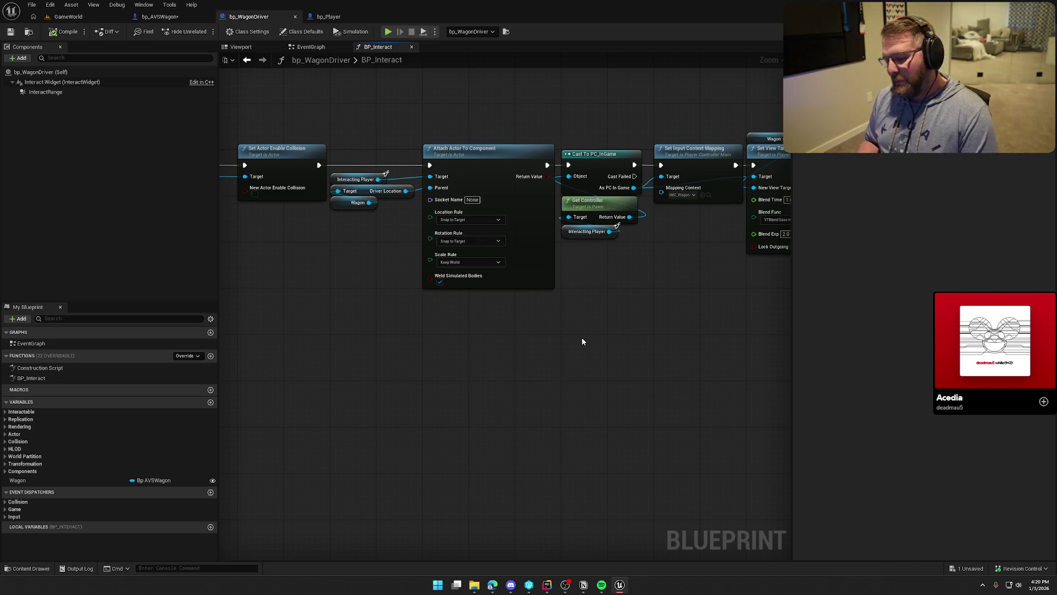
drag(582, 341, 572, 341)
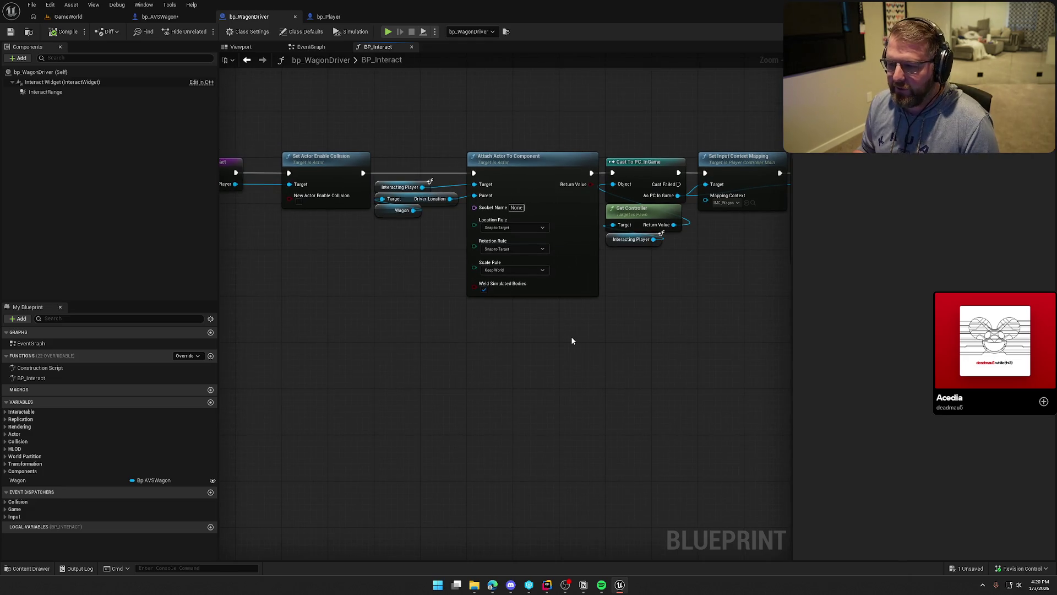
mouse_move(704, 372)
mouse_down()
mouse_move(581, 388)
mouse_move(632, 394)
mouse_move(555, 372)
mouse_up()
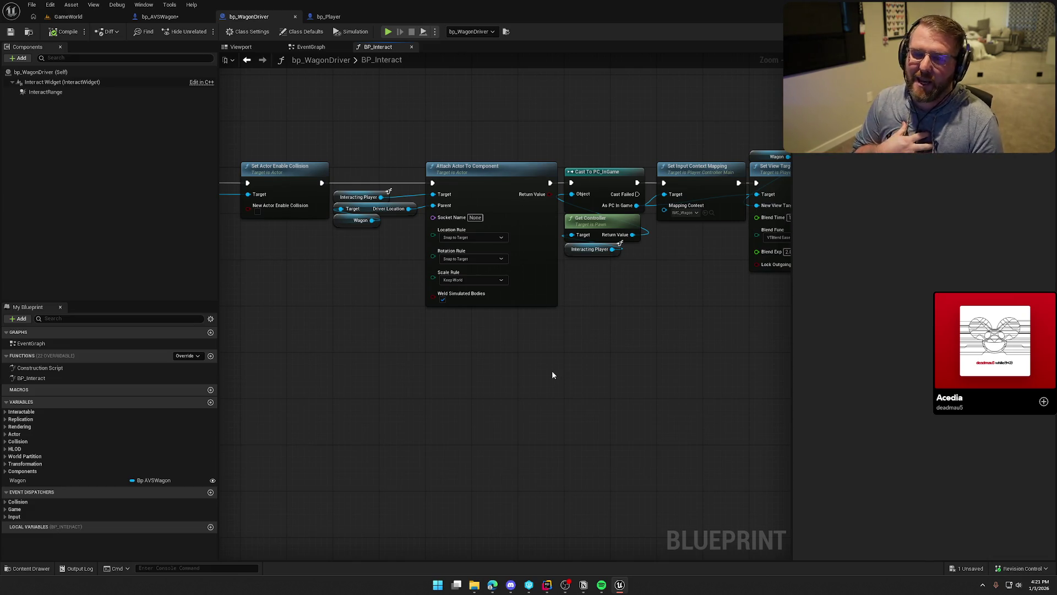
drag(553, 374, 455, 376)
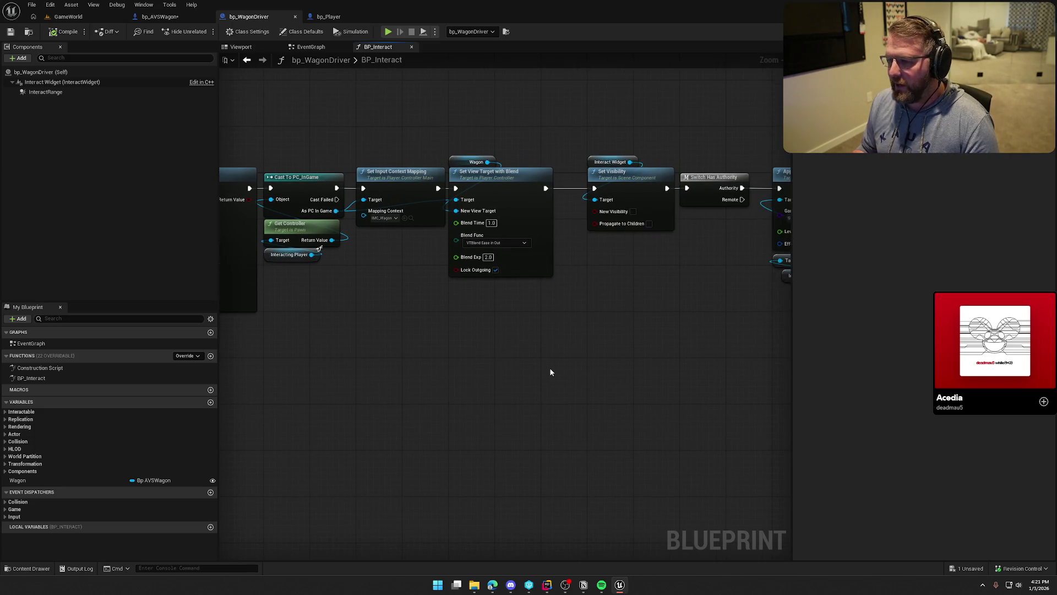
drag(604, 372, 454, 373)
mouse_move(248, 366)
mouse_down()
mouse_move(607, 396)
mouse_move(736, 375)
mouse_move(681, 378)
mouse_up()
mouse_move(277, 132)
mouse_down()
mouse_move(309, 184)
mouse_move(365, 212)
mouse_move(342, 176)
mouse_move(407, 330)
mouse_move(380, 276)
mouse_move(373, 312)
mouse_up()
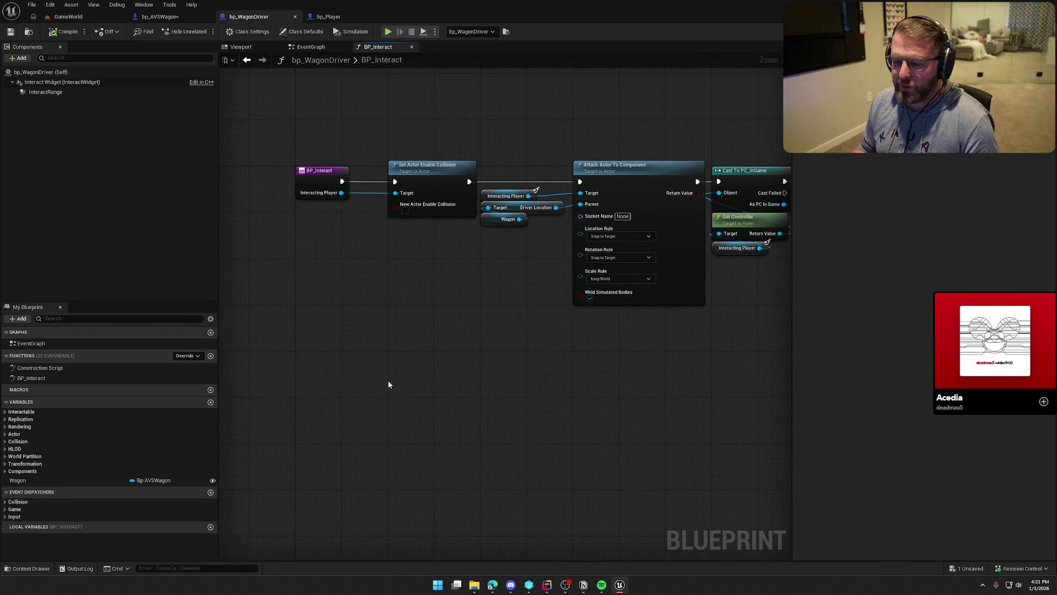
Step: Browse the Content Drawer to Logic > GAS > Abilities, then switch over to Rider
key(ctrl+space)
click(37, 450)
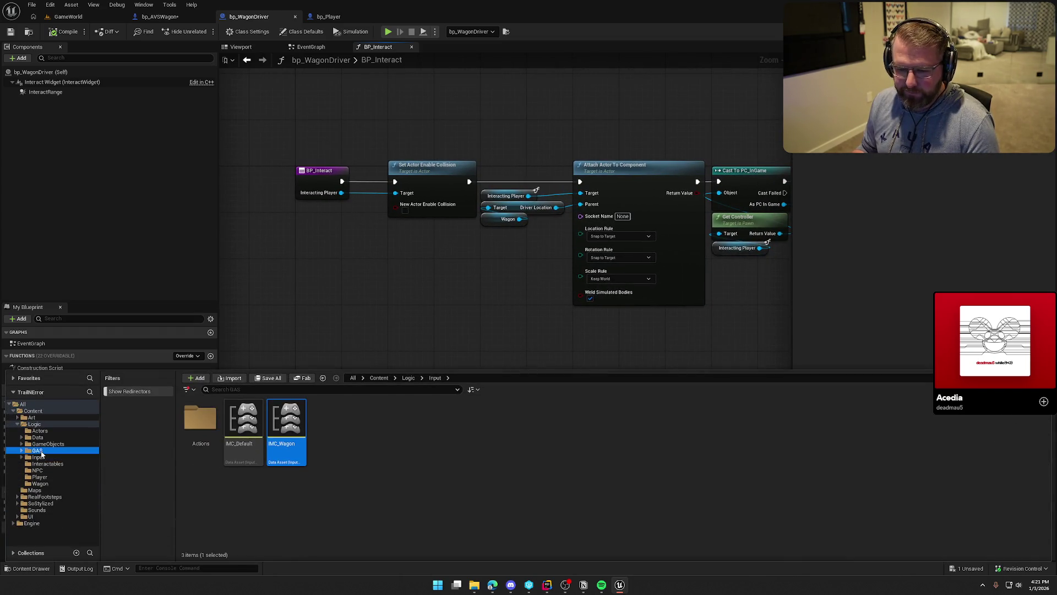
double_click(203, 422)
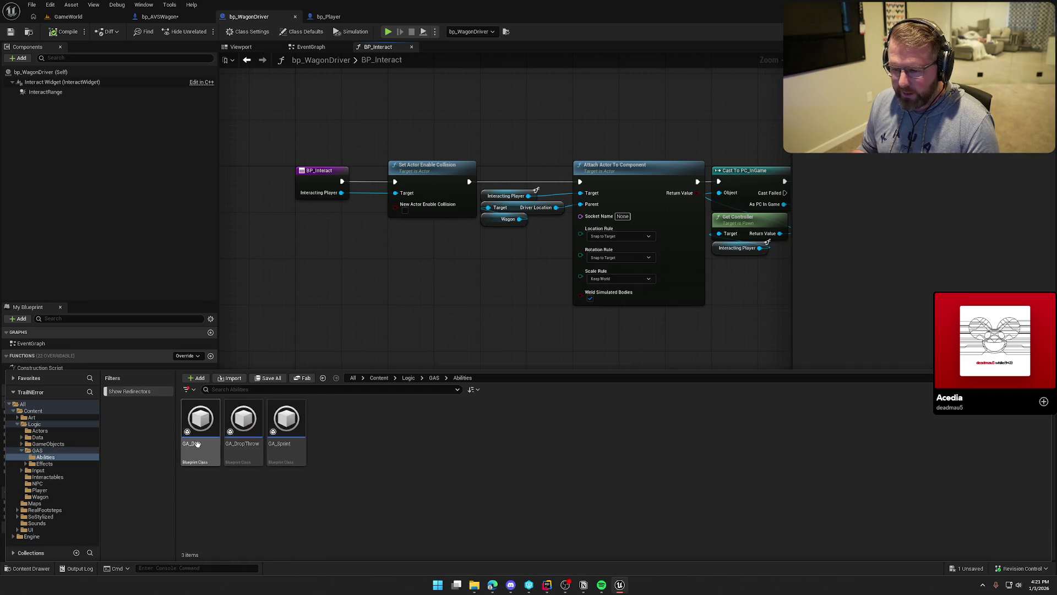
click(547, 584)
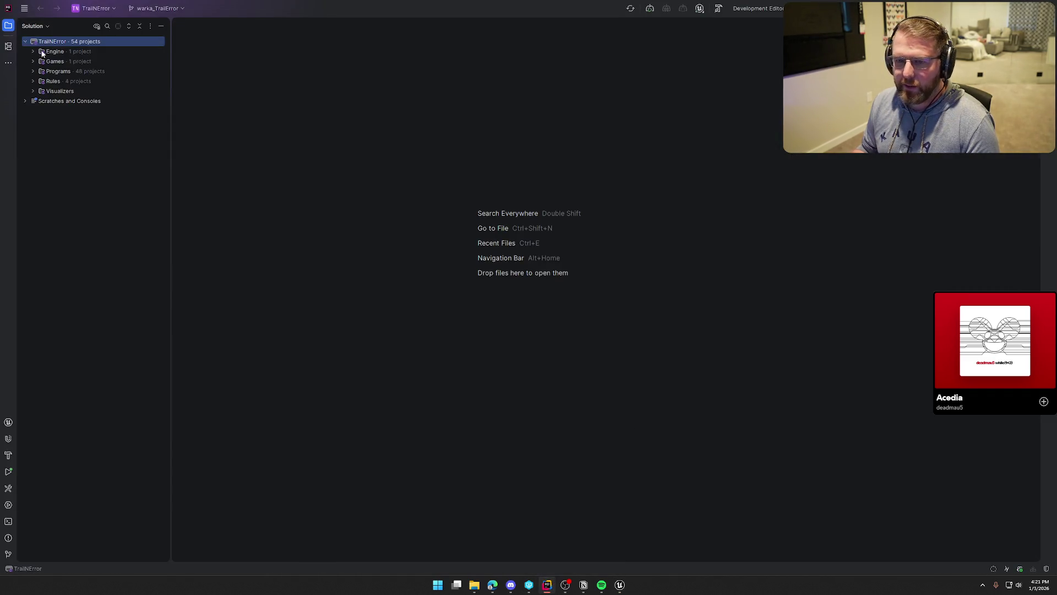
Step: Expand Games > TrailNError > Source > GAS > Abilities and open InteractAbility.h and InteractAbility.cpp
click(33, 61)
click(46, 112)
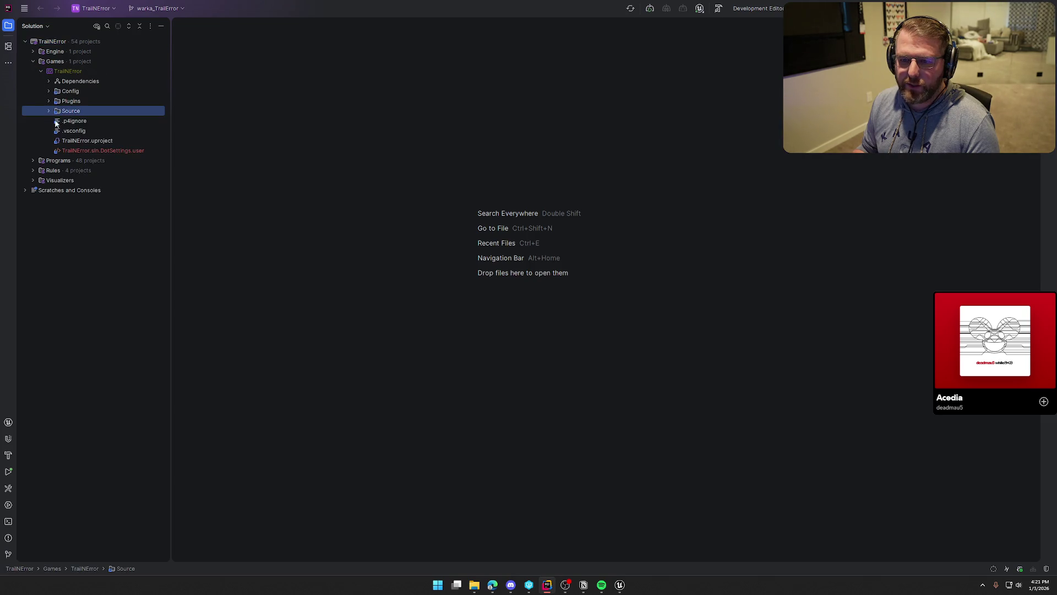
click(48, 110)
click(57, 121)
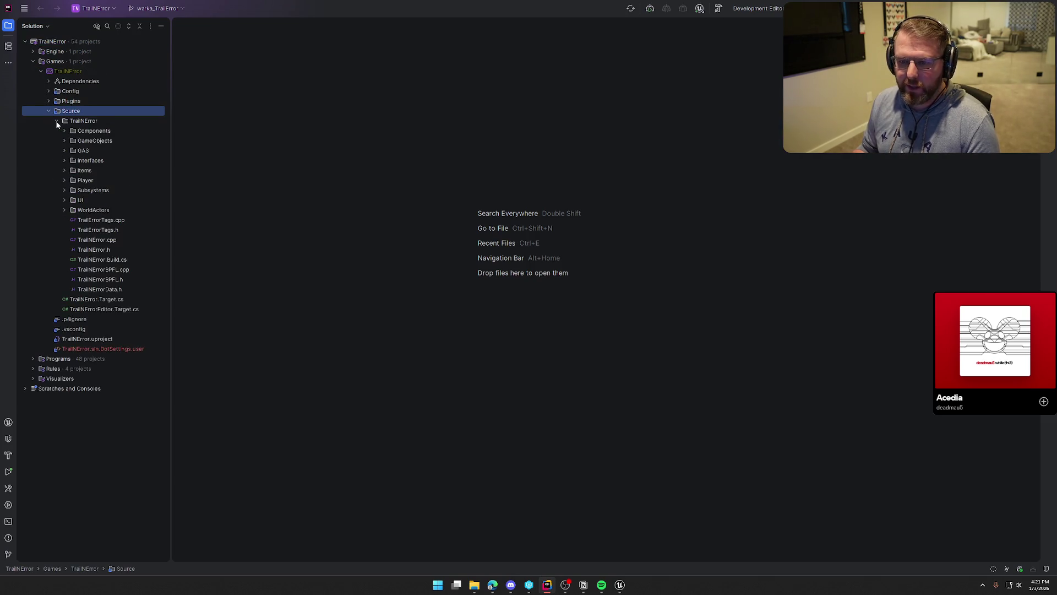
click(74, 181)
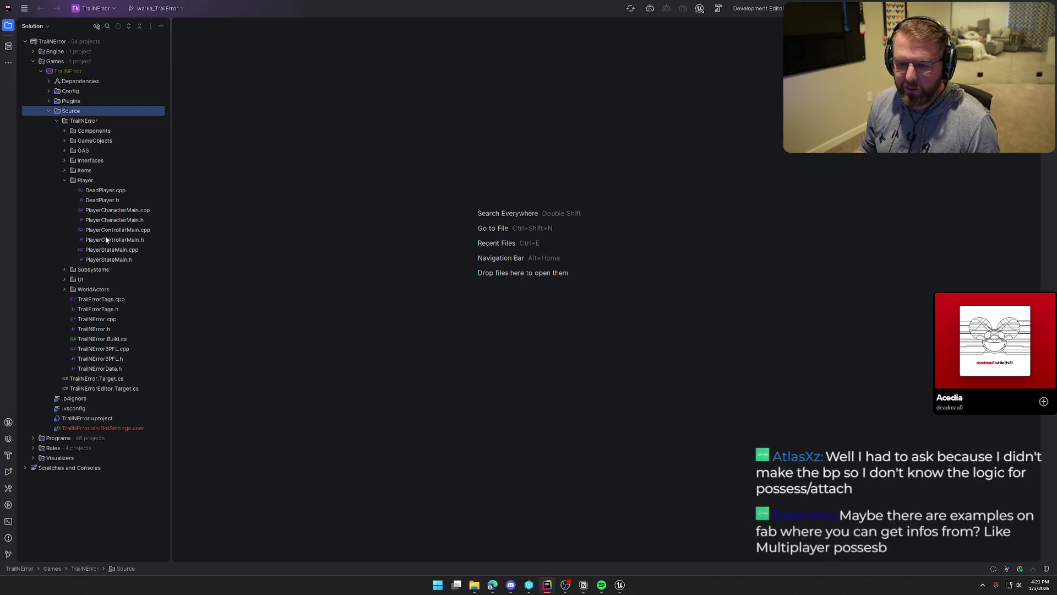
click(65, 181)
click(63, 151)
click(74, 160)
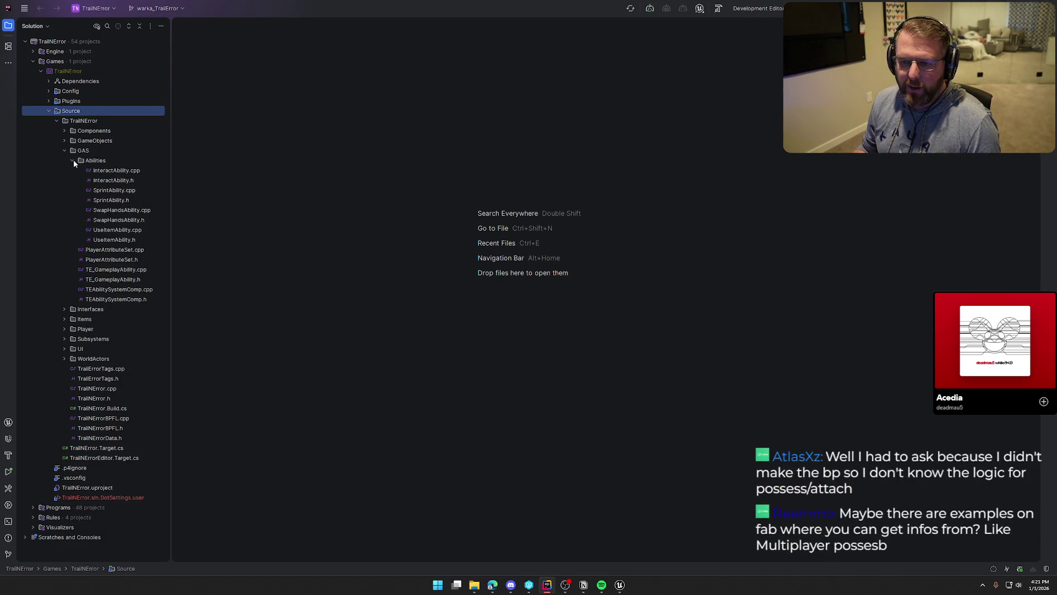
double_click(108, 181)
double_click(113, 170)
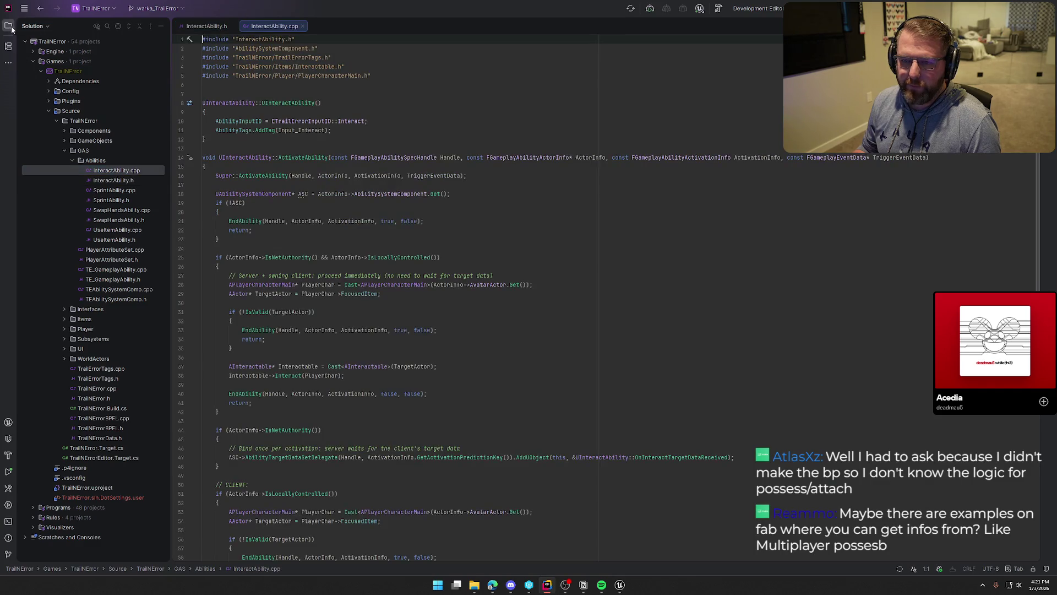
Step: Read InteractAbility.cpp and follow its Interact call to AInteractable::Interact in Interactable.cpp
key(alt+1)
click(51, 25)
click(106, 27)
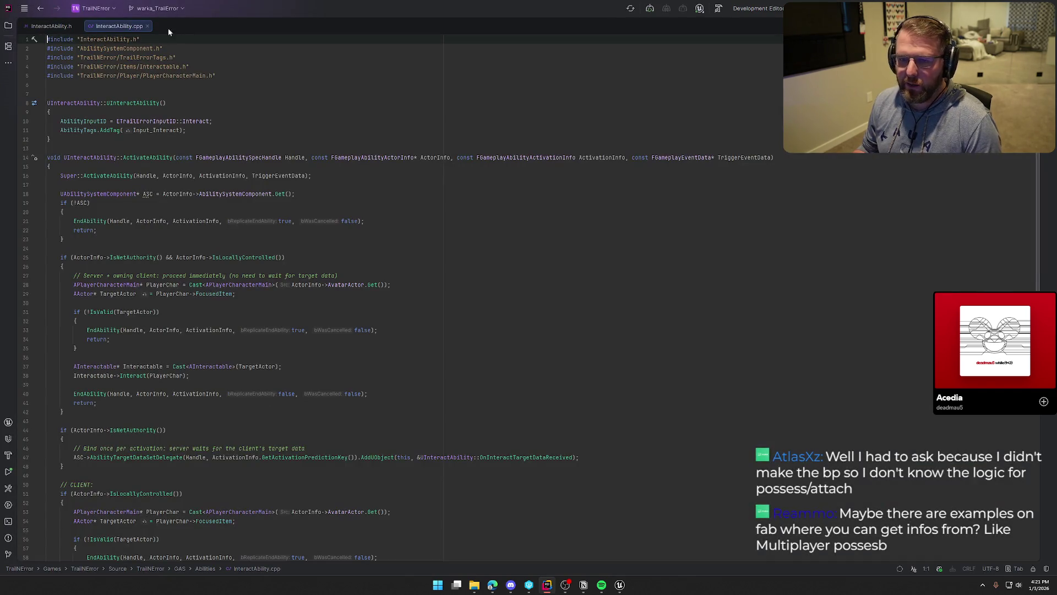
click(51, 26)
click(110, 26)
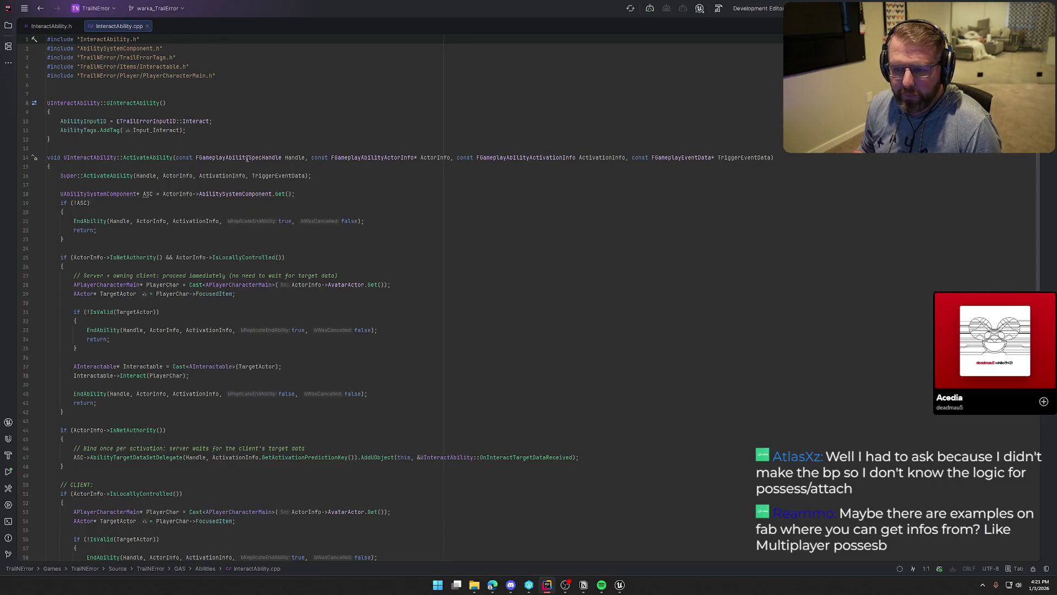
scroll(247, 158, down, 2)
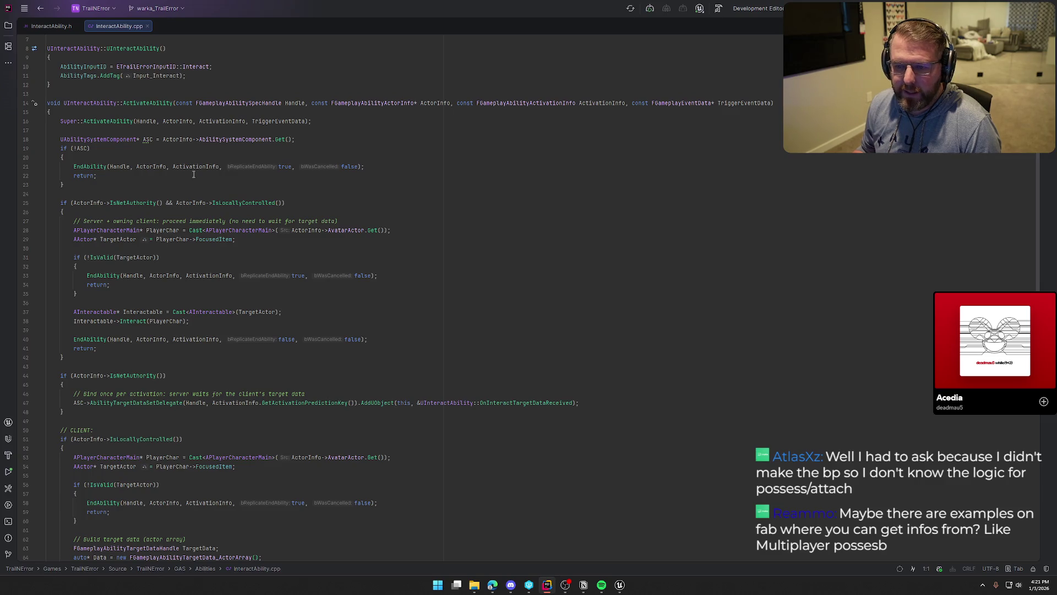
scroll(183, 157, down, 3)
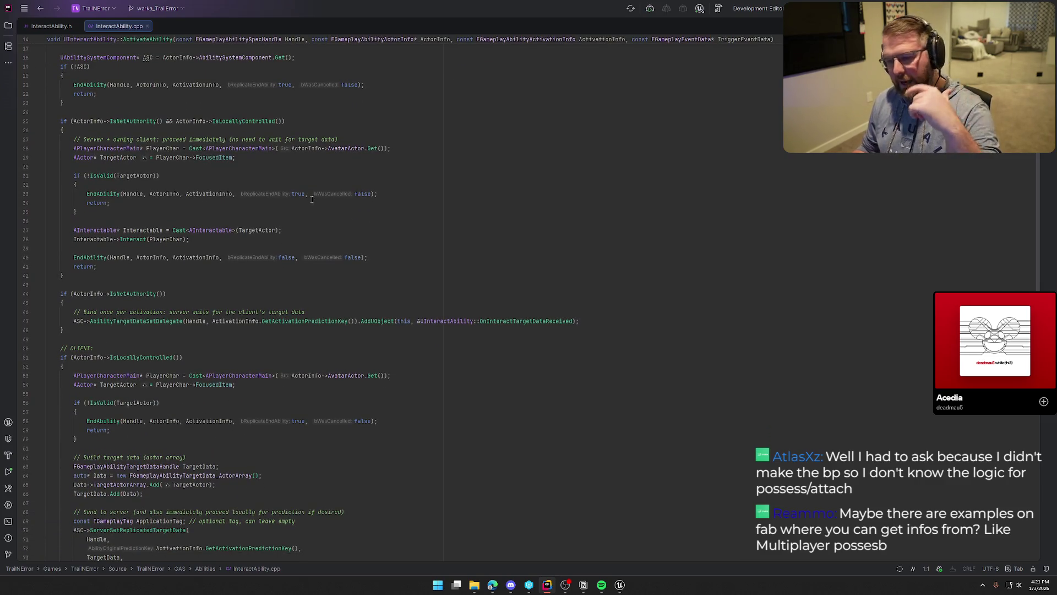
scroll(397, 258, down, 4)
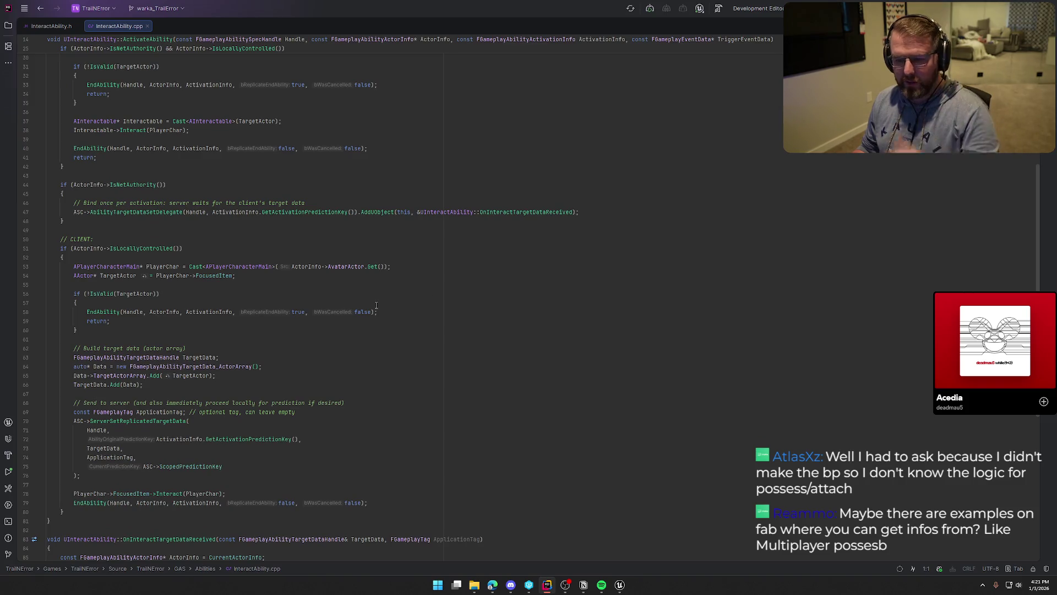
scroll(330, 343, up, 7)
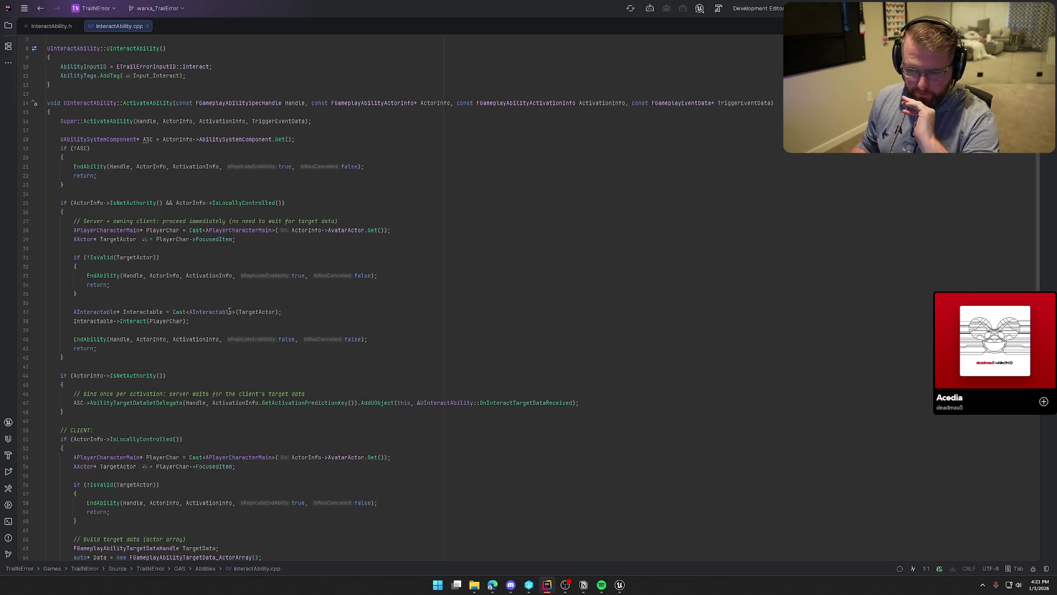
click(133, 322)
scroll(91, 243, down, 3)
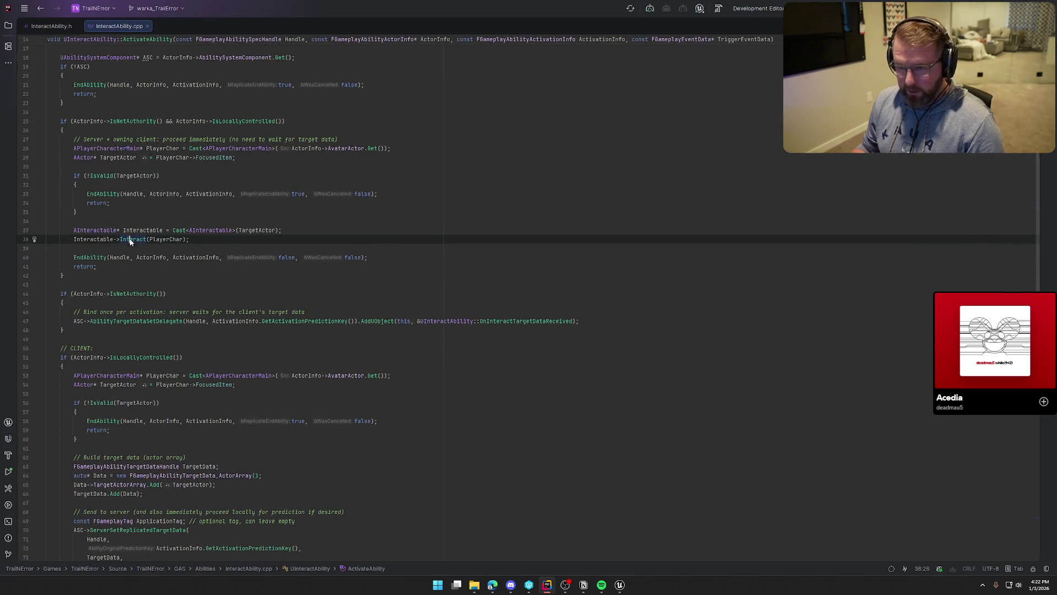
ctrl+click(130, 239)
click(70, 393)
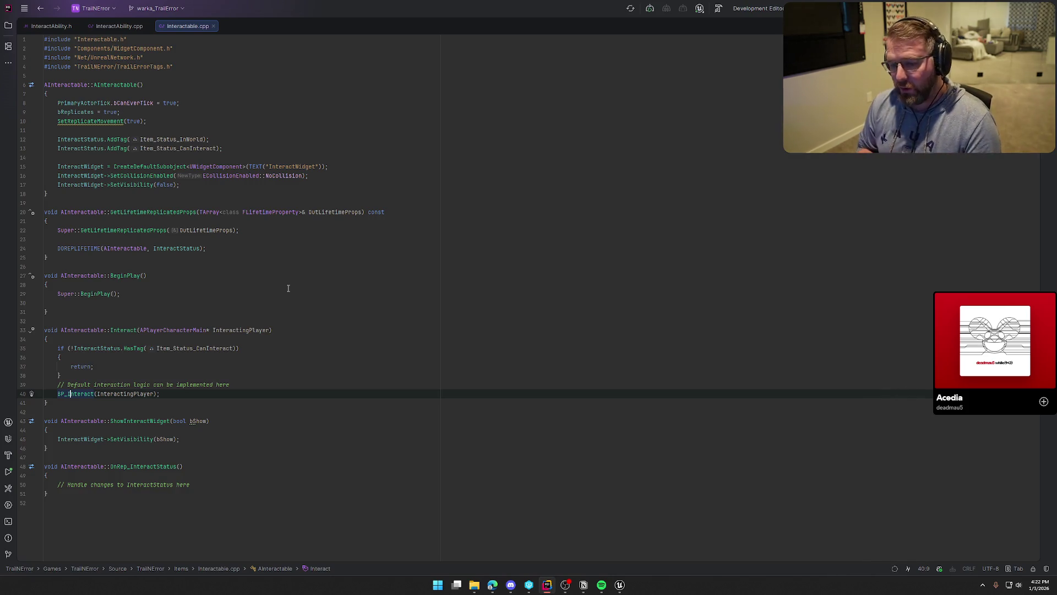
Step: Trace FocusedItem->Interact on line 78 of InteractAbility.cpp through Interactable.cpp to Interactable.h
key(ctrl+alt+Left)
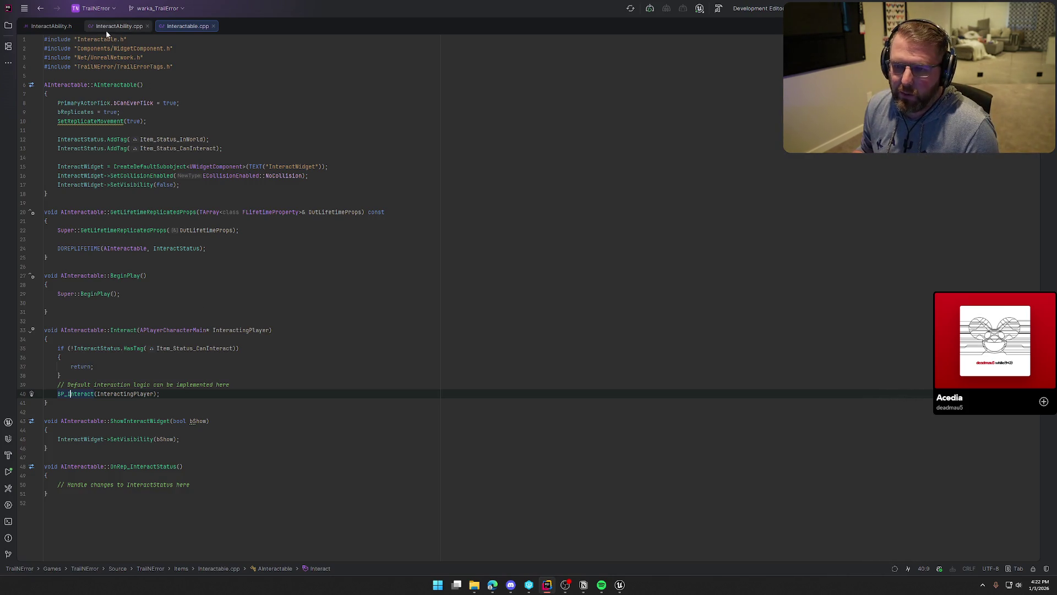
scroll(126, 152, down, 15)
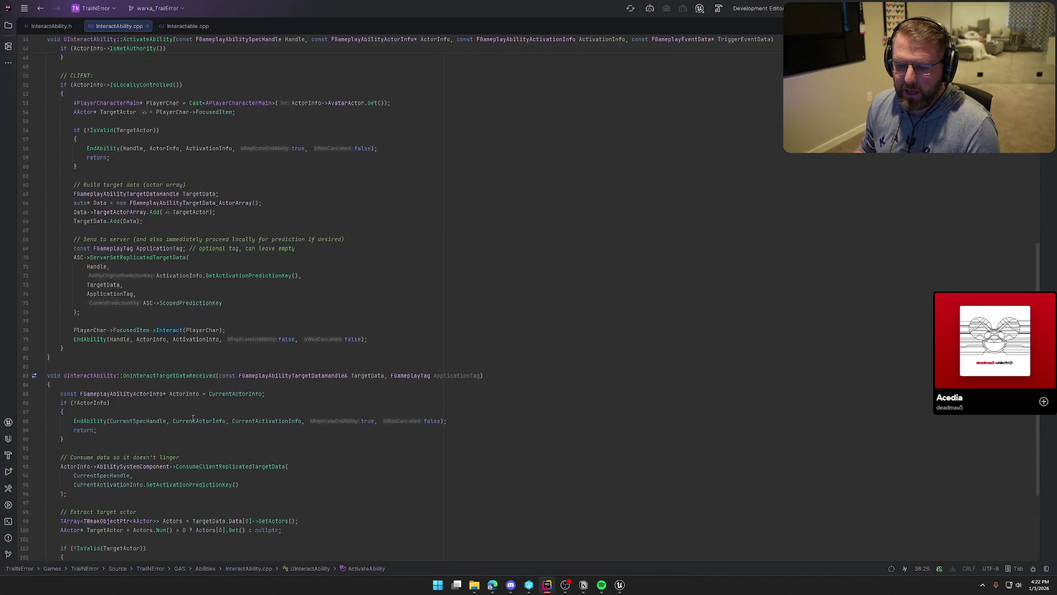
scroll(94, 259, up, 2)
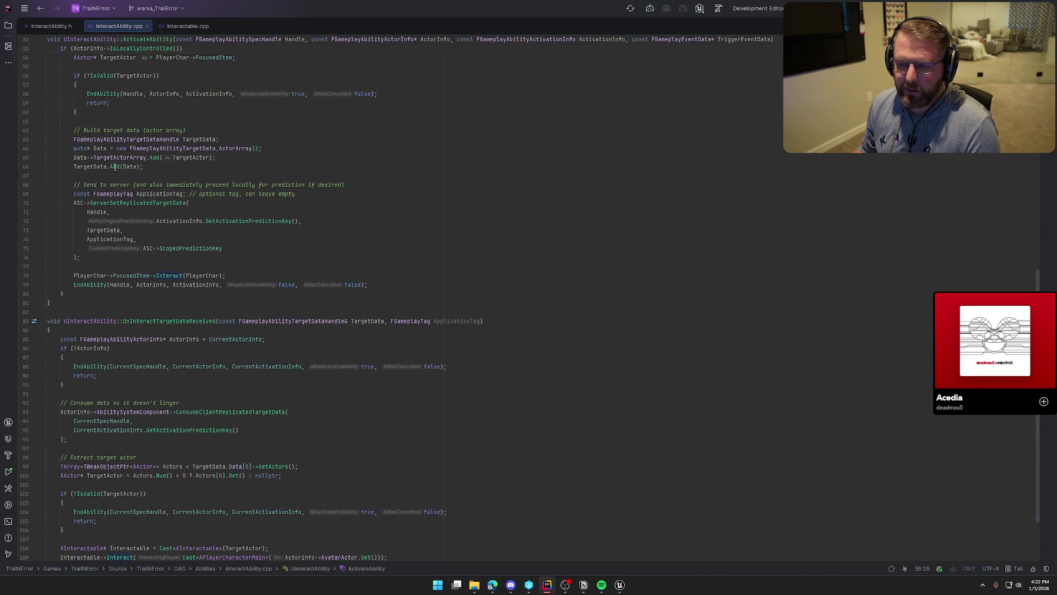
scroll(115, 167, up, 4)
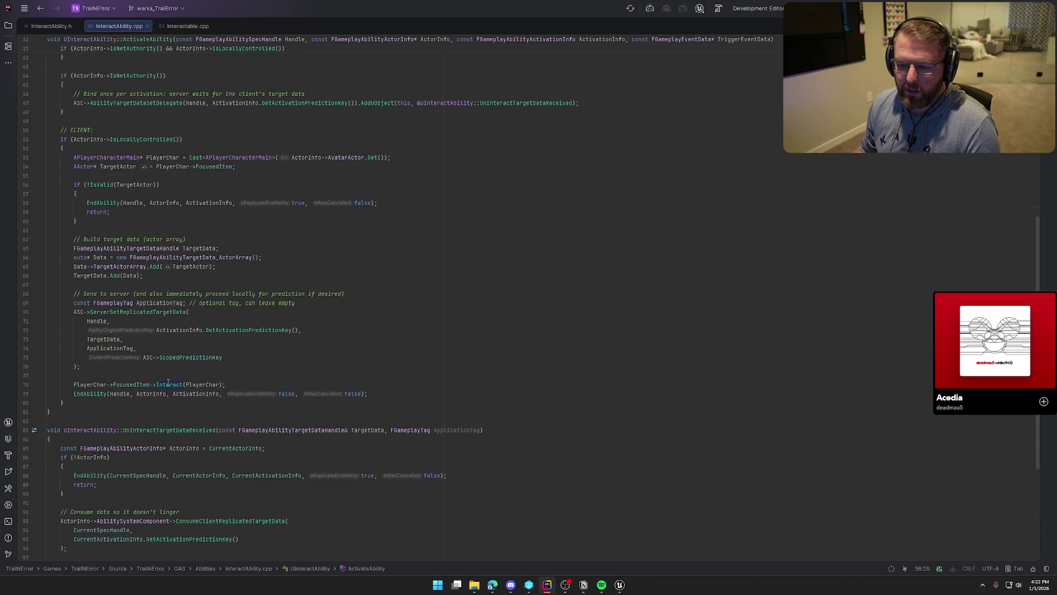
click(166, 384)
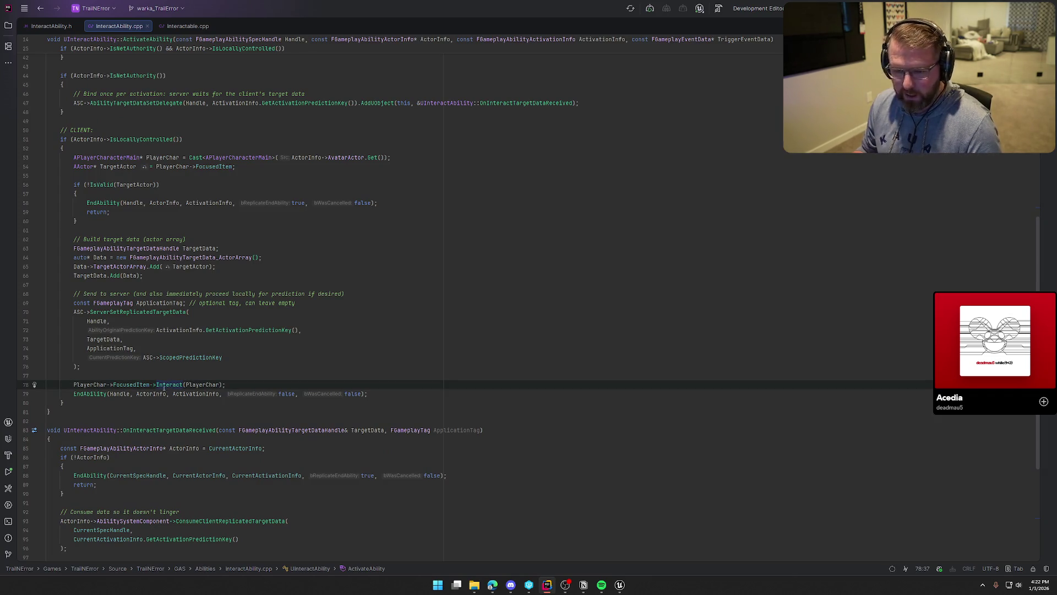
ctrl+click(164, 385)
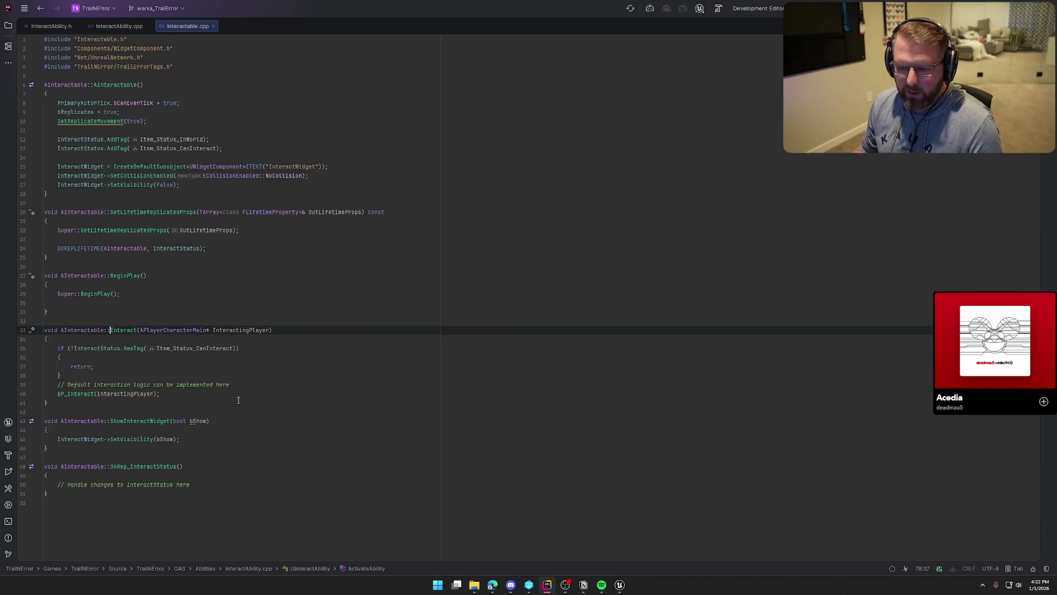
ctrl+click(128, 330)
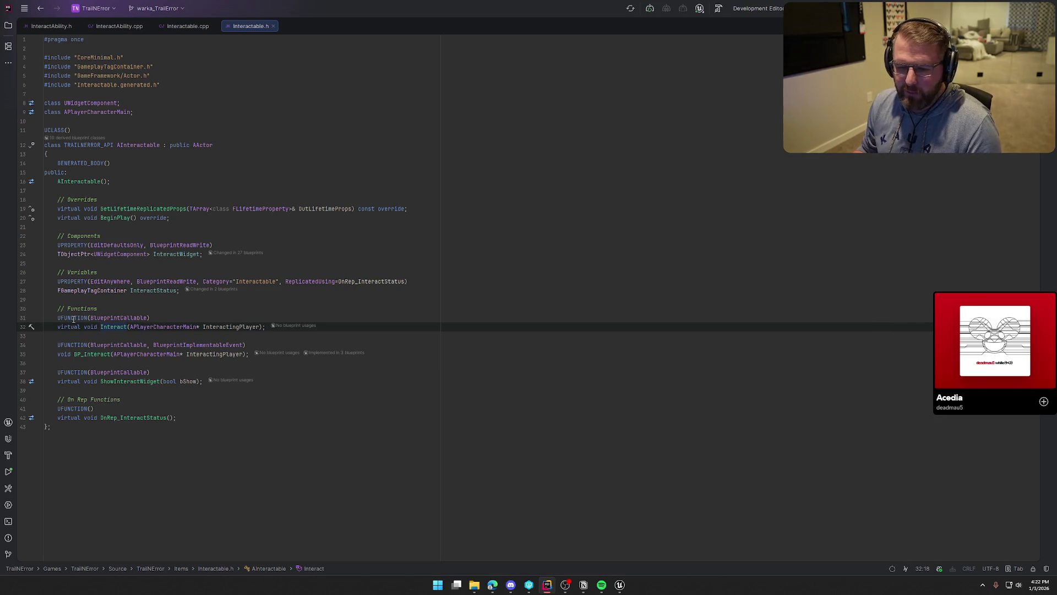
Step: Examine the UFUNCTION Interact and BP_Interact declarations in Interactable.h, then return to Unreal Editor
click(148, 318)
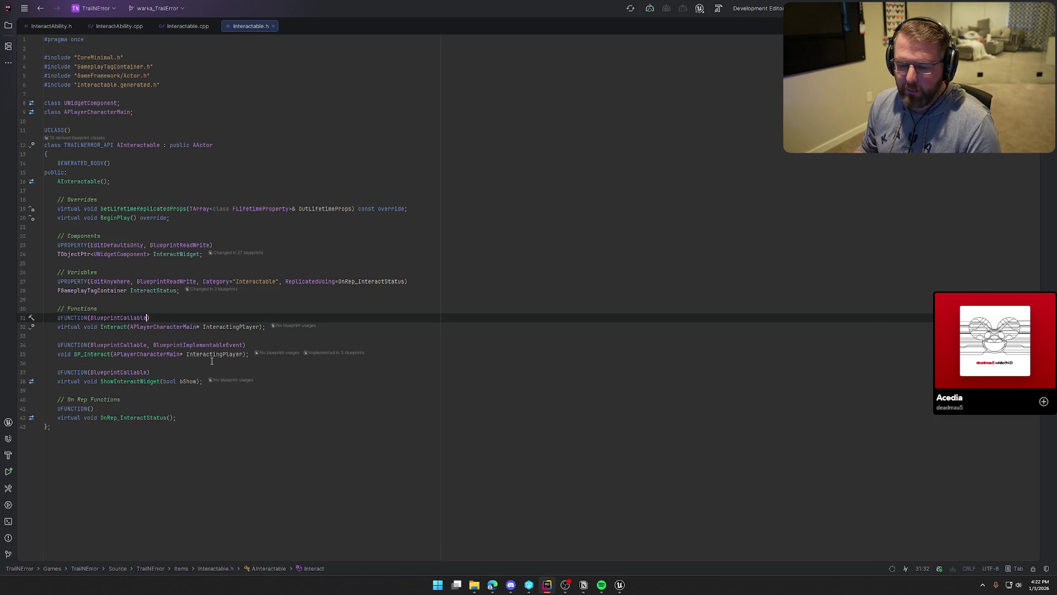
click(93, 354)
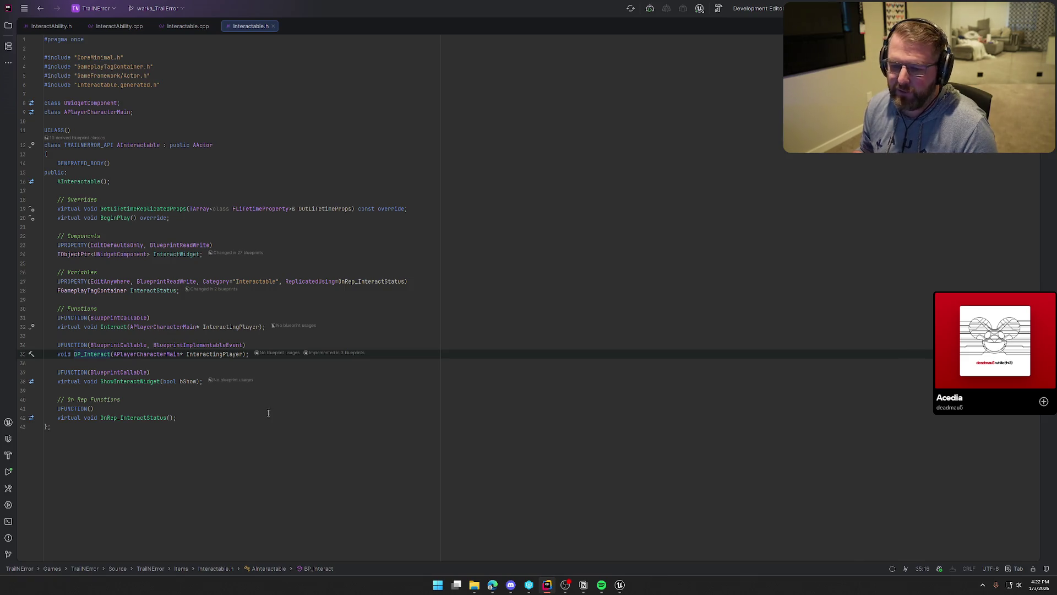
click(110, 327)
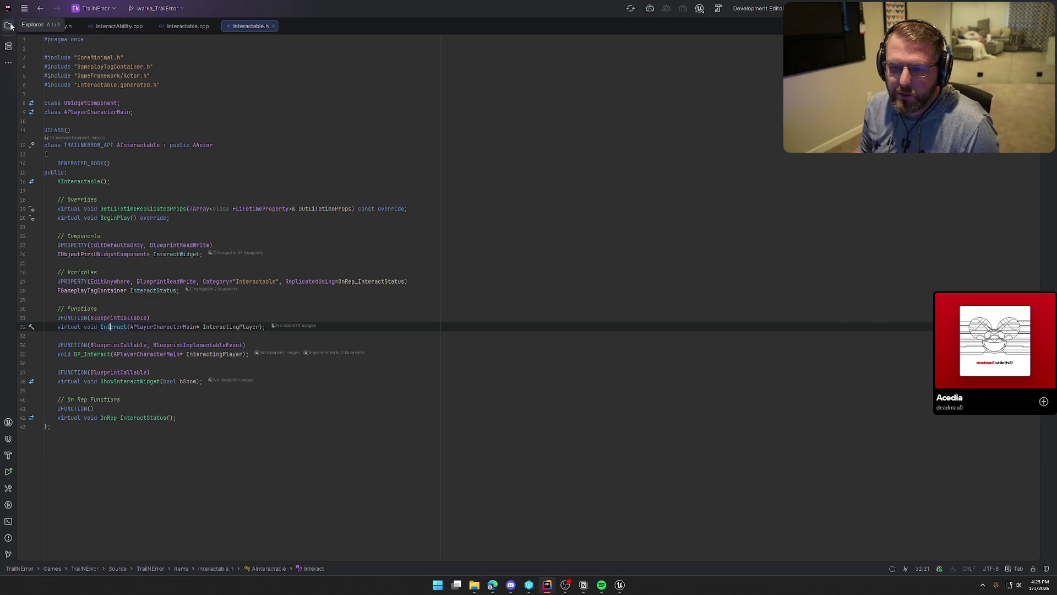
click(619, 585)
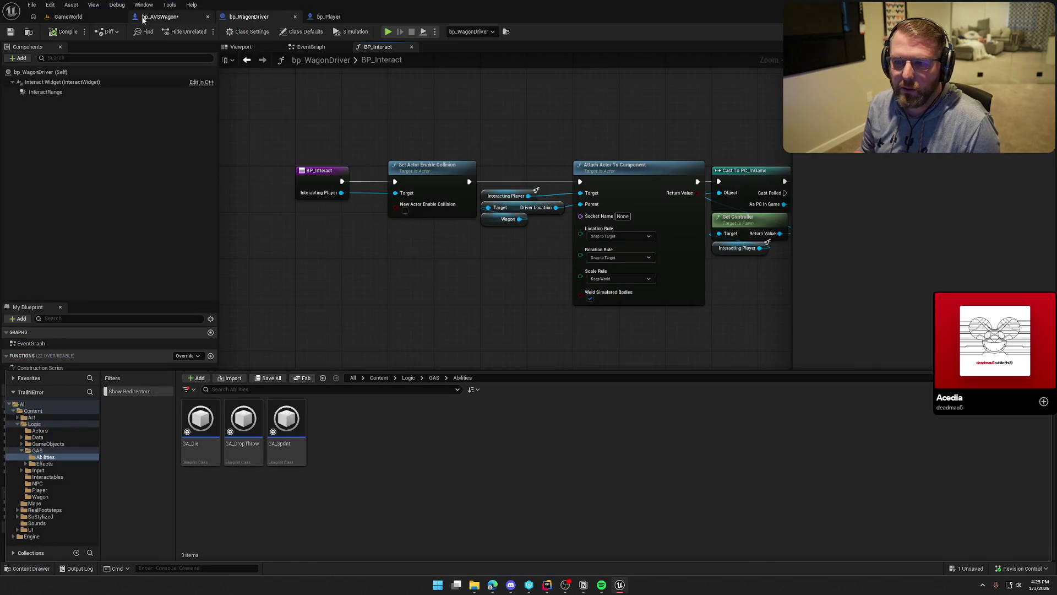
Step: Inspect bp_Player's Capsule, Mesh and Physical Animation components and pan through its EventGraph
click(329, 16)
click(52, 91)
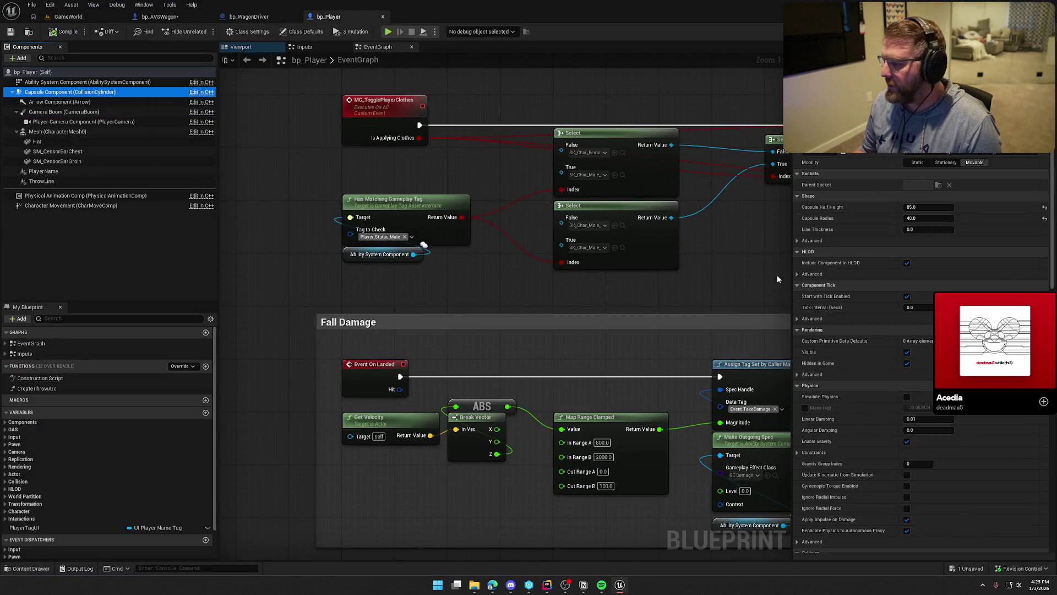
scroll(867, 298, down, 5)
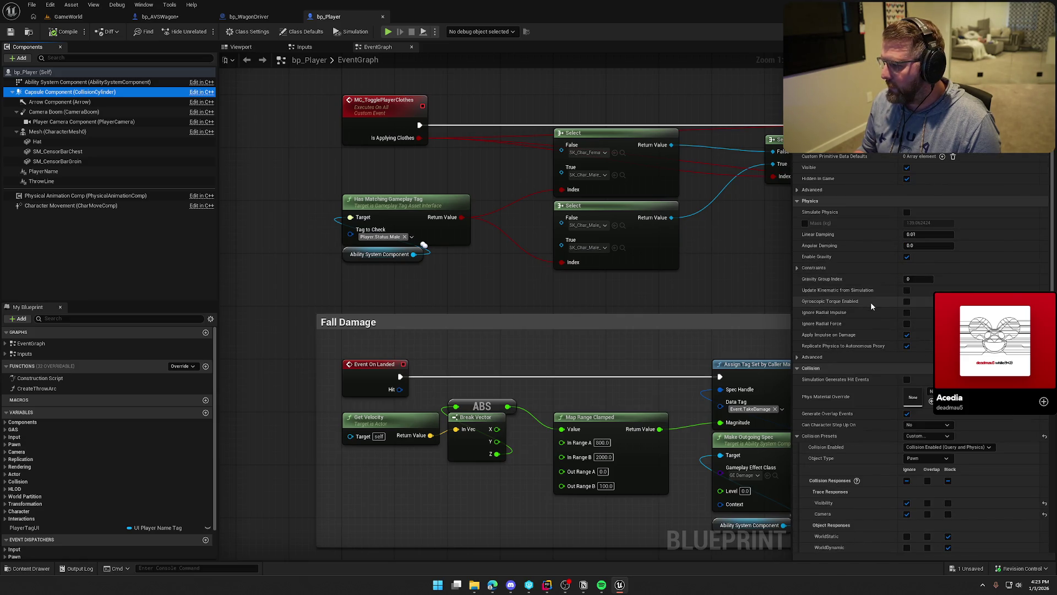
scroll(870, 302, up, 2)
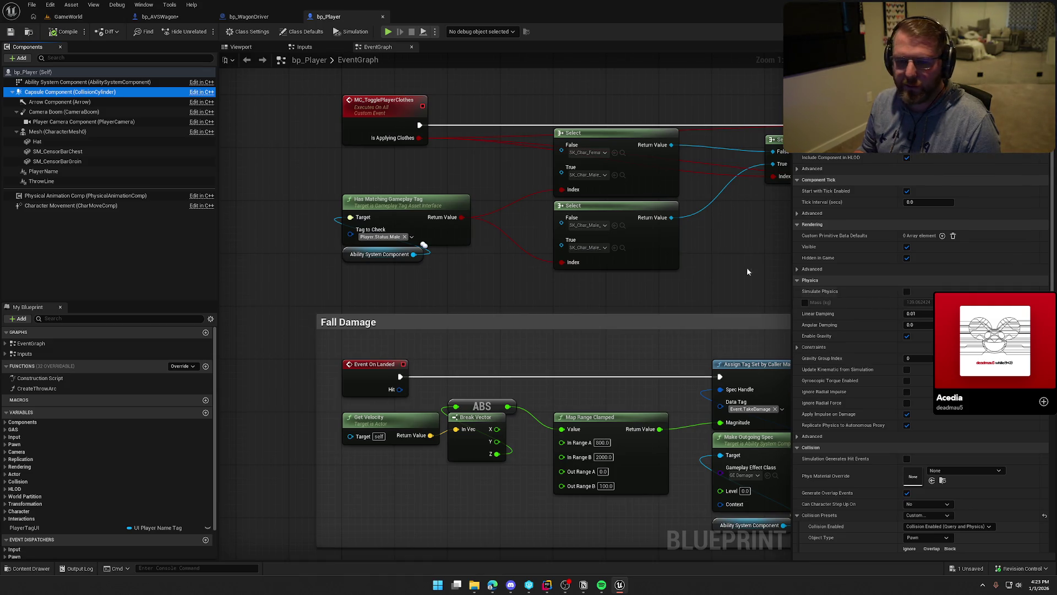
click(51, 132)
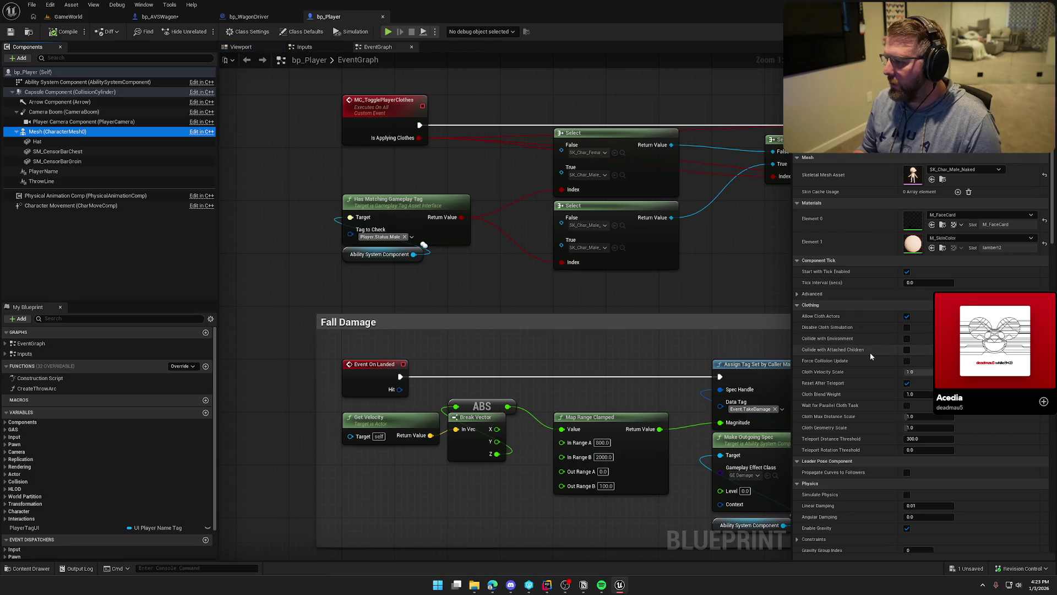
scroll(868, 350, down, 10)
mouse_move(420, 110)
mouse_down()
mouse_move(420, 295)
mouse_move(400, 300)
mouse_up()
drag(436, 134, 418, 462)
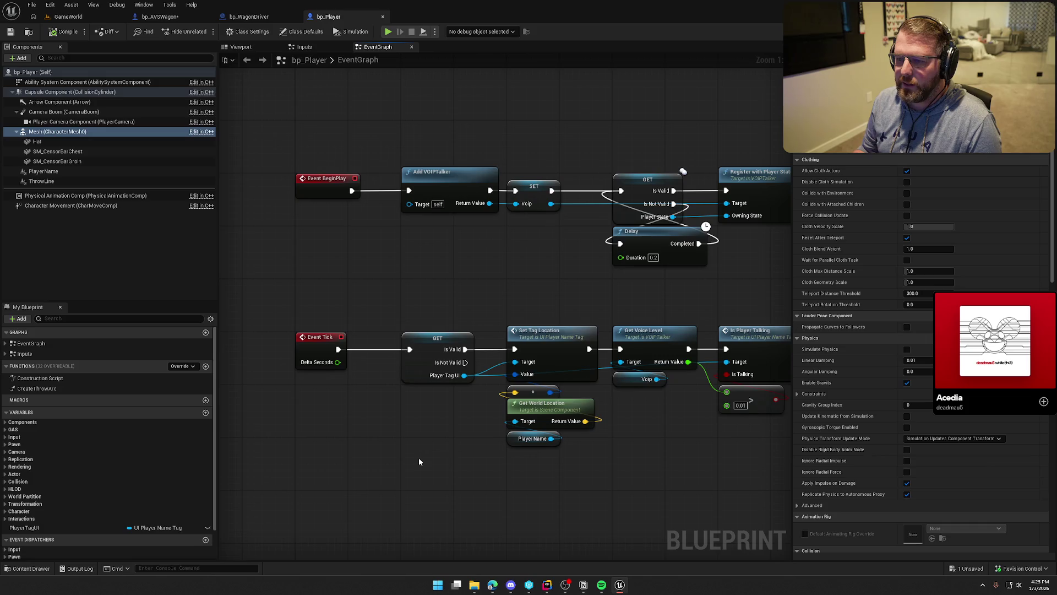
drag(490, 293, 220, 266)
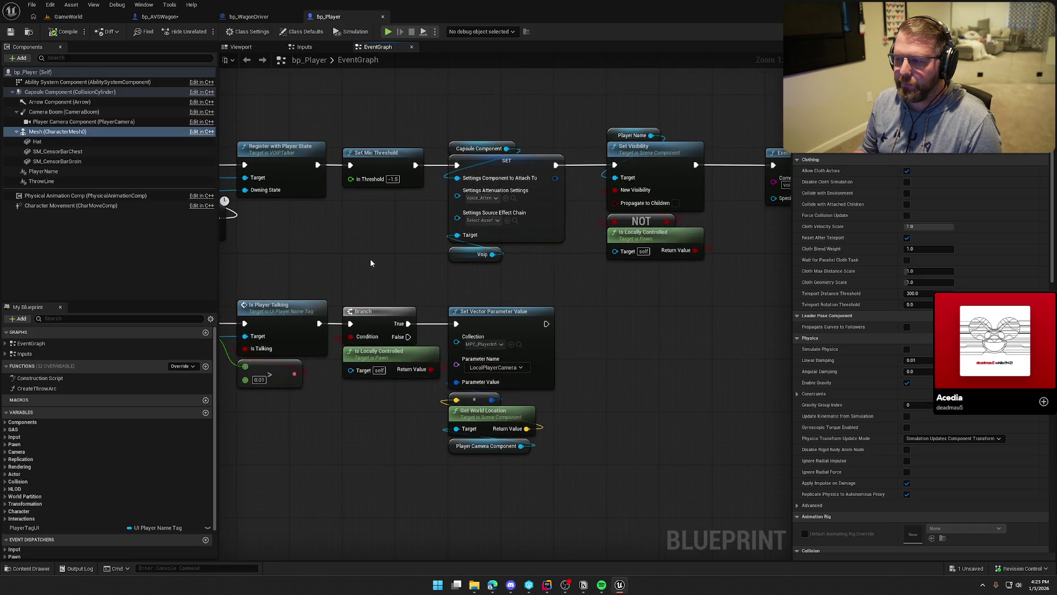
drag(379, 260, 522, 262)
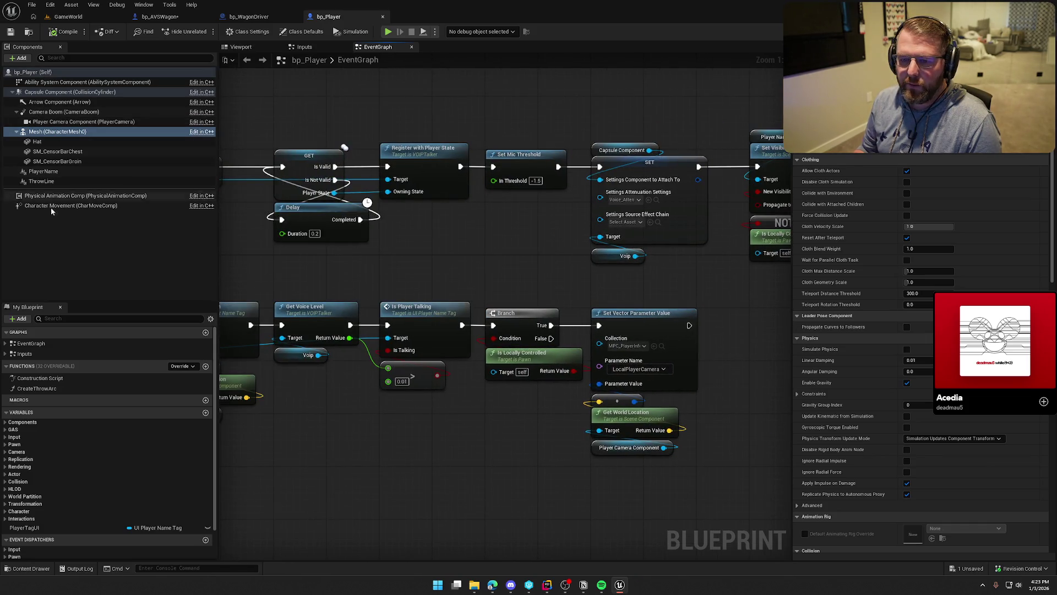
click(41, 197)
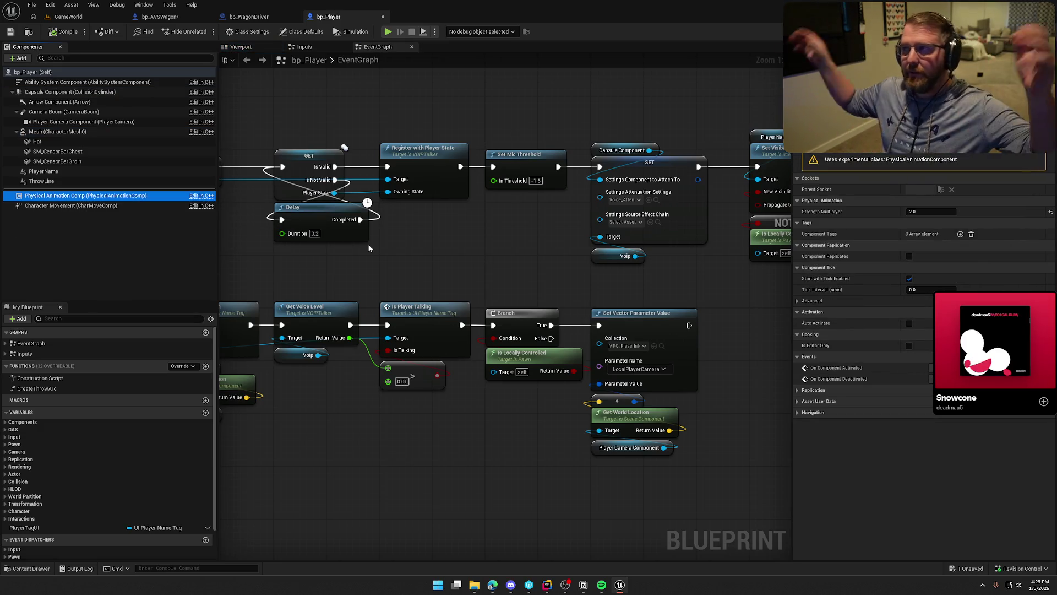
drag(368, 247, 434, 258)
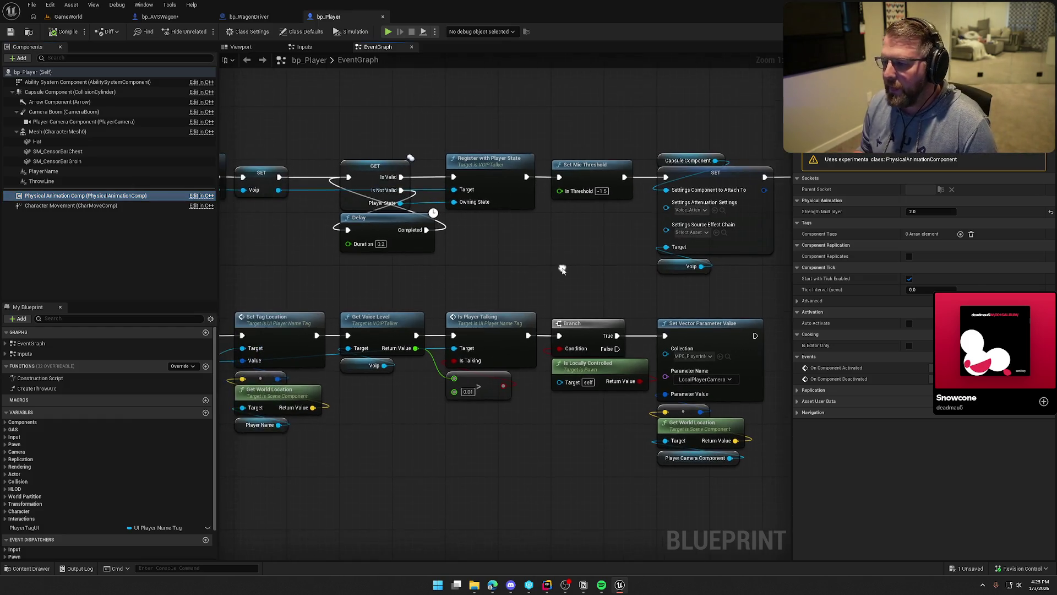
drag(549, 230, 368, 236)
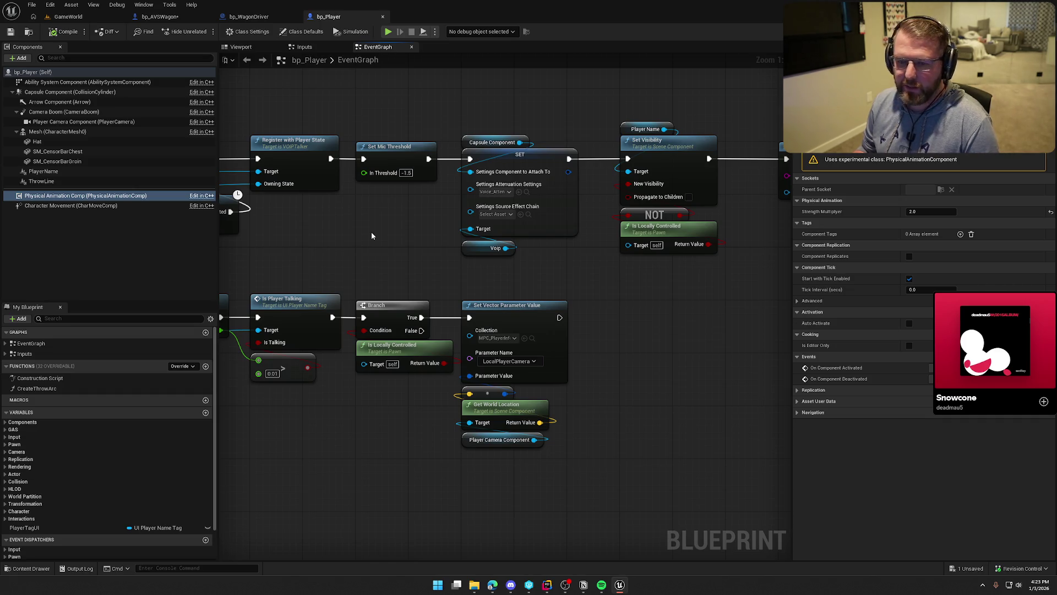
Step: Check bp_AVSWagon, then the Possess and Get Controller nodes in bp_WagonDriver's BP_Interact
click(184, 16)
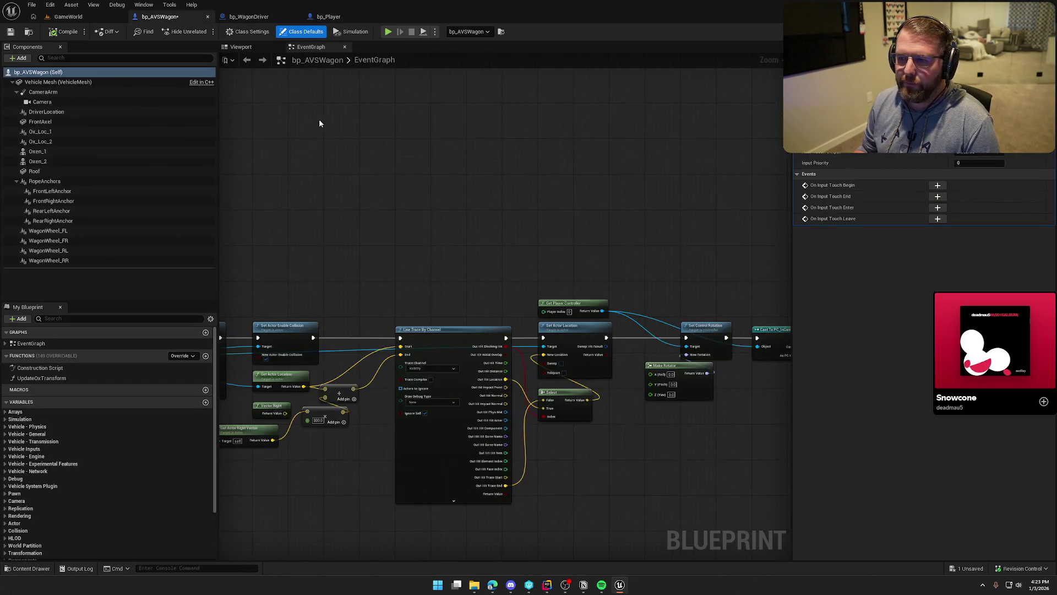
scroll(754, 137, down, 2)
scroll(308, 129, up, 2)
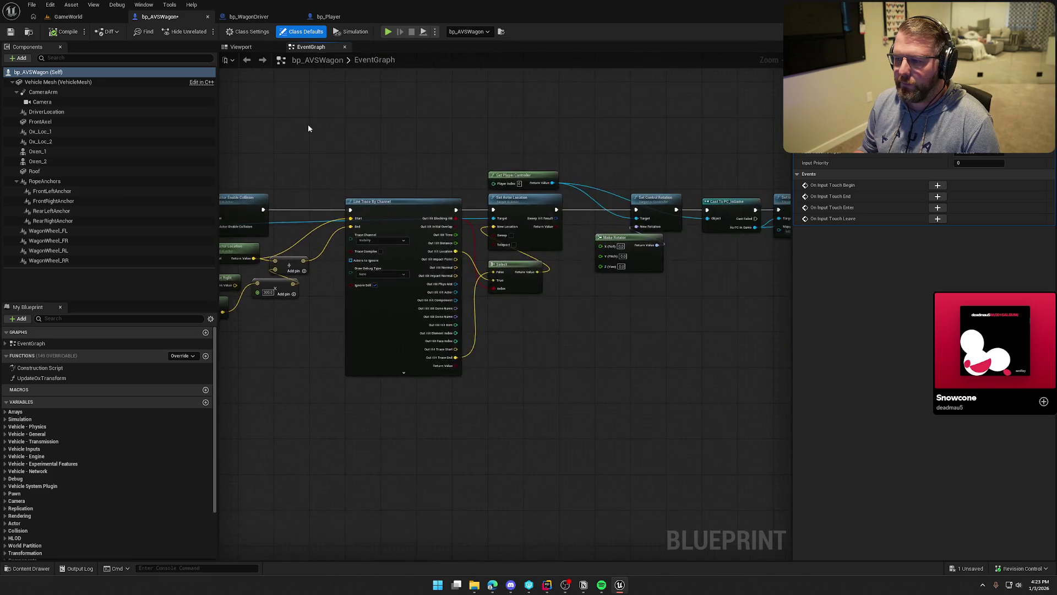
click(249, 17)
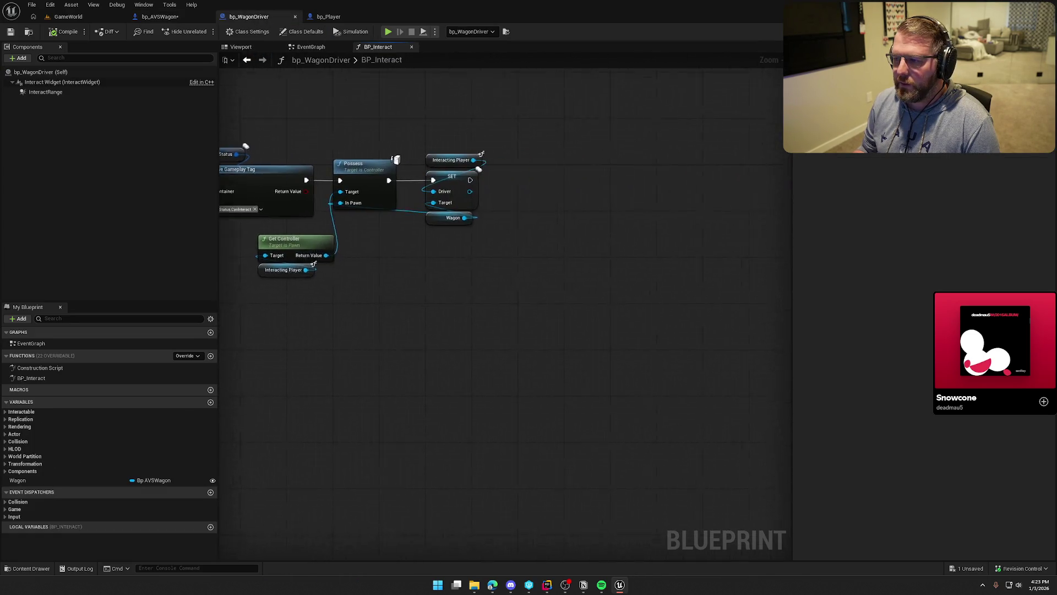
drag(299, 167, 472, 180)
mouse_move(486, 142)
mouse_down()
mouse_move(573, 356)
mouse_move(567, 331)
mouse_move(610, 326)
mouse_up()
click(567, 332)
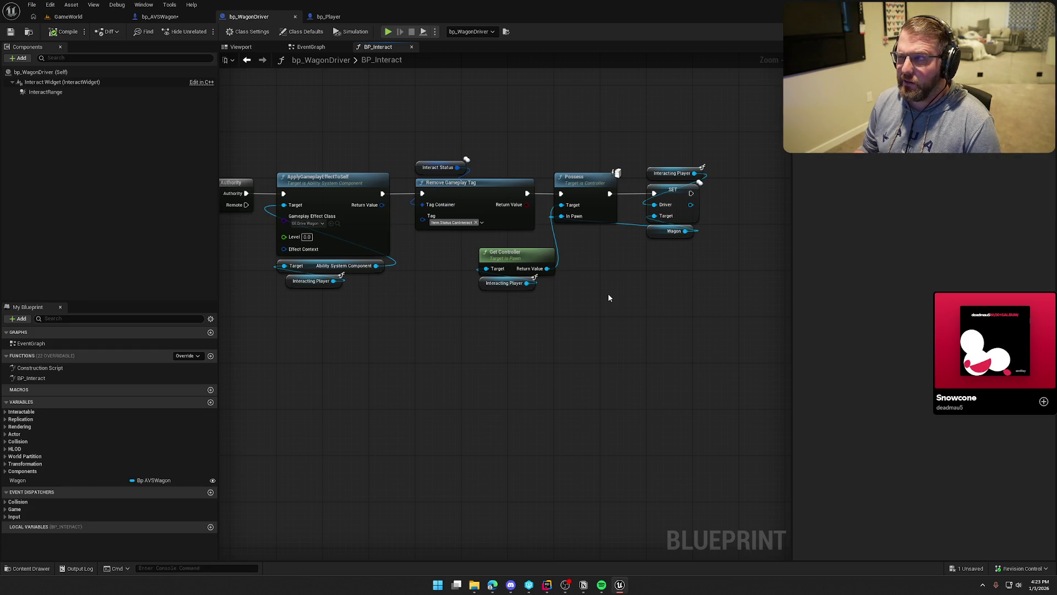
drag(610, 286, 542, 139)
click(496, 116)
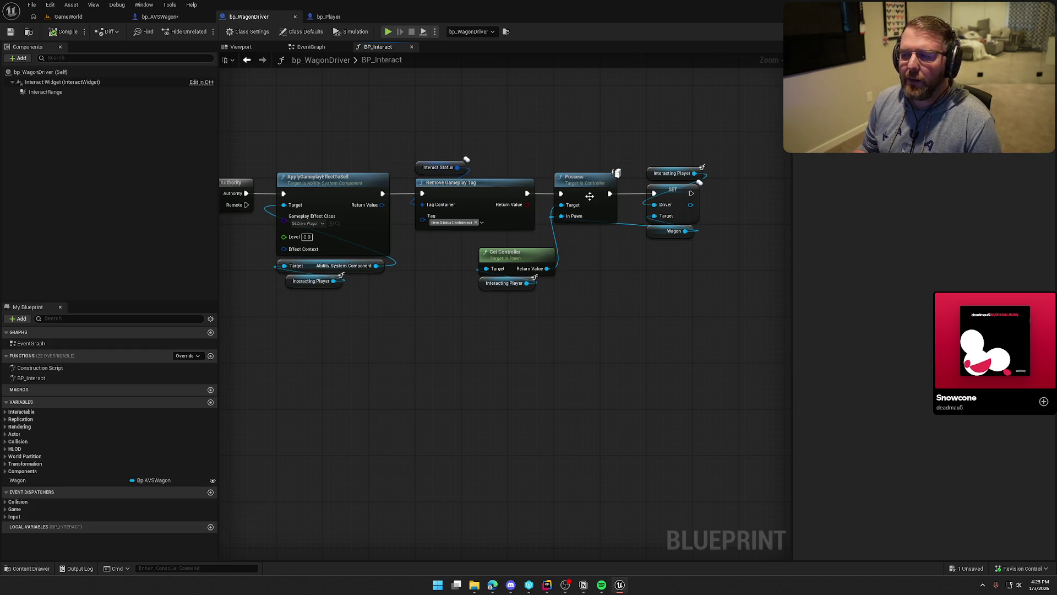
Step: List the events in bp_Player's EventGraph and bring Rider back up
click(329, 17)
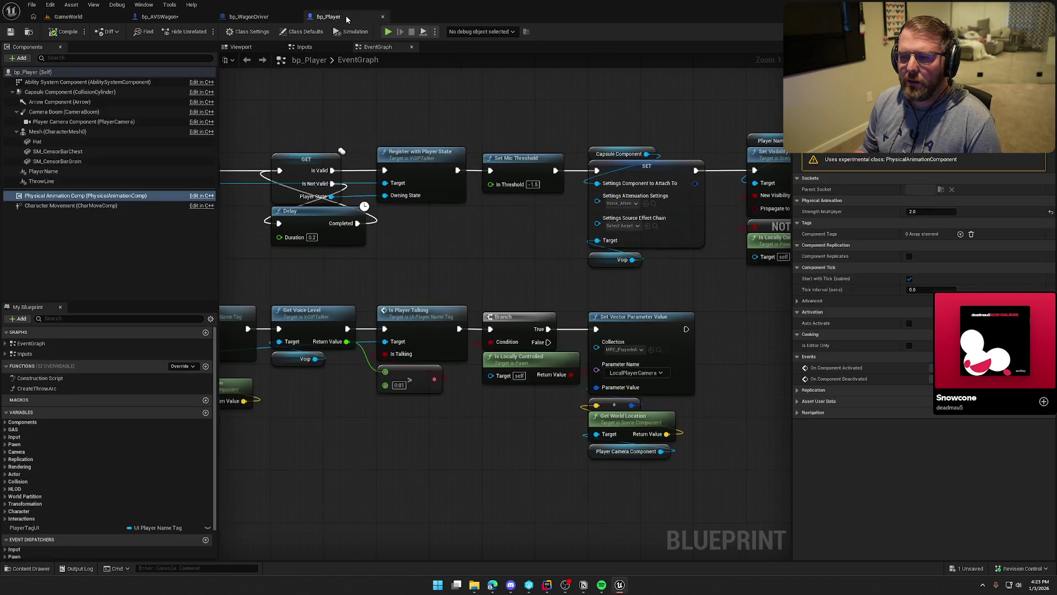
click(6, 344)
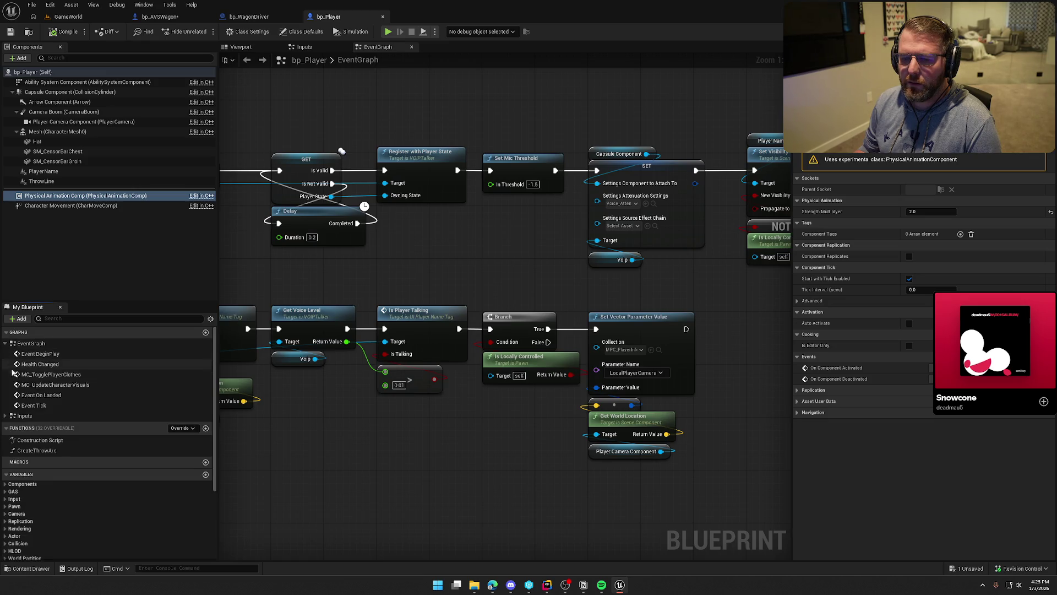
click(551, 587)
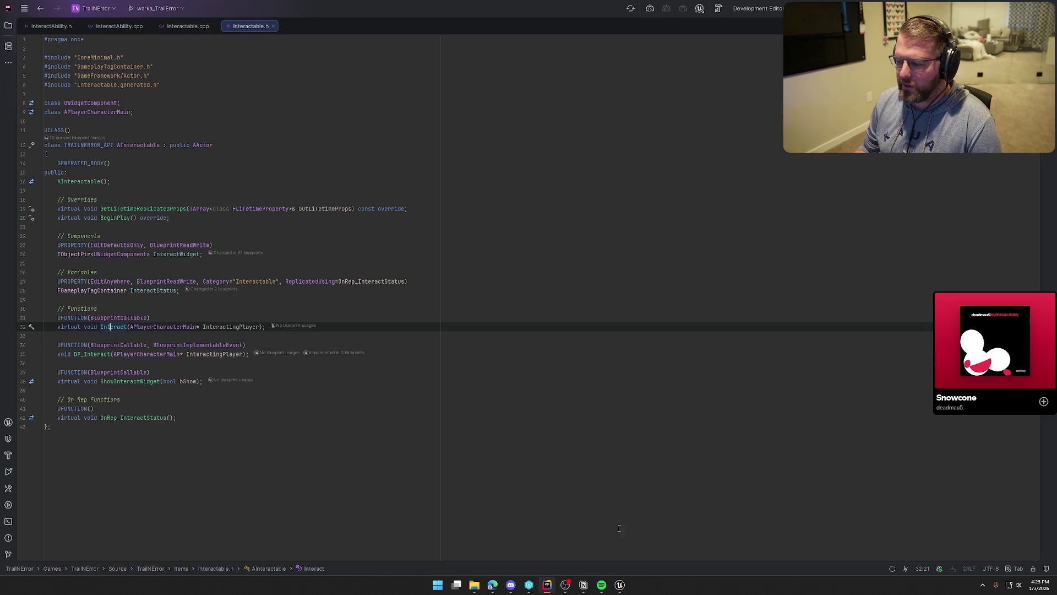
Step: Jump between PossessedBy's declaration in PlayerCharacterMain.h and its .cpp definition, then return to Unreal
click(620, 585)
click(202, 195)
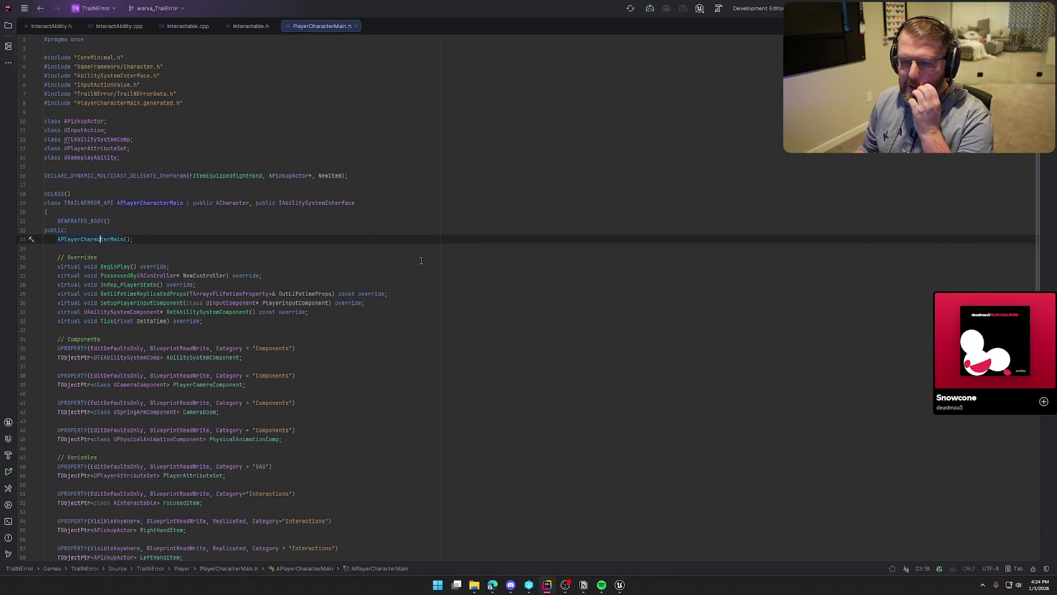
click(119, 278)
scroll(383, 322, down, 2)
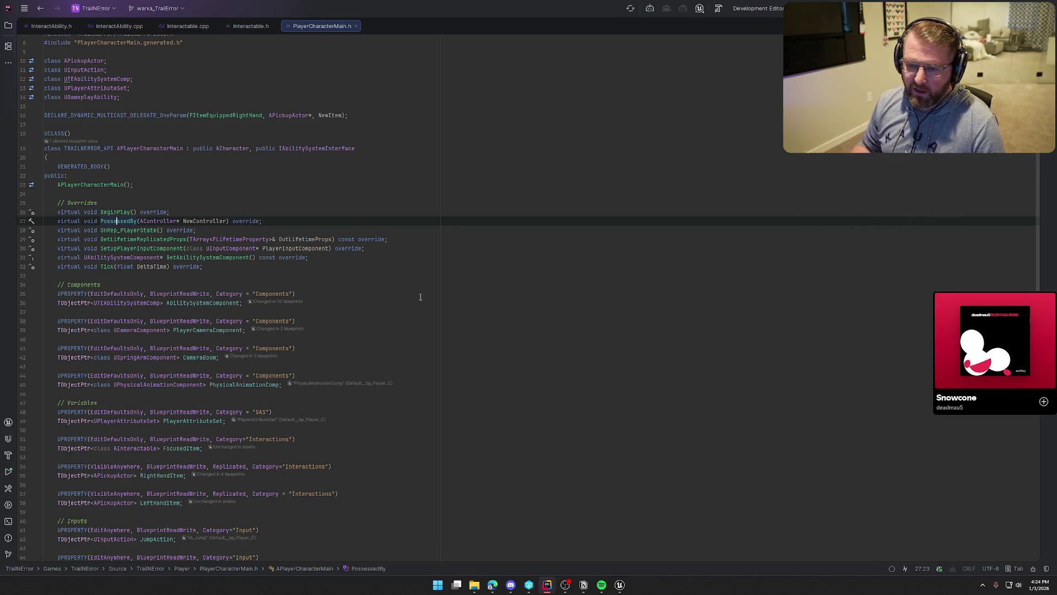
key(F12)
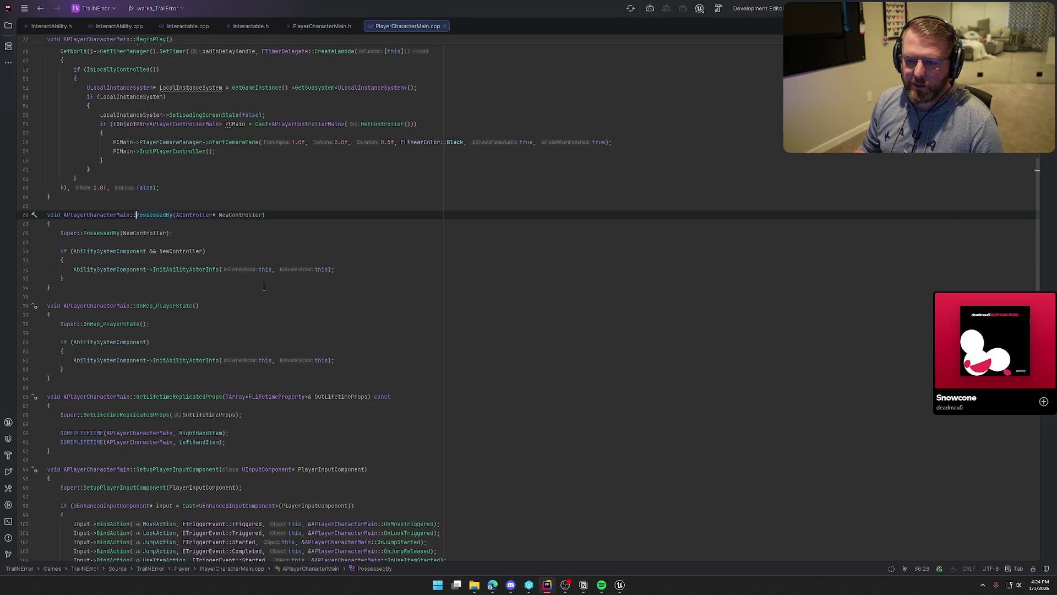
key(F12)
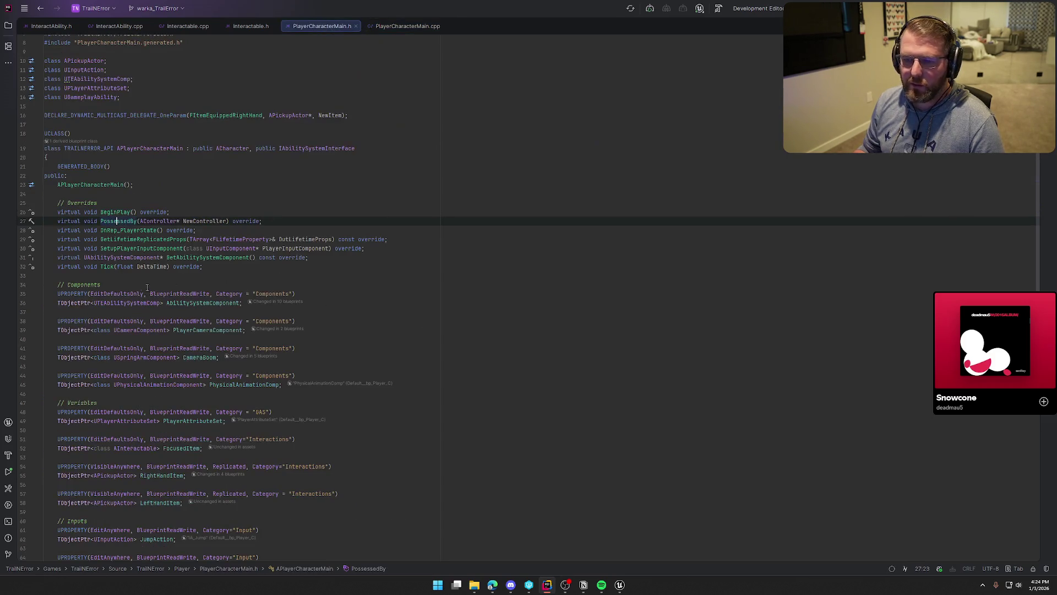
scroll(222, 281, down, 5)
scroll(418, 307, up, 7)
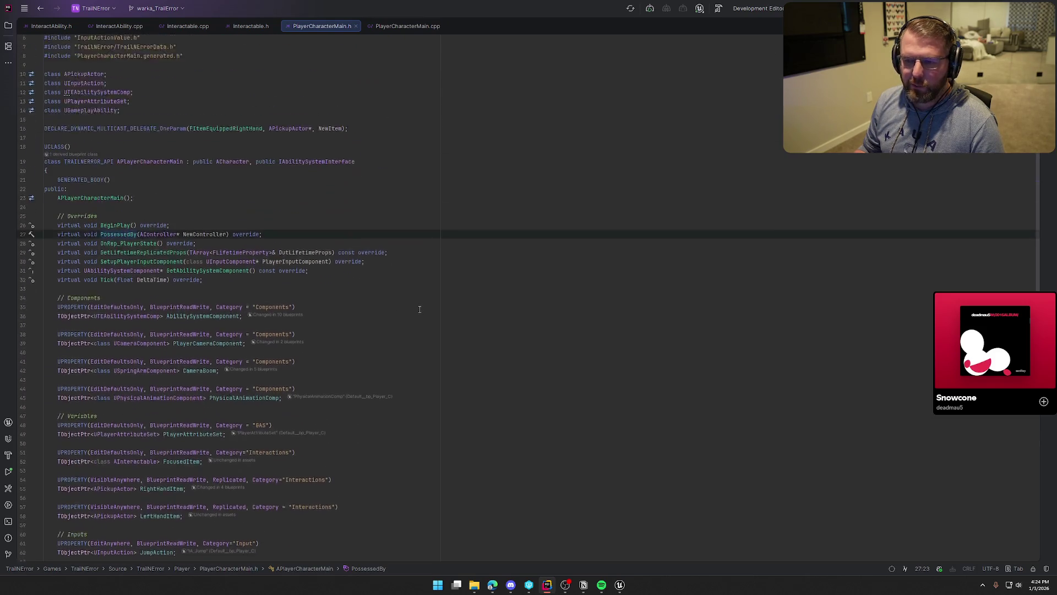
click(618, 586)
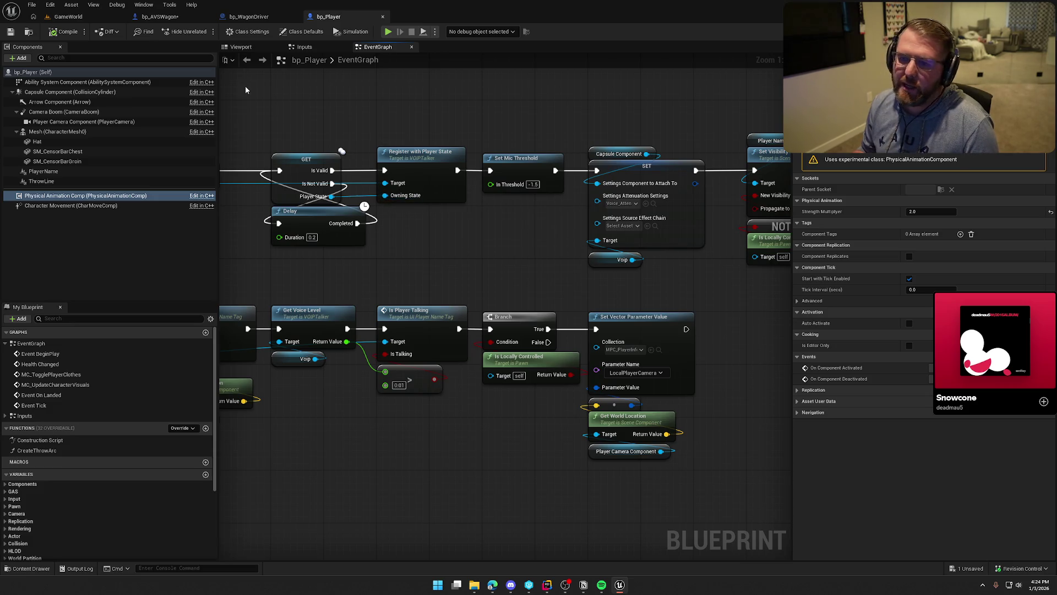
click(165, 16)
click(248, 17)
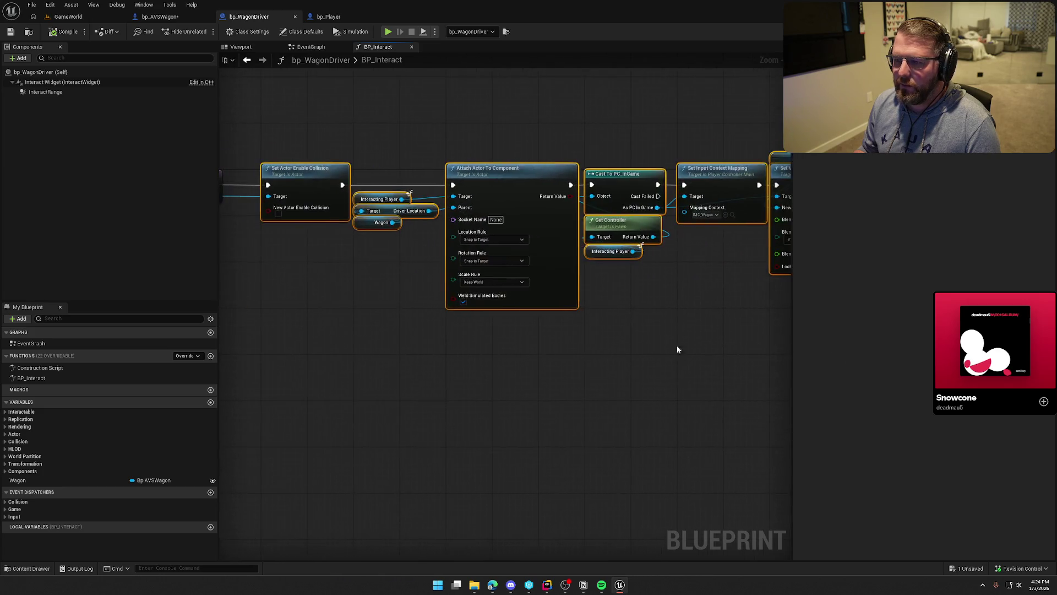
scroll(643, 305, down, 2)
drag(272, 131, 738, 354)
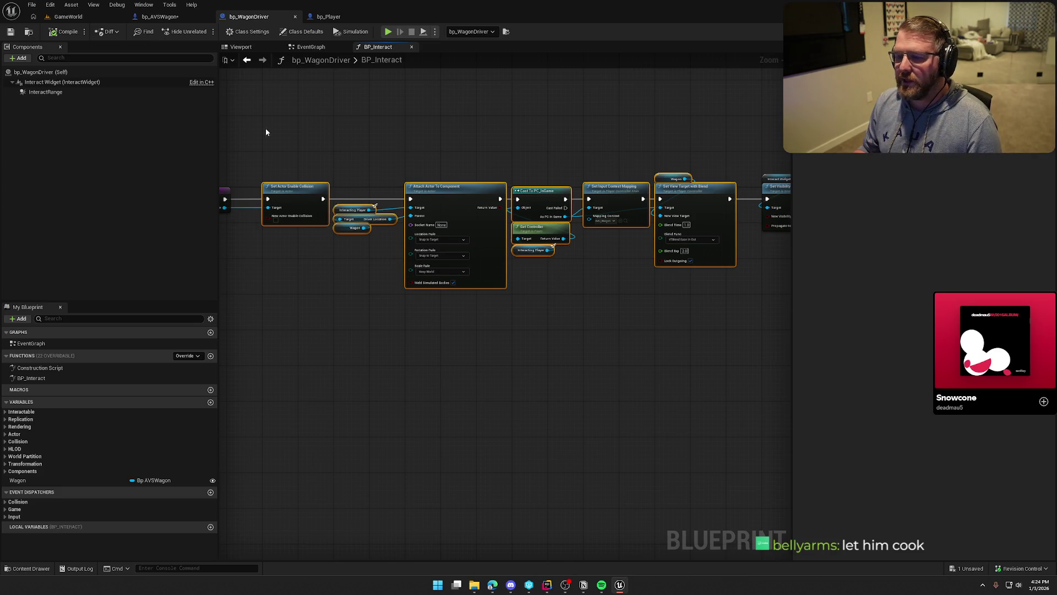
drag(264, 132, 749, 336)
drag(573, 327, 584, 356)
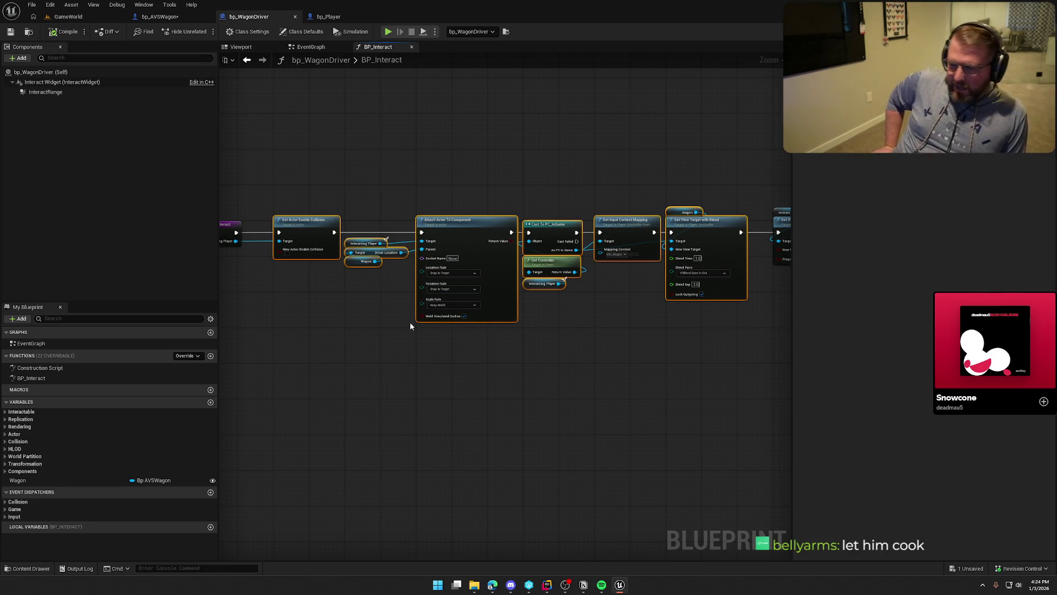
click(451, 364)
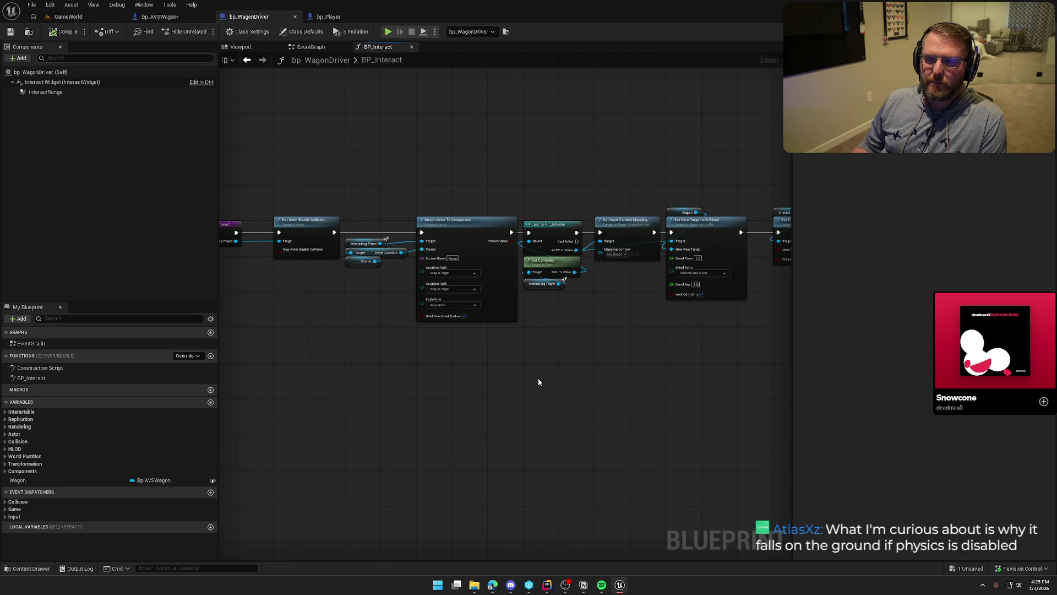
scroll(539, 382, up, 1)
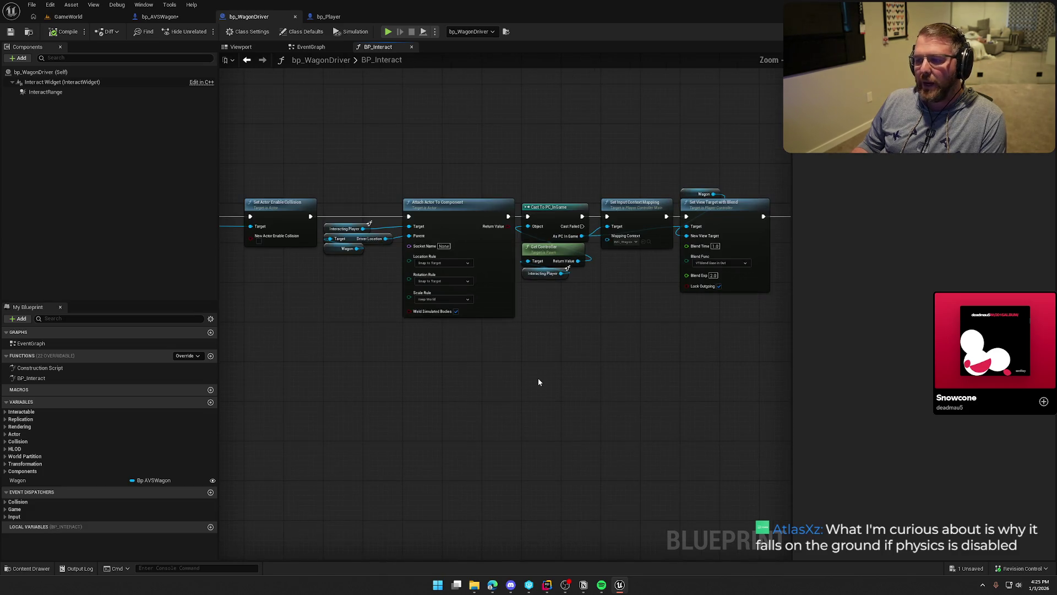
drag(349, 146, 485, 364)
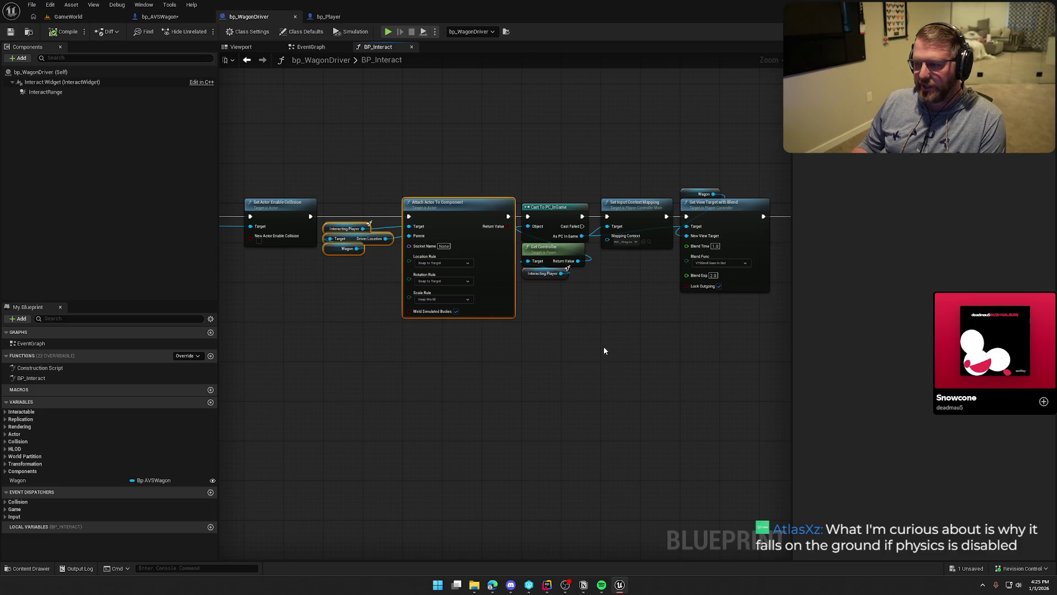
click(617, 340)
mouse_move(324, 170)
mouse_down()
mouse_move(517, 402)
mouse_move(594, 372)
mouse_move(489, 368)
mouse_move(531, 361)
mouse_move(385, 394)
mouse_move(412, 363)
mouse_up()
drag(496, 175, 562, 295)
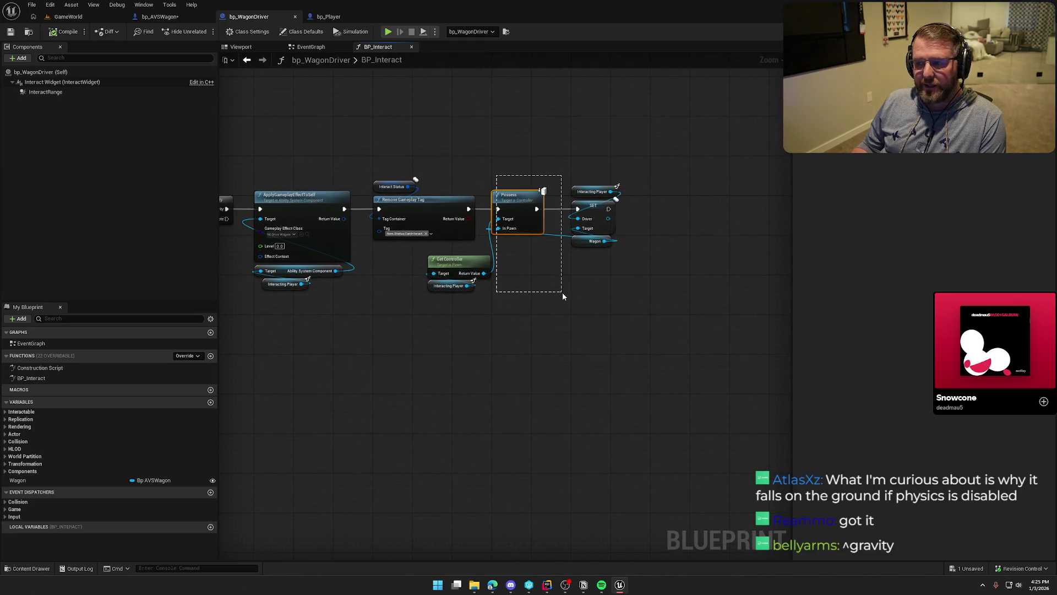
click(563, 292)
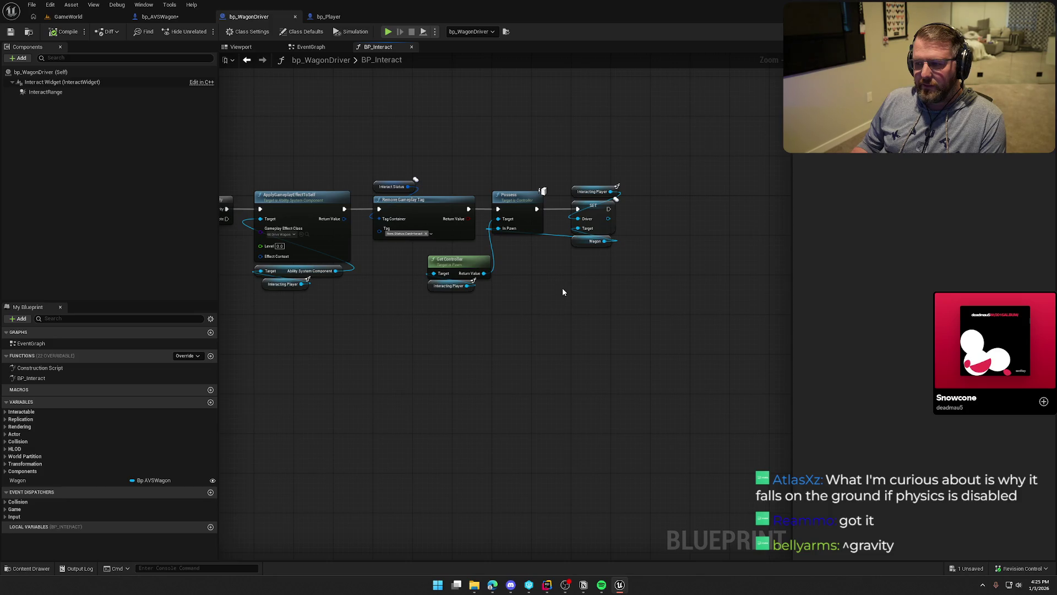
click(514, 197)
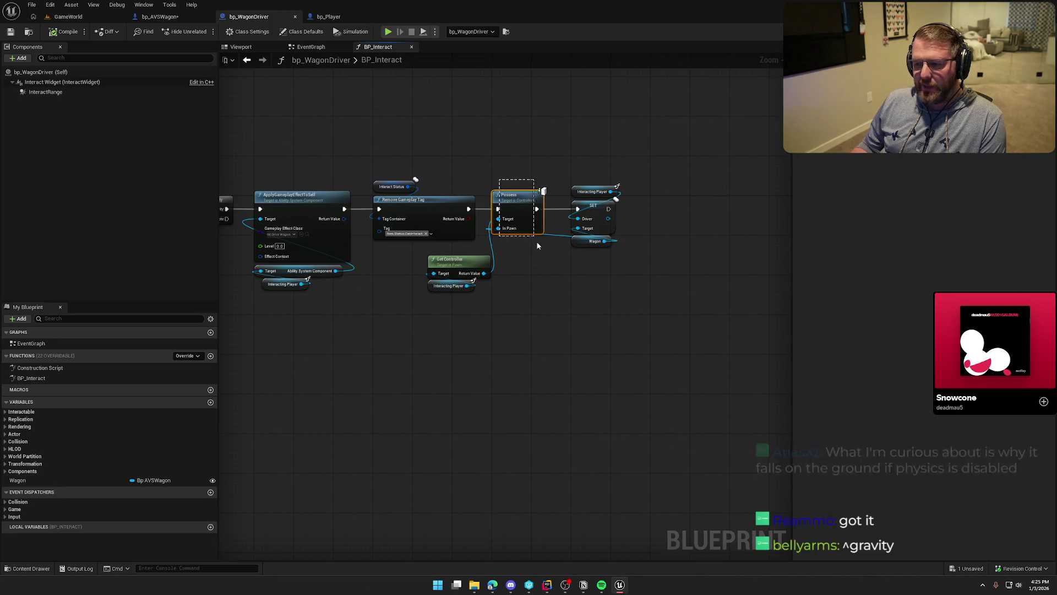
click(475, 158)
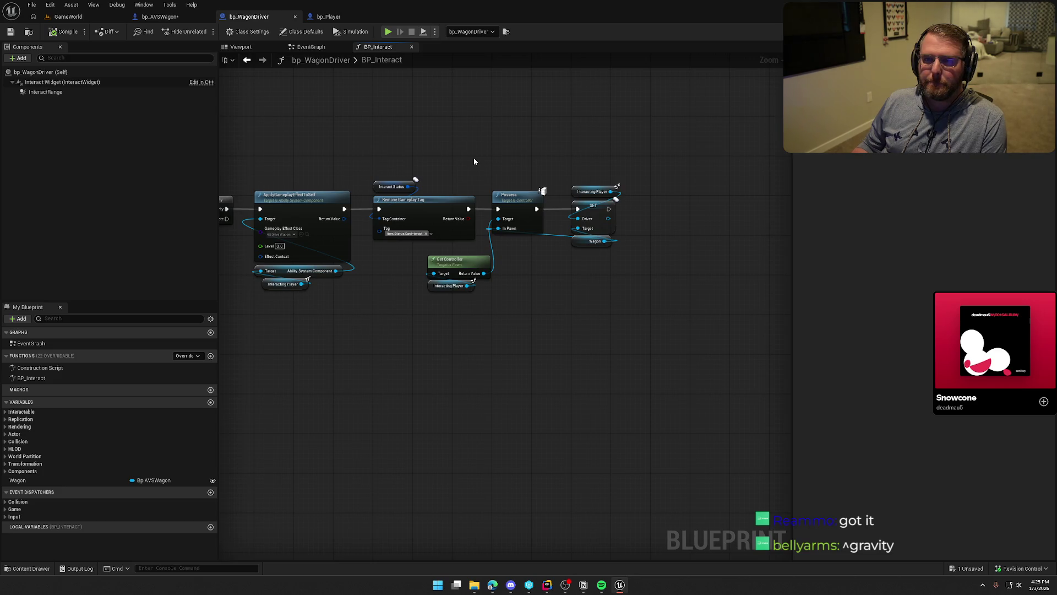
scroll(289, 154, up, 3)
drag(590, 366, 483, 294)
Step: Move the Get Controller and Interacting Player nodes up-left beside Possess
click(495, 358)
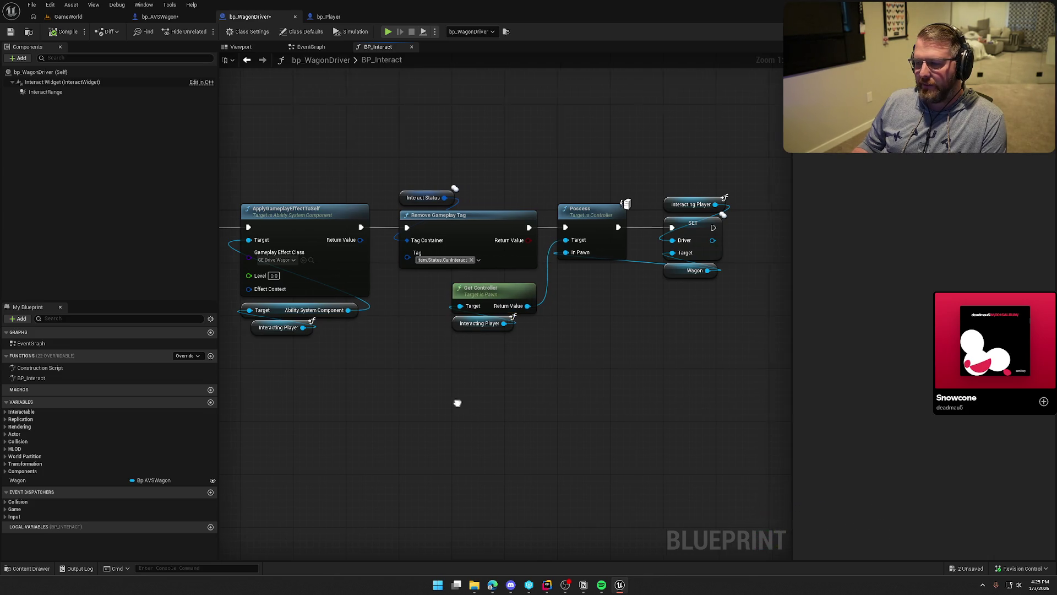
drag(457, 403, 513, 415)
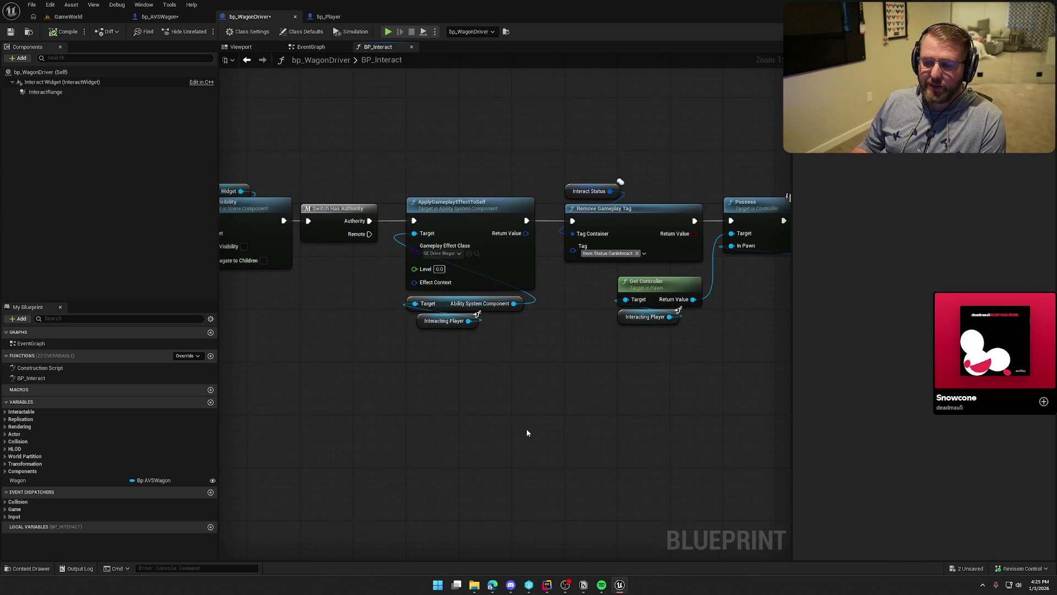
mouse_move(333, 418)
mouse_down()
mouse_move(770, 389)
mouse_move(502, 403)
mouse_move(371, 371)
mouse_move(373, 306)
mouse_up()
Step: Review the collision, Attach Actor and Set View Target with Blend nodes, then open bp_AVSWagon's EventGraph
mouse_move(311, 127)
mouse_down()
mouse_move(395, 308)
mouse_move(415, 322)
mouse_move(287, 123)
mouse_up()
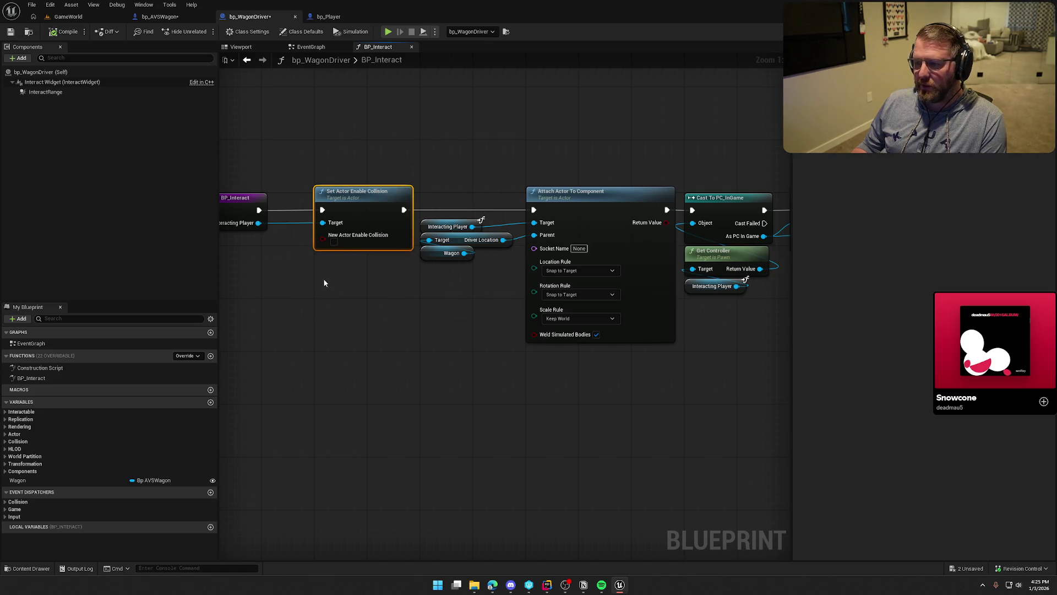
click(405, 328)
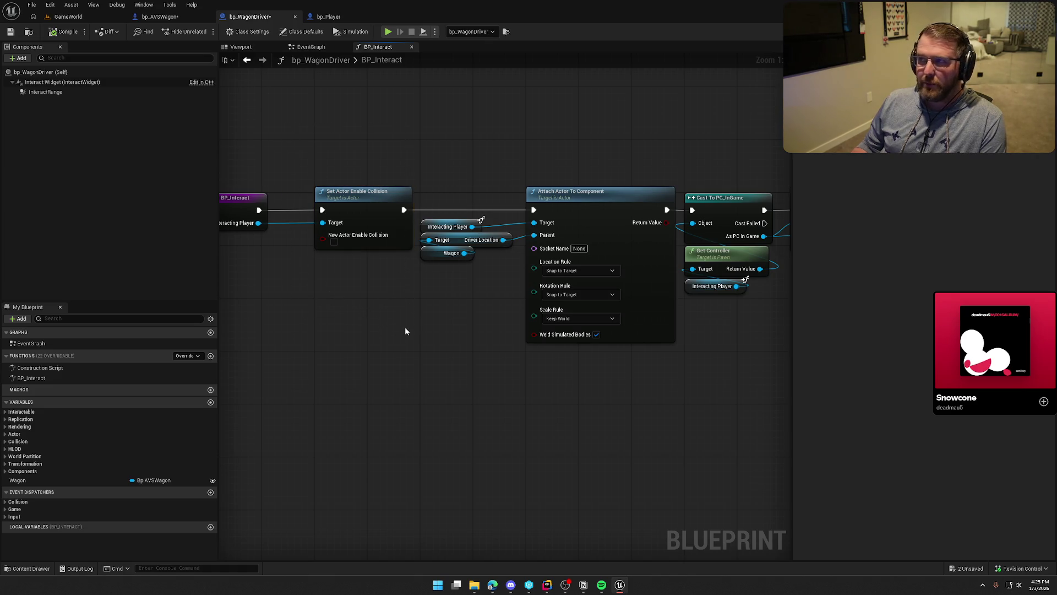
drag(315, 156, 417, 306)
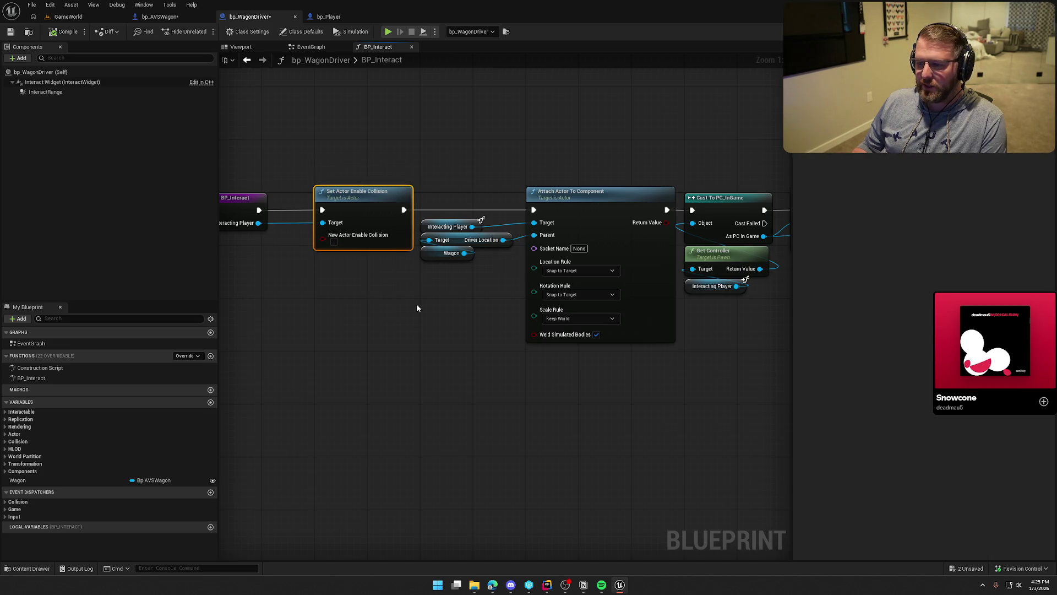
click(417, 305)
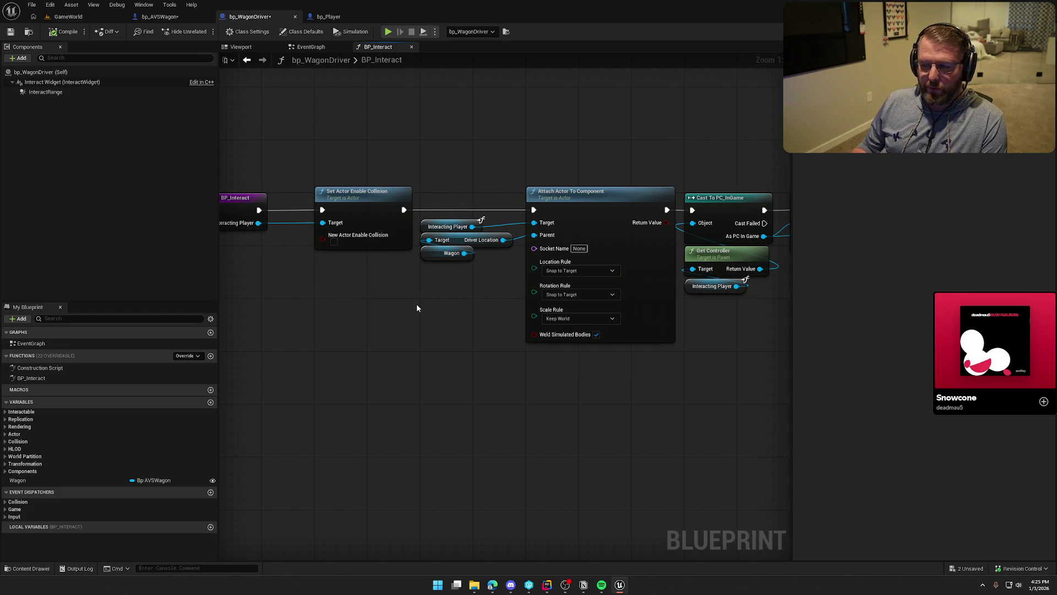
mouse_move(319, 145)
mouse_down()
mouse_move(687, 452)
mouse_move(671, 417)
mouse_move(679, 410)
mouse_move(579, 382)
mouse_up()
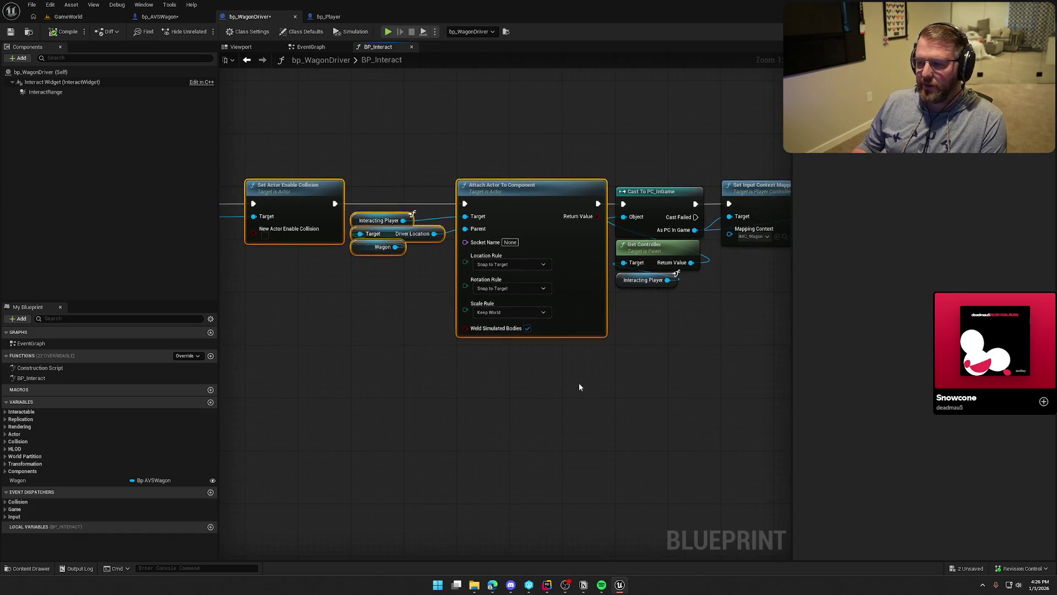
click(542, 455)
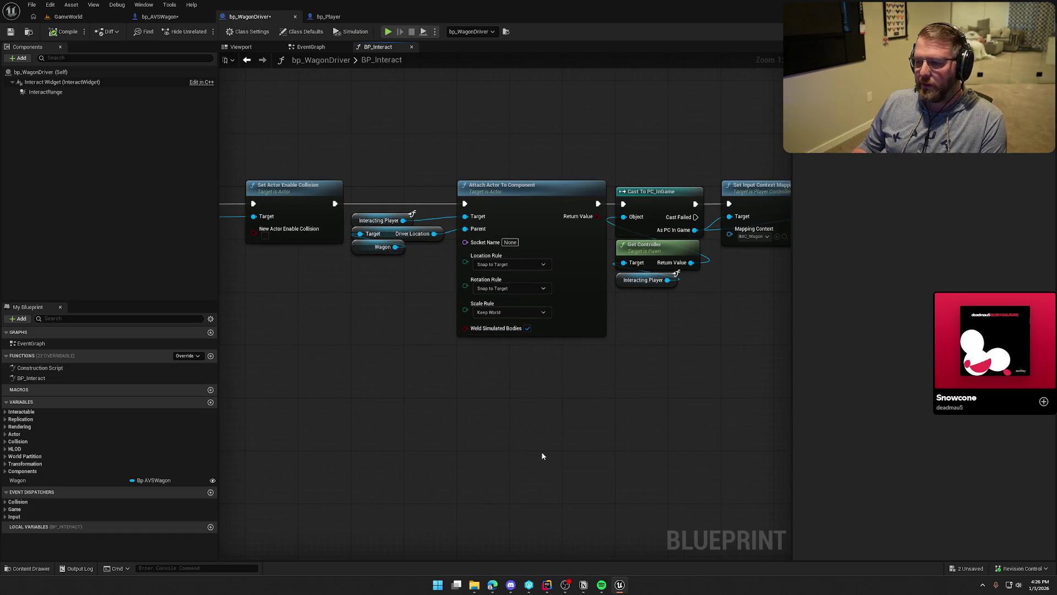
mouse_move(544, 451)
mouse_down()
mouse_move(517, 392)
mouse_move(515, 333)
mouse_move(438, 349)
mouse_move(451, 336)
mouse_up()
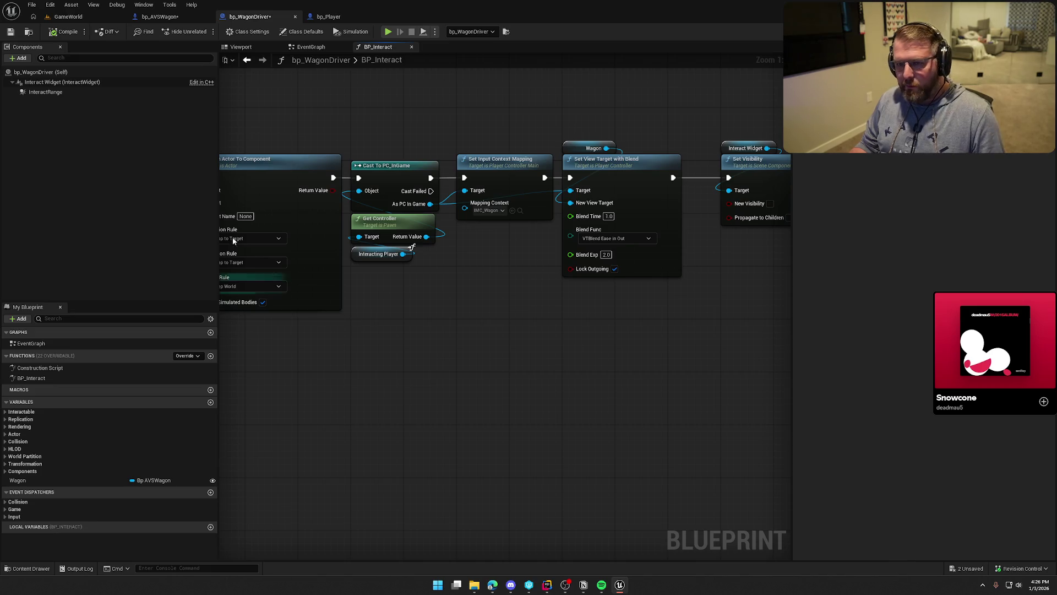
click(68, 16)
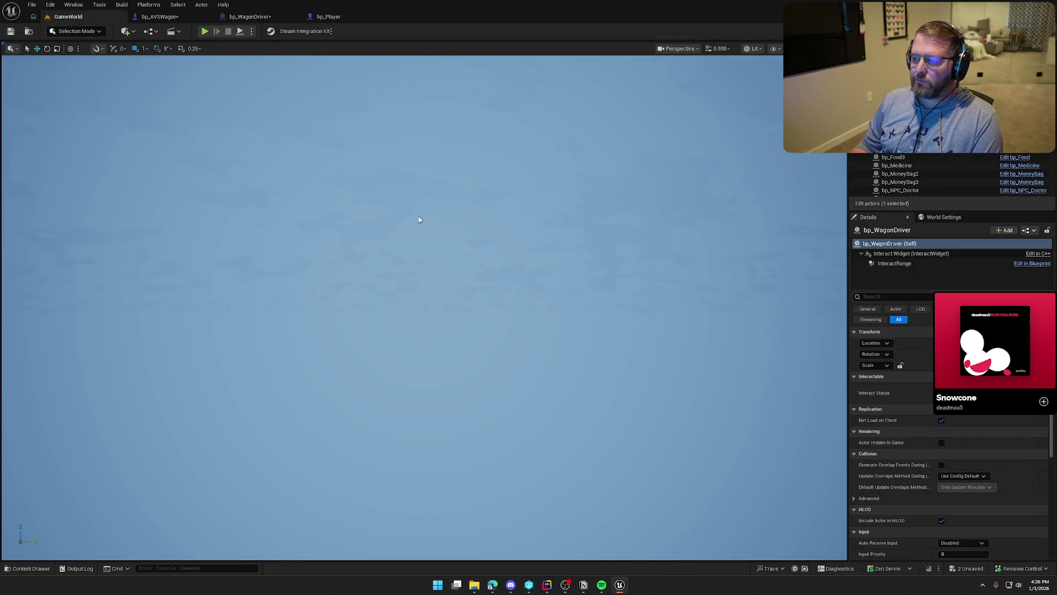
click(175, 18)
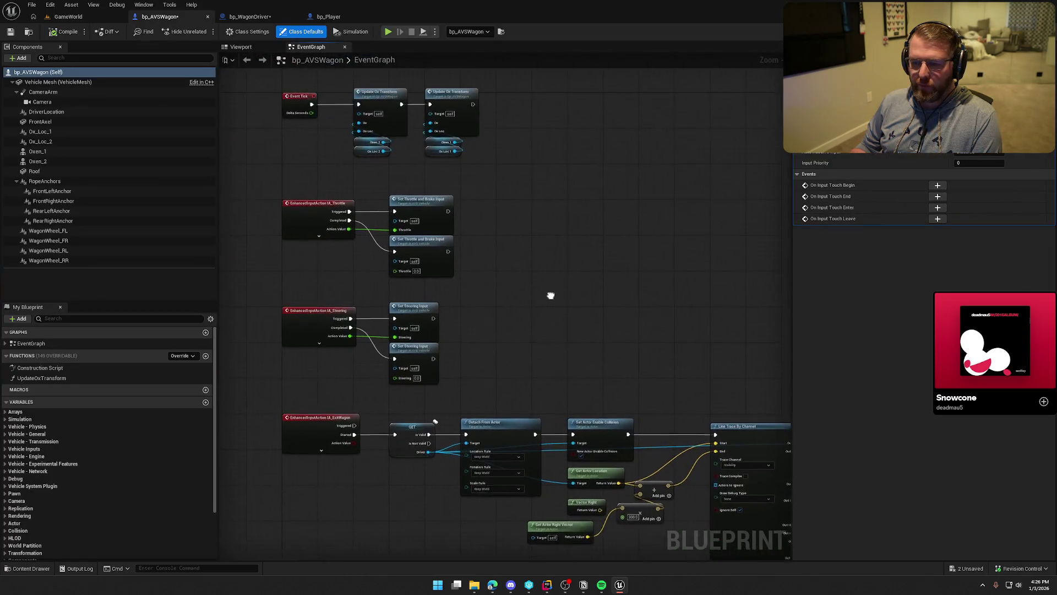
Step: From the GameWorld level, play-test sprinting toward the Doctor building, then stop
click(58, 17)
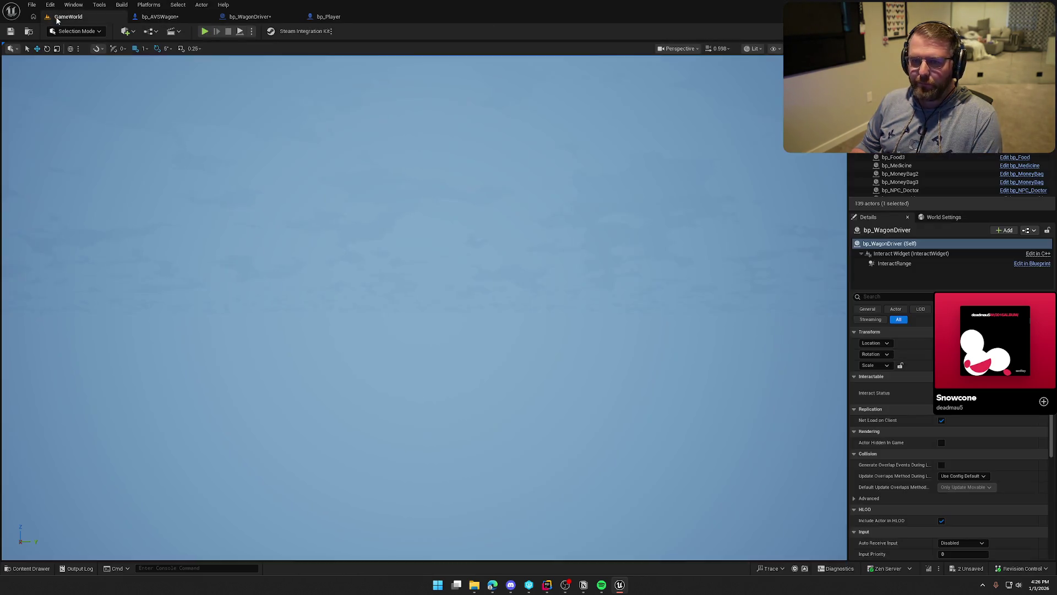
click(204, 32)
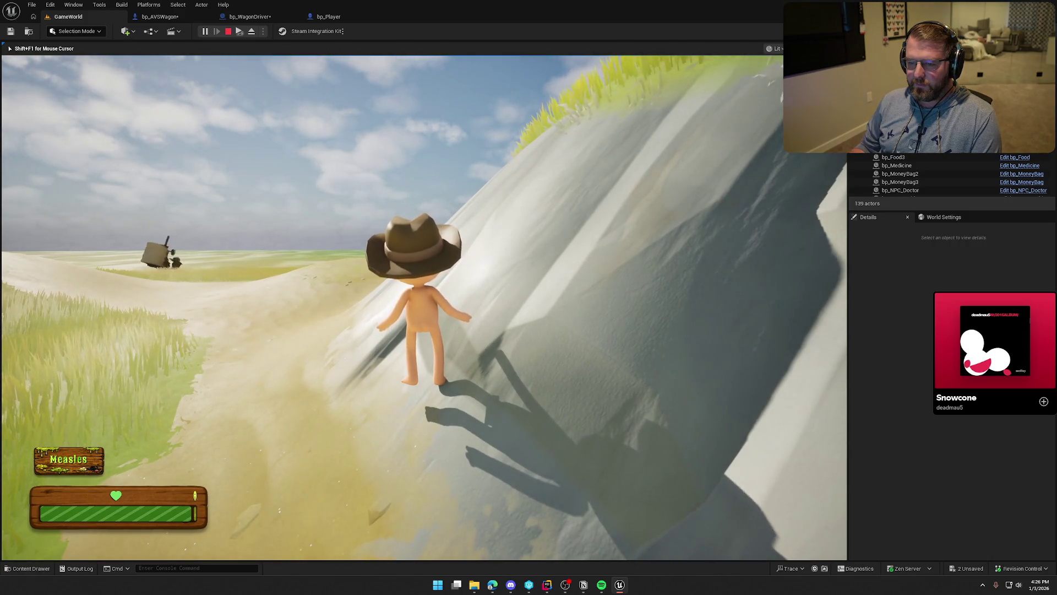
key(shift)
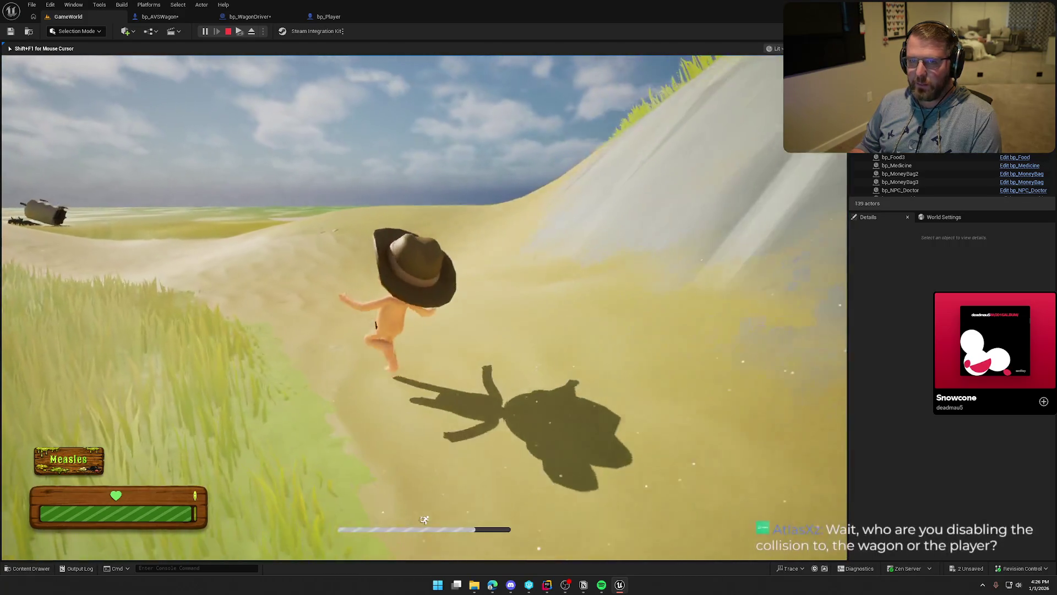
key(w)
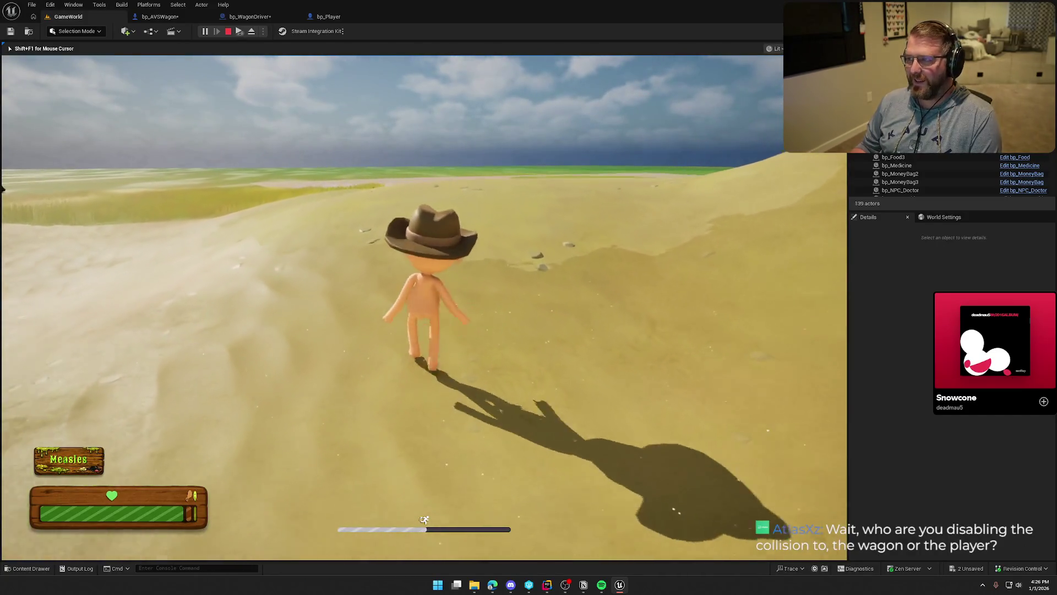
key(w)
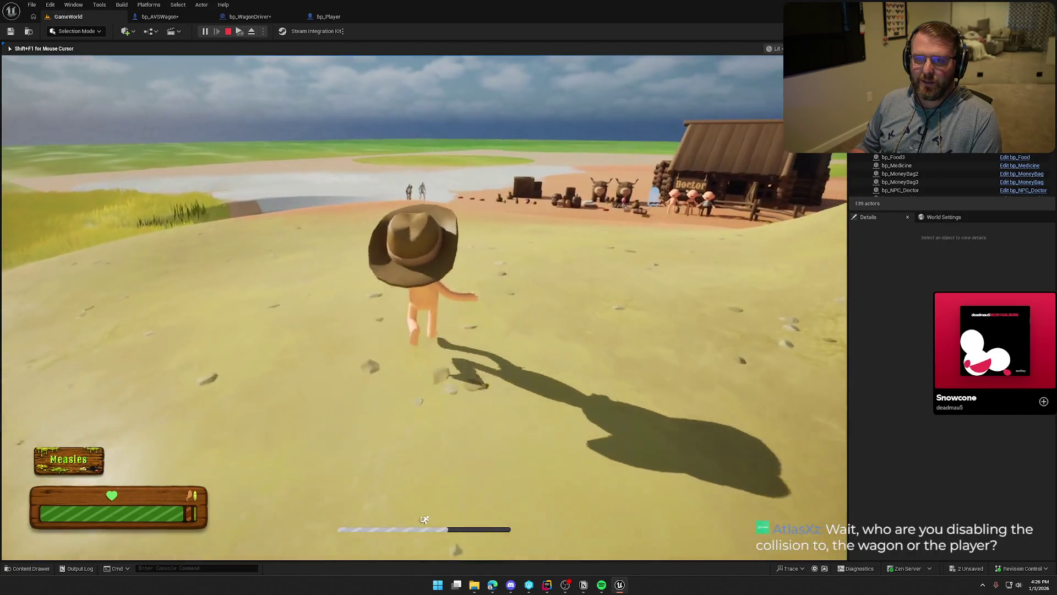
key(w)
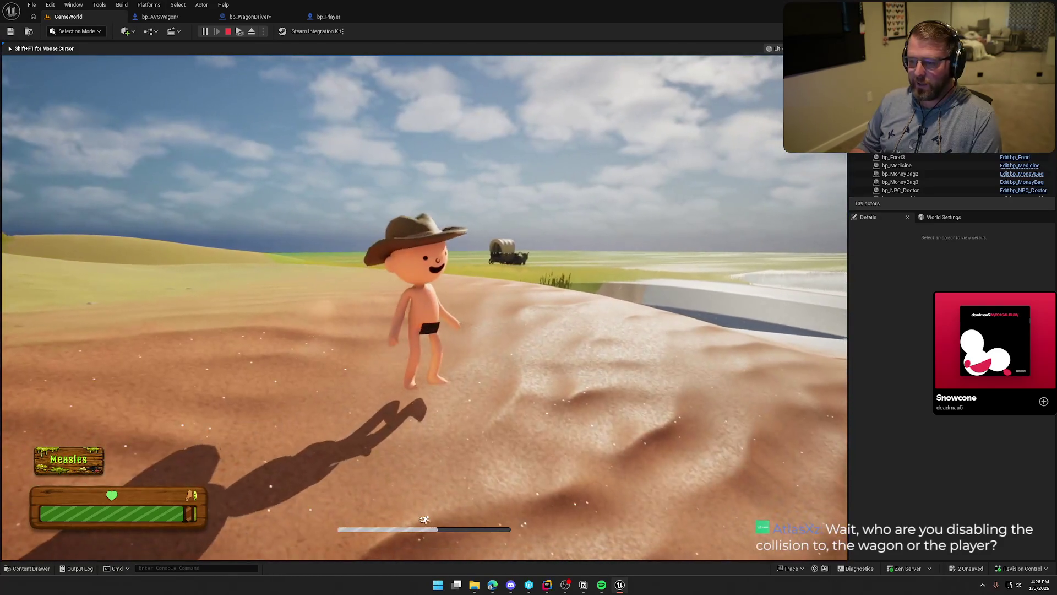
key(Escape)
Step: Restart play and get into, out of, and back into the wagon as driver
click(207, 31)
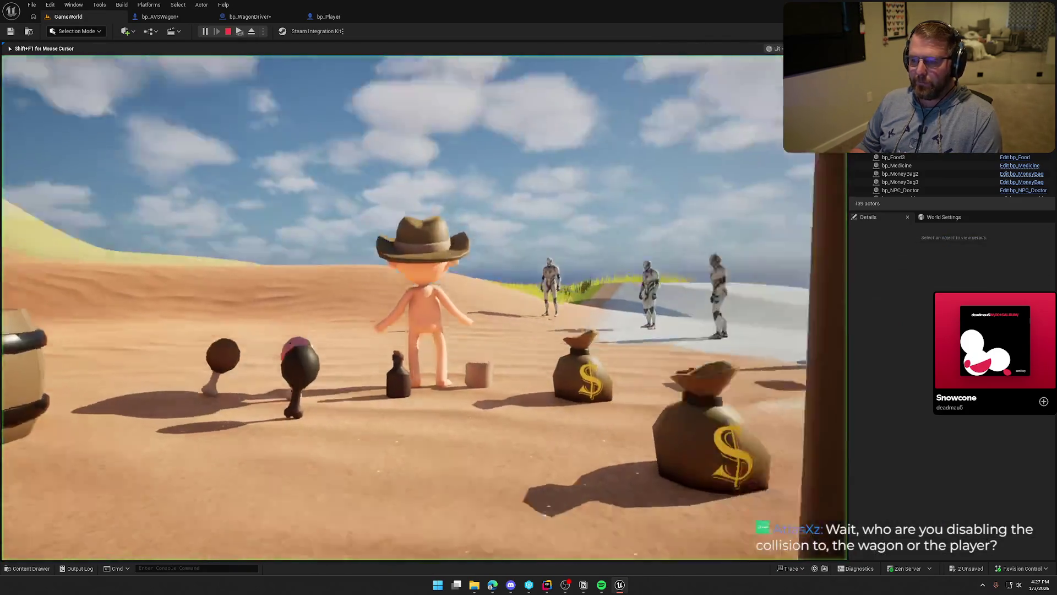
key(e)
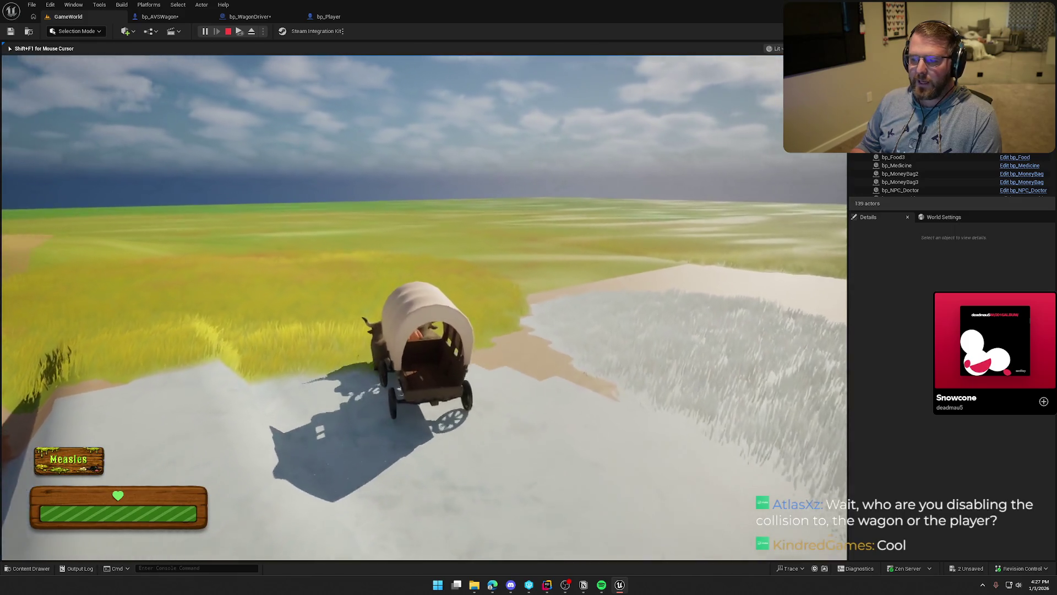
key(e)
key(shift+w)
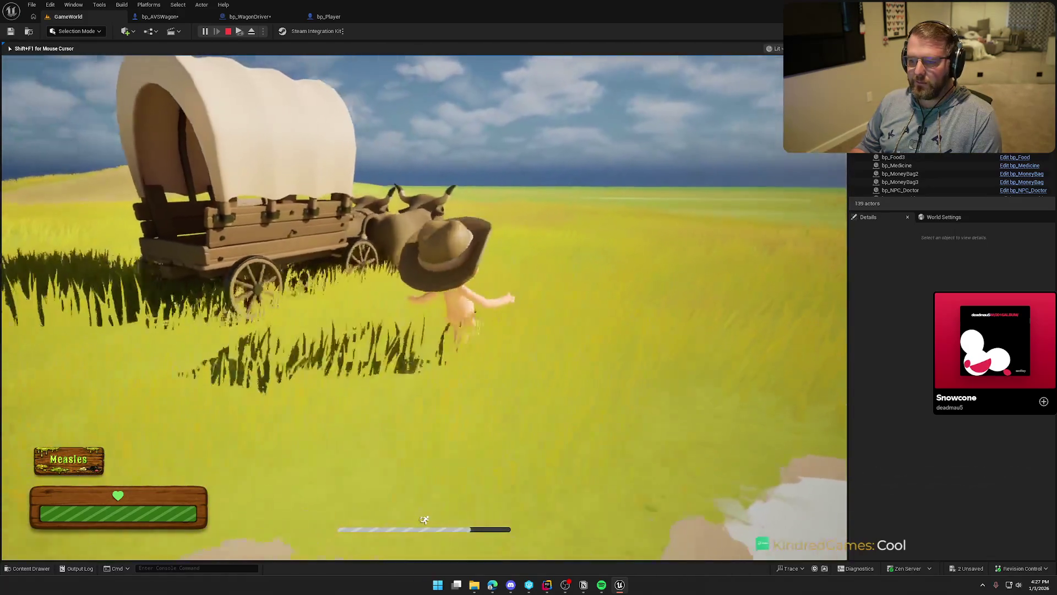
key(shift+w)
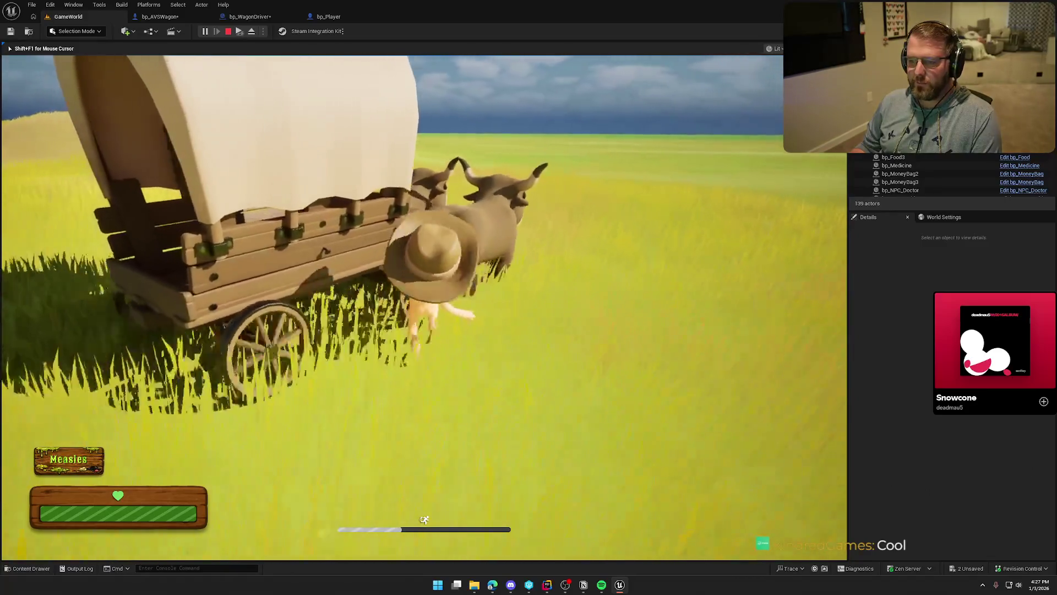
key(e)
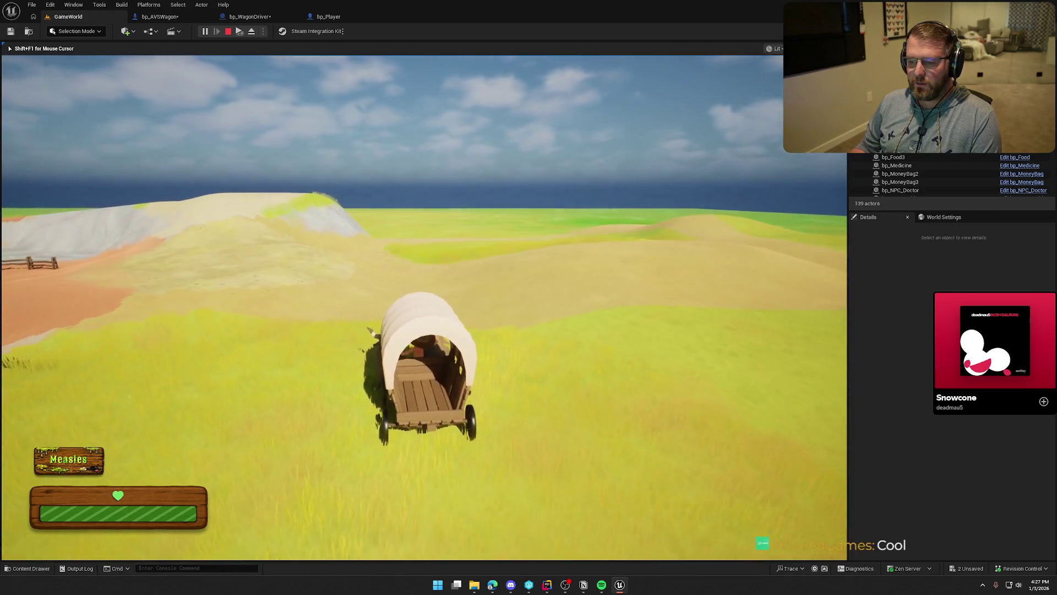
key(e)
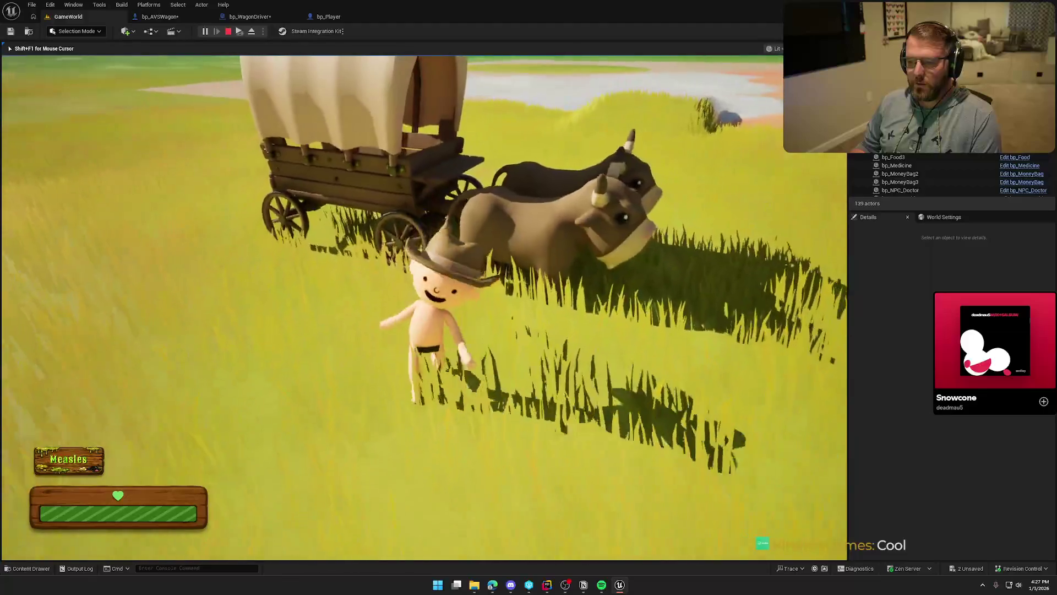
Step: Walk around the wagon, board and drive it again, then leave and stop the session
key(w)
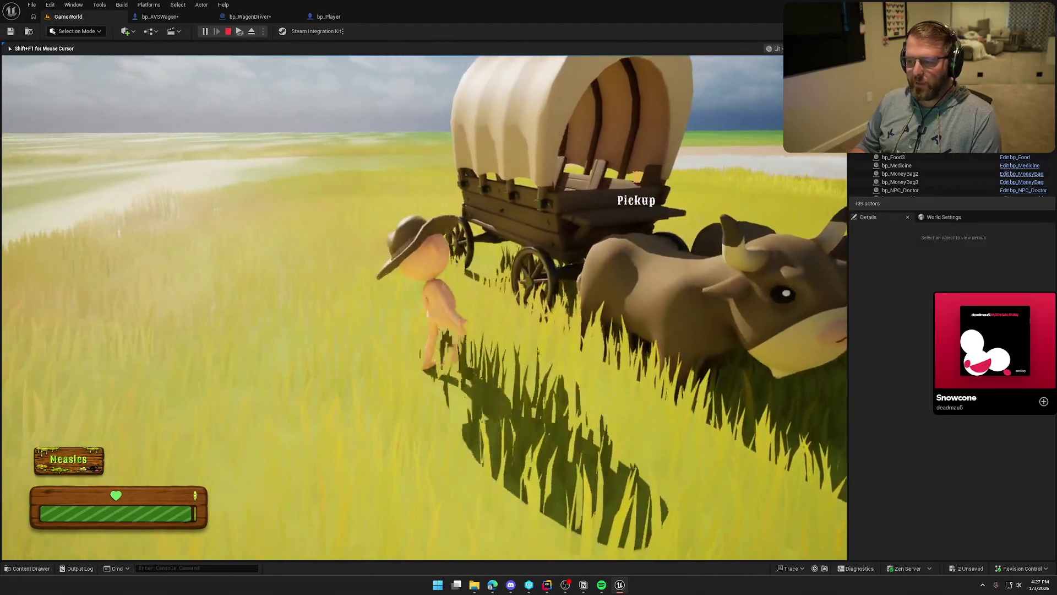
key(w)
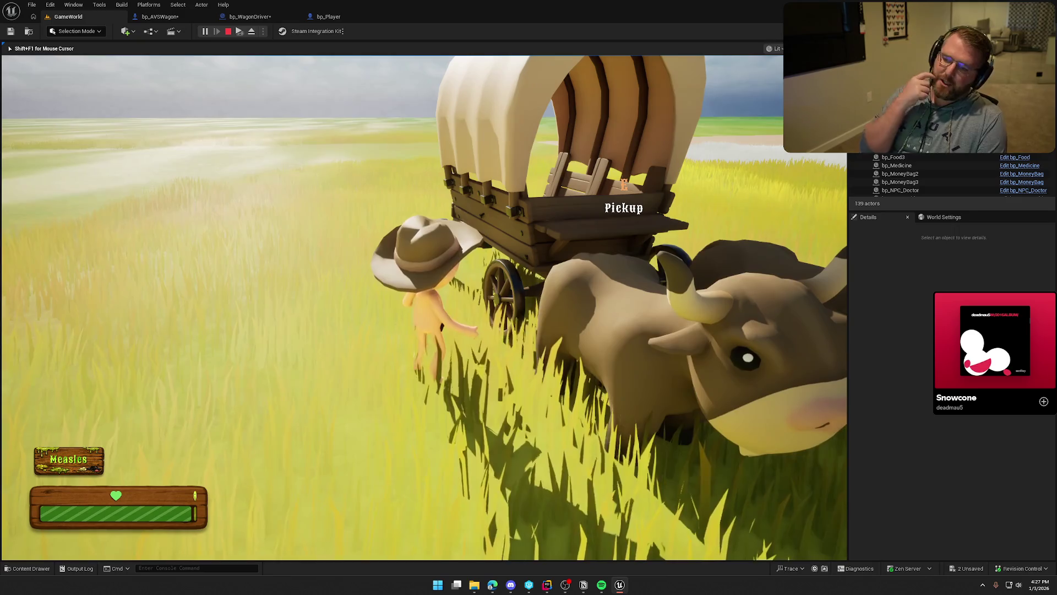
key(s)
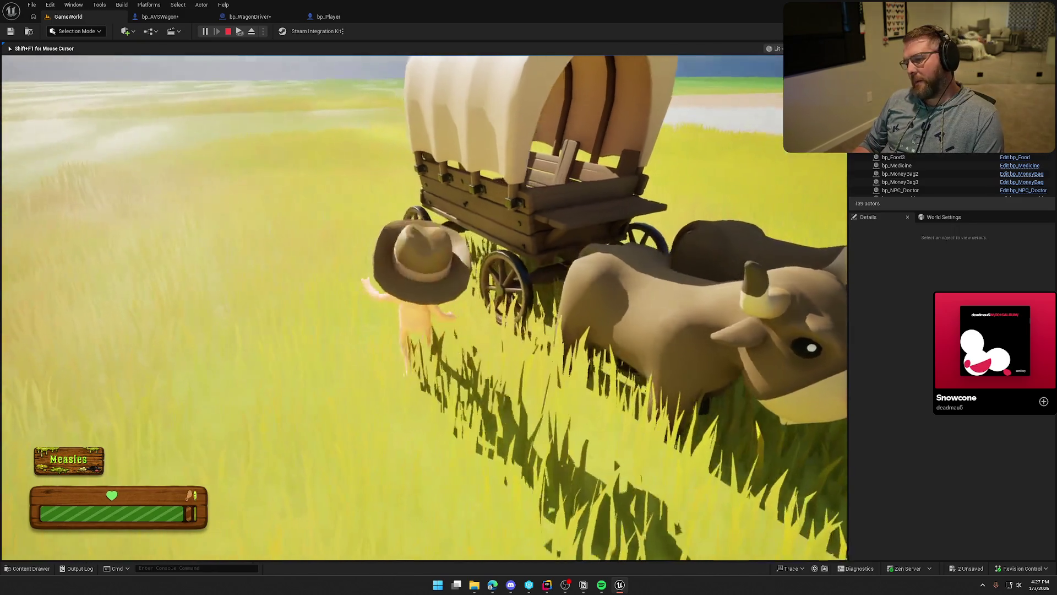
key(w)
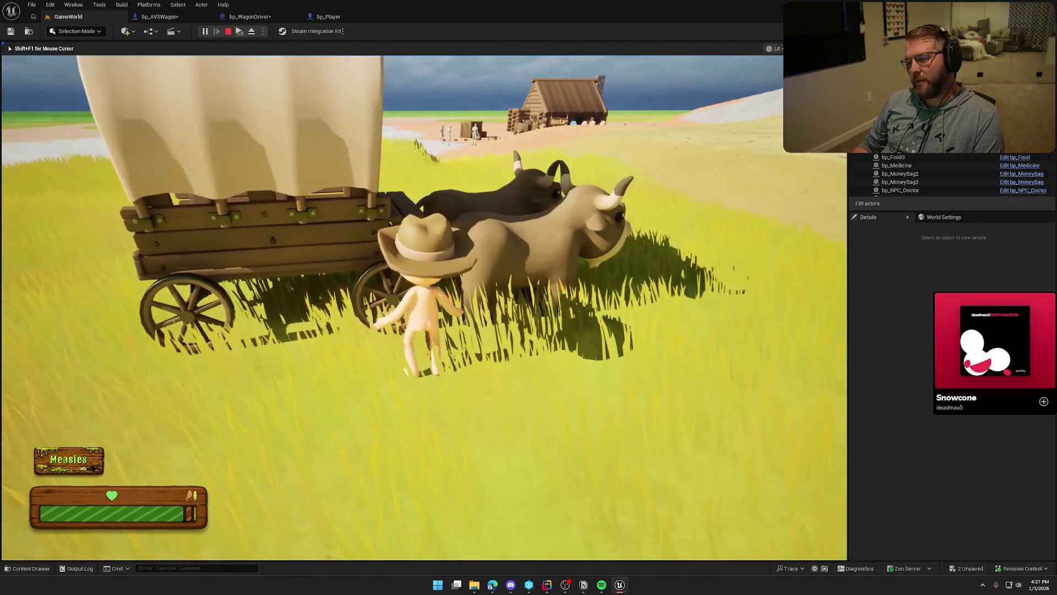
key(w)
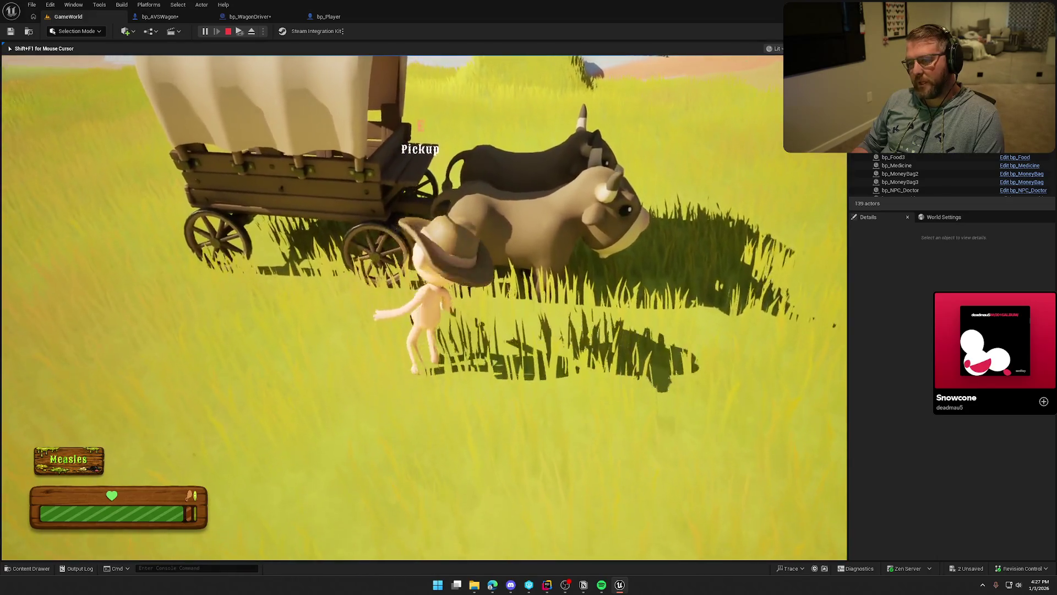
key(e)
key(e)
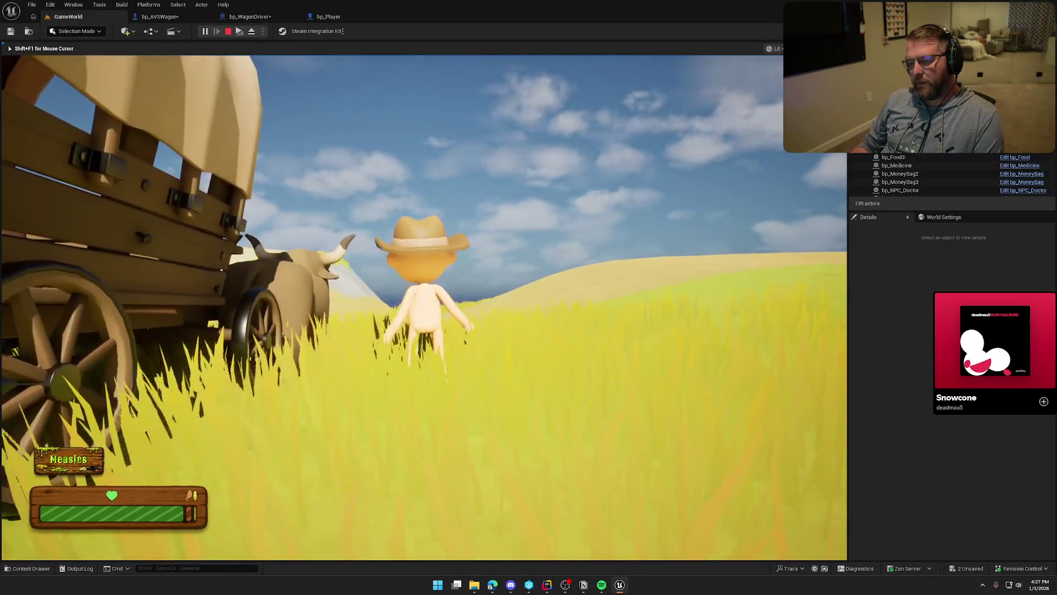
key(s)
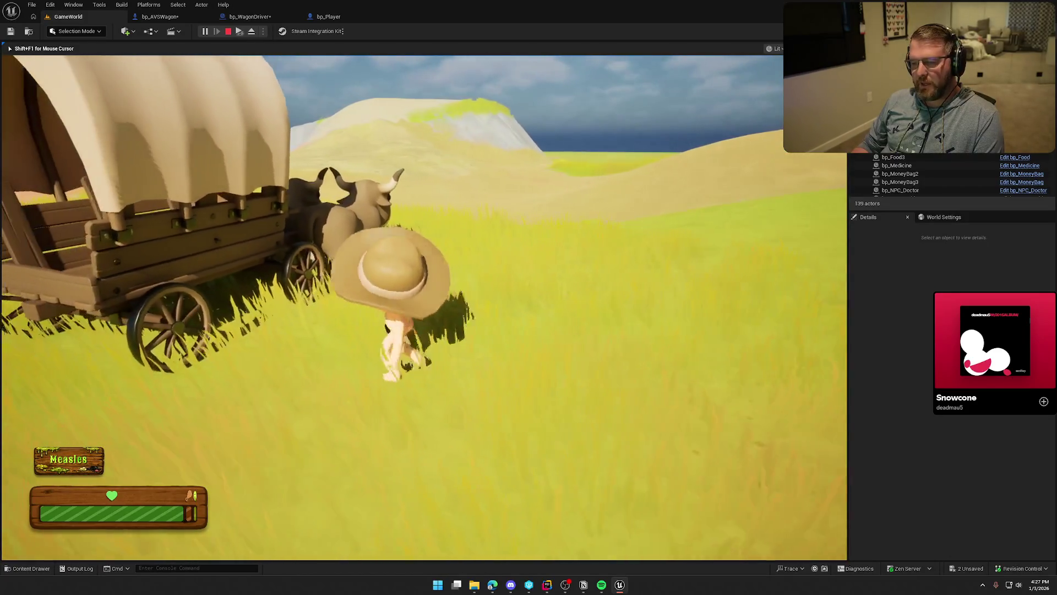
key(e)
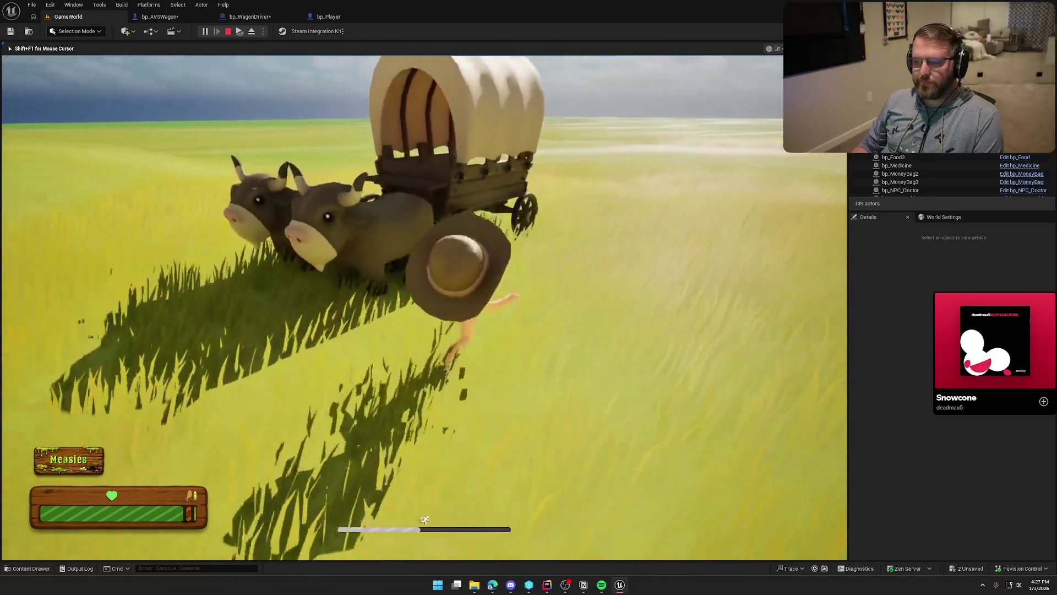
key(e)
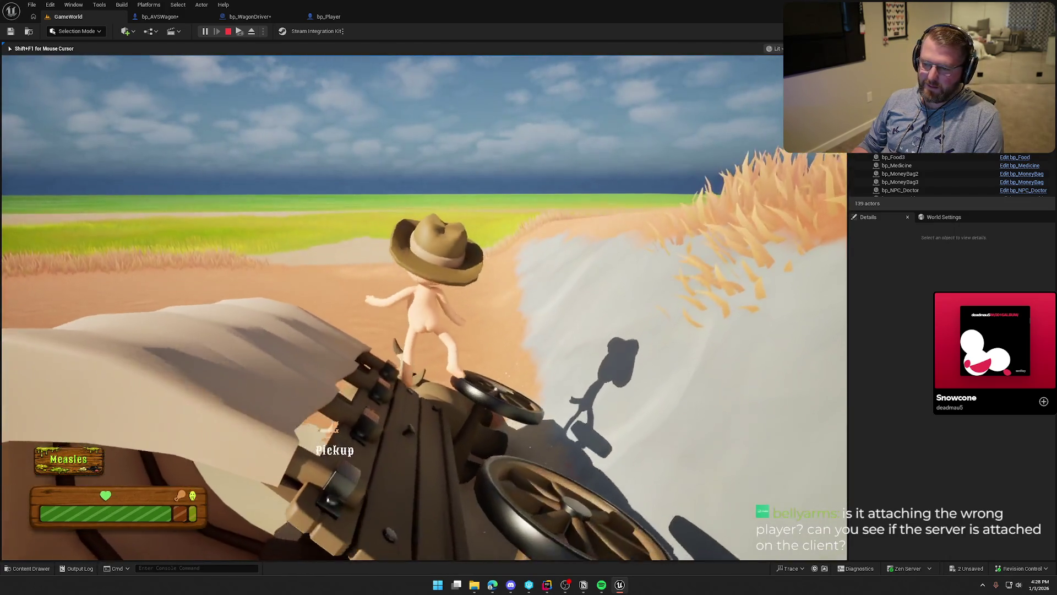
key(w)
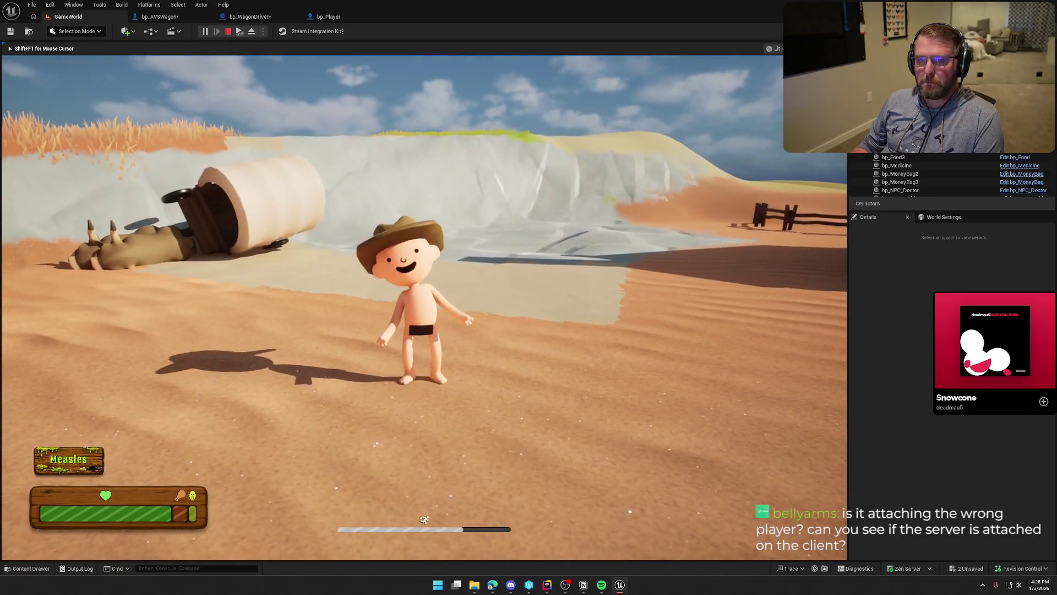
key(Escape)
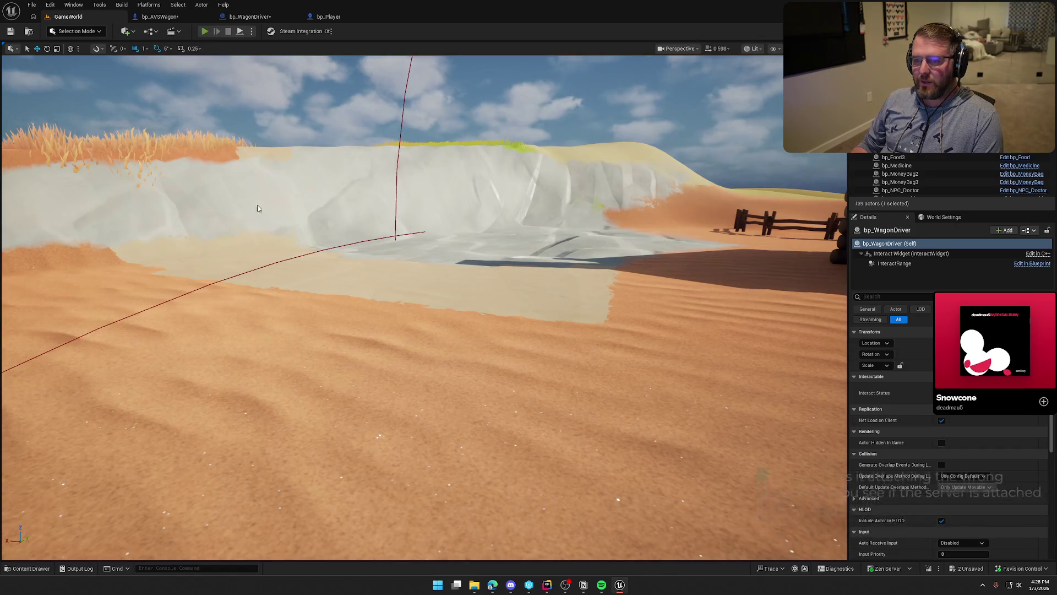
Step: Play briefly walking toward the wagon, stop, then open bp_WagonDriver's BP_Interact graph
click(212, 31)
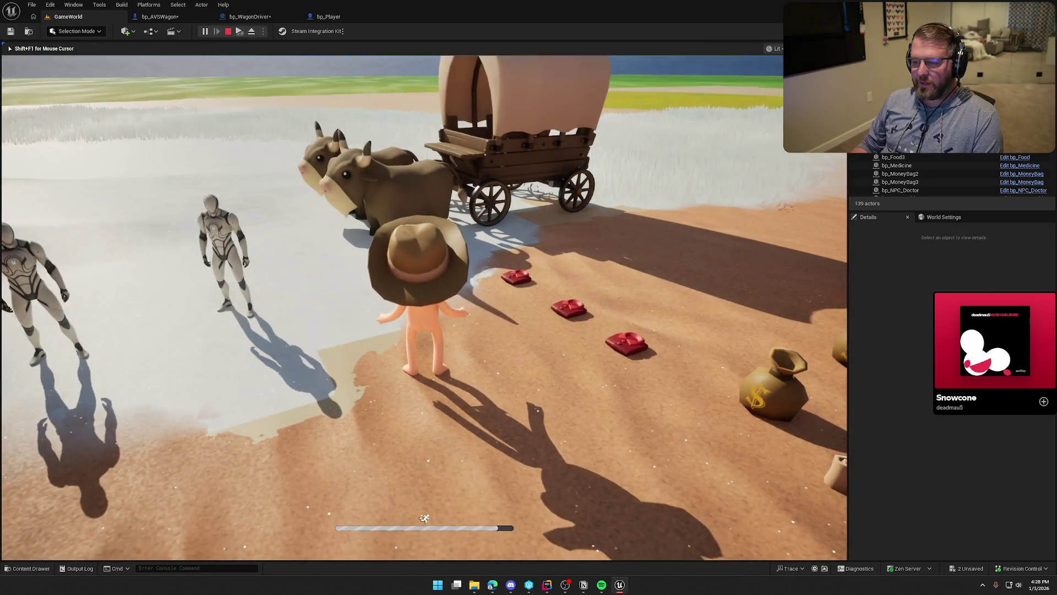
key(w)
key(w)
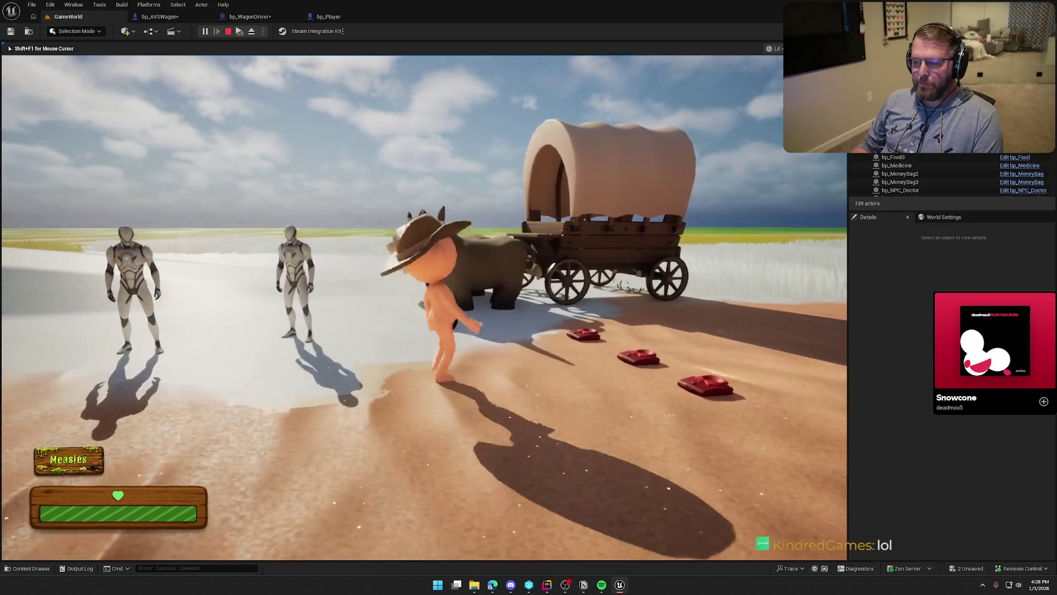
key(Escape)
click(251, 16)
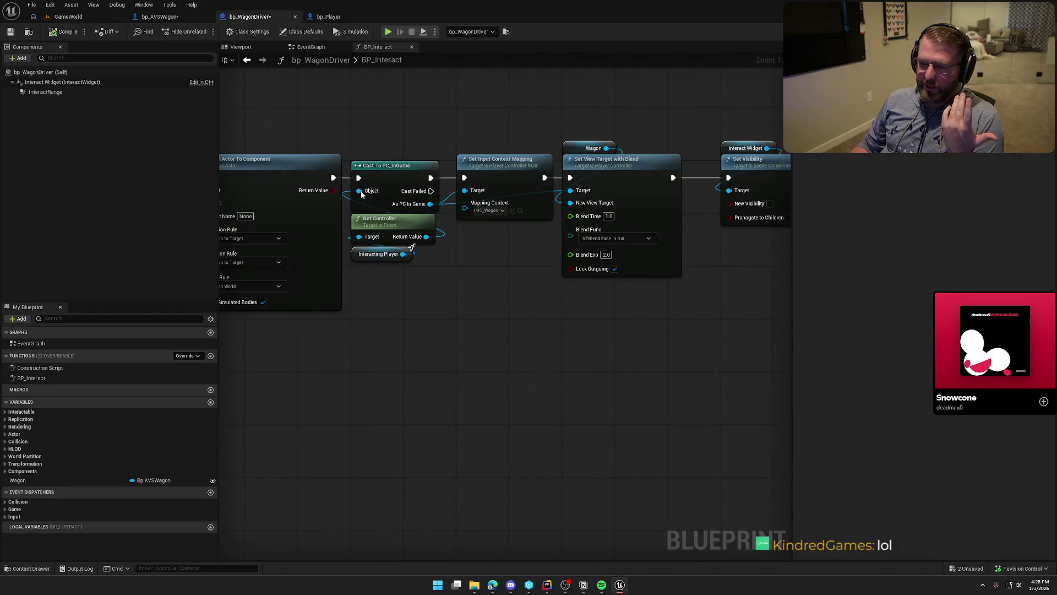
Step: Review BP_Interact's Set Actor Enable Collision, Possess and tag nodes, then return to GameWorld
mouse_move(432, 338)
mouse_down()
mouse_move(611, 312)
mouse_move(682, 420)
mouse_move(538, 352)
mouse_move(456, 341)
mouse_up()
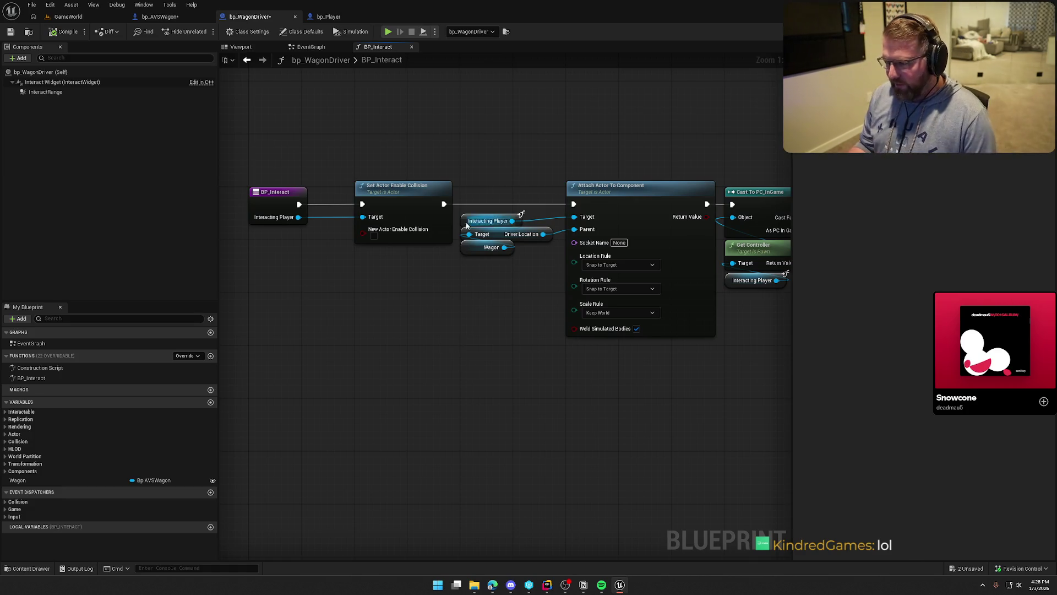
mouse_move(299, 204)
mouse_down()
mouse_move(305, 96)
mouse_move(315, 103)
mouse_up()
click(259, 108)
drag(345, 362, 416, 328)
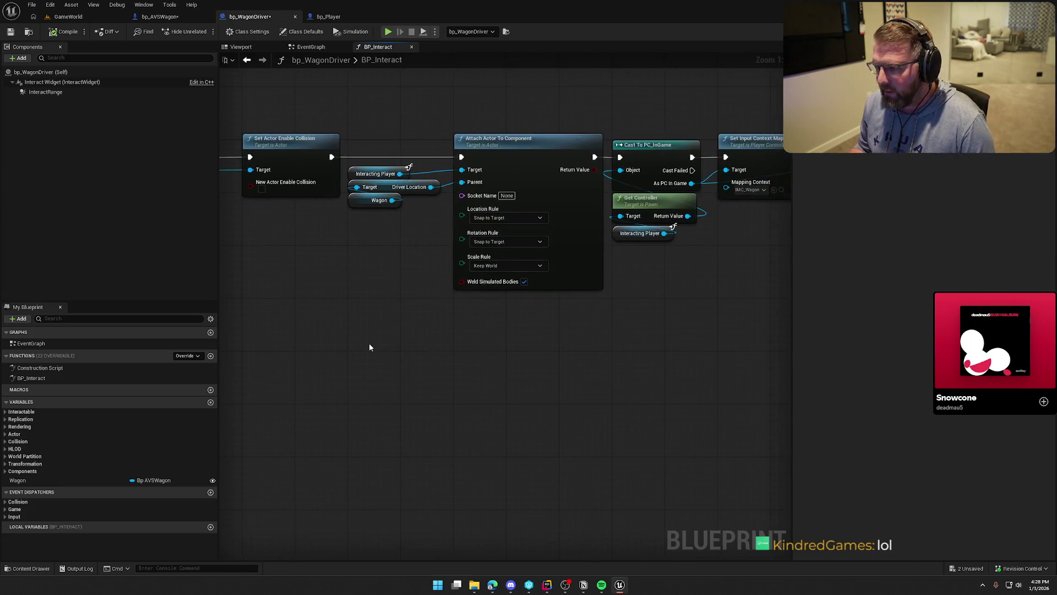
scroll(318, 356, down, 2)
mouse_move(252, 118)
mouse_down()
mouse_move(562, 321)
mouse_move(615, 343)
mouse_up()
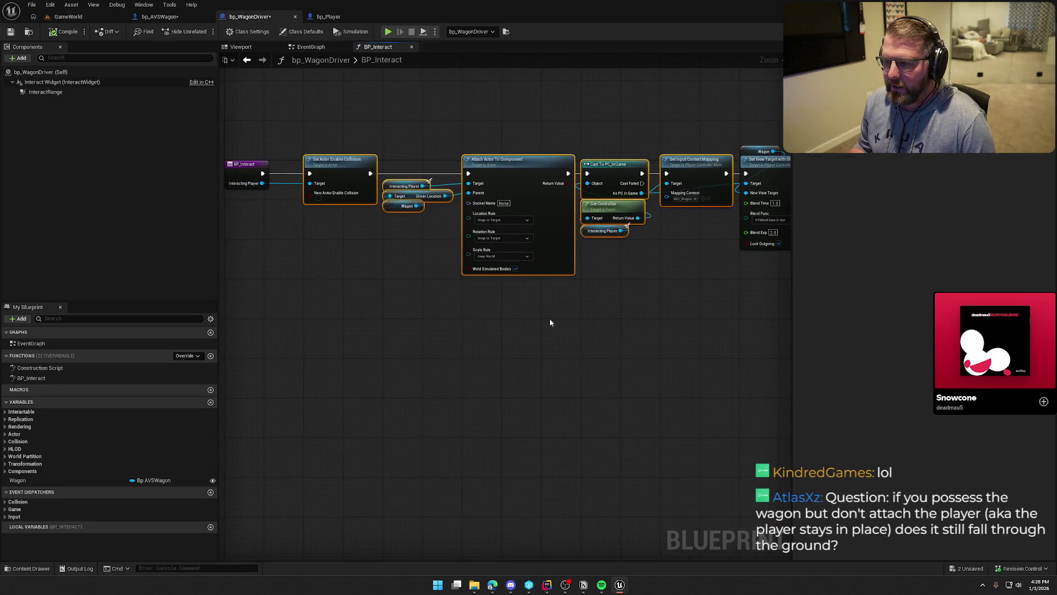
drag(306, 103, 369, 256)
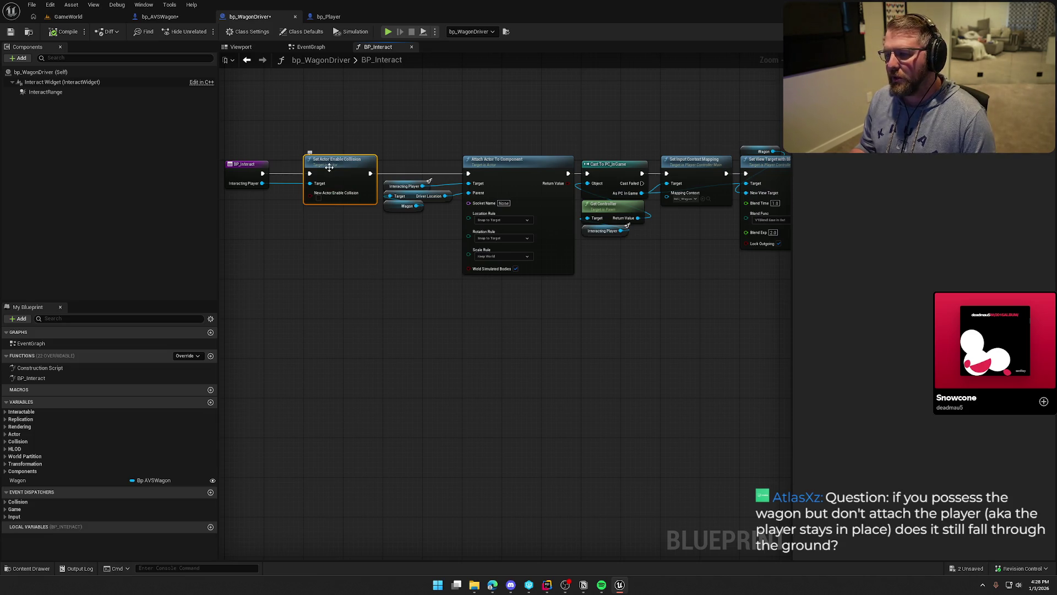
click(343, 247)
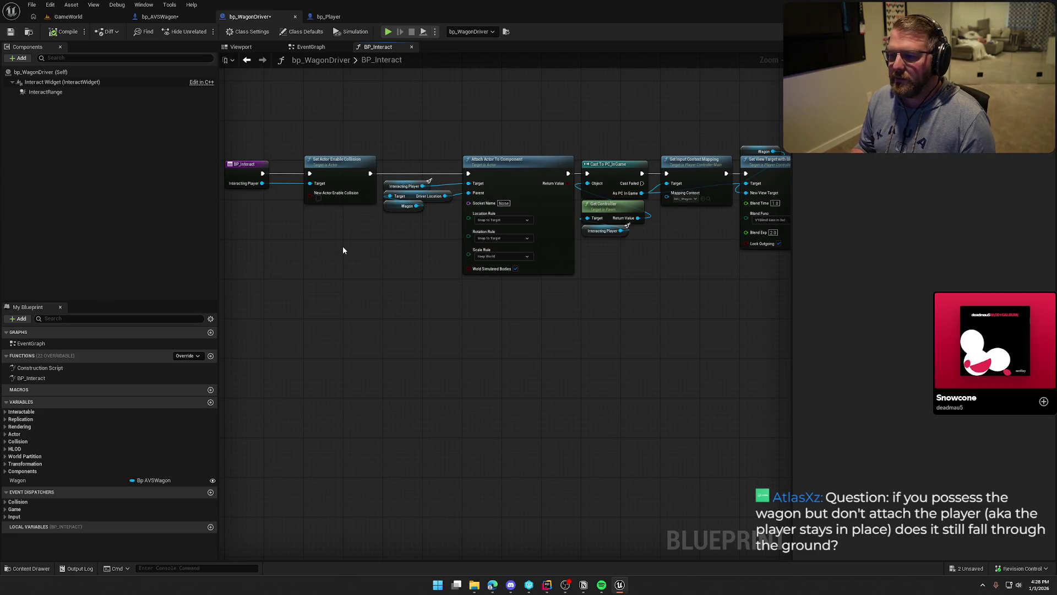
mouse_move(376, 251)
mouse_down()
mouse_move(342, 332)
mouse_move(443, 172)
mouse_up()
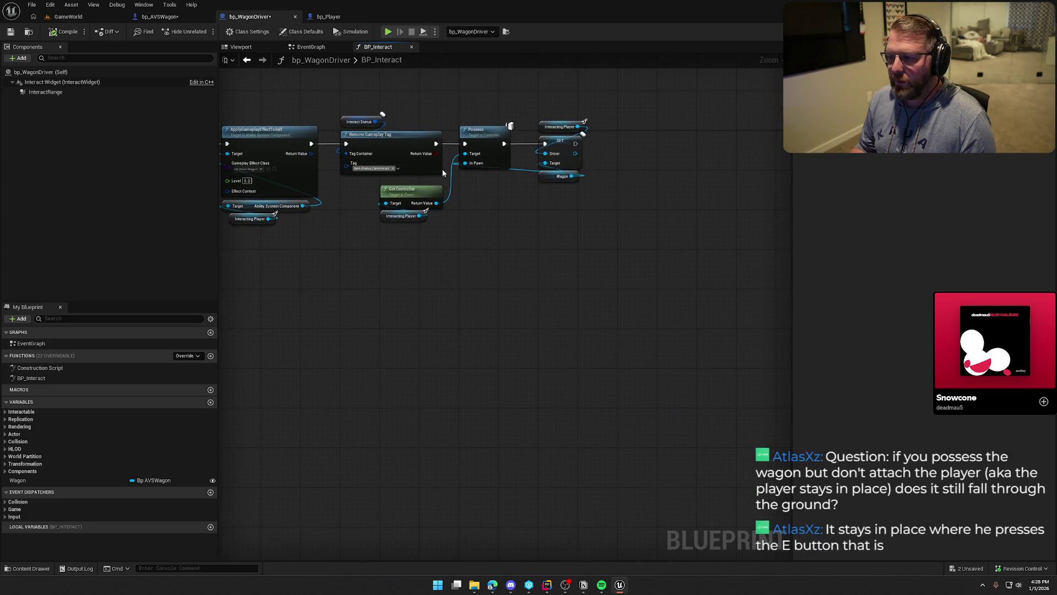
mouse_move(466, 324)
mouse_down()
mouse_move(715, 323)
mouse_move(491, 323)
mouse_move(444, 288)
mouse_up()
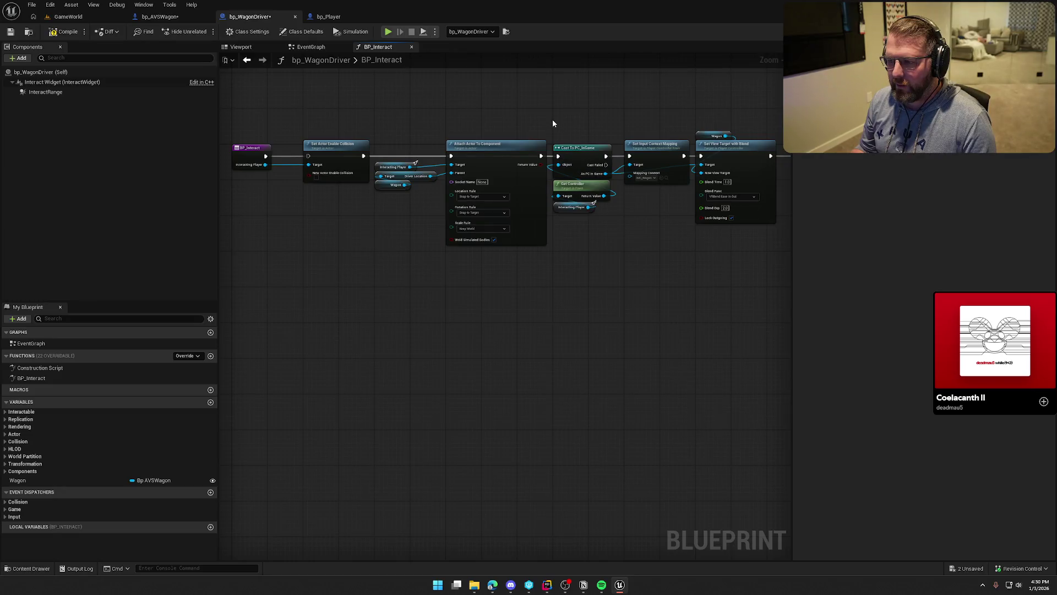
click(69, 16)
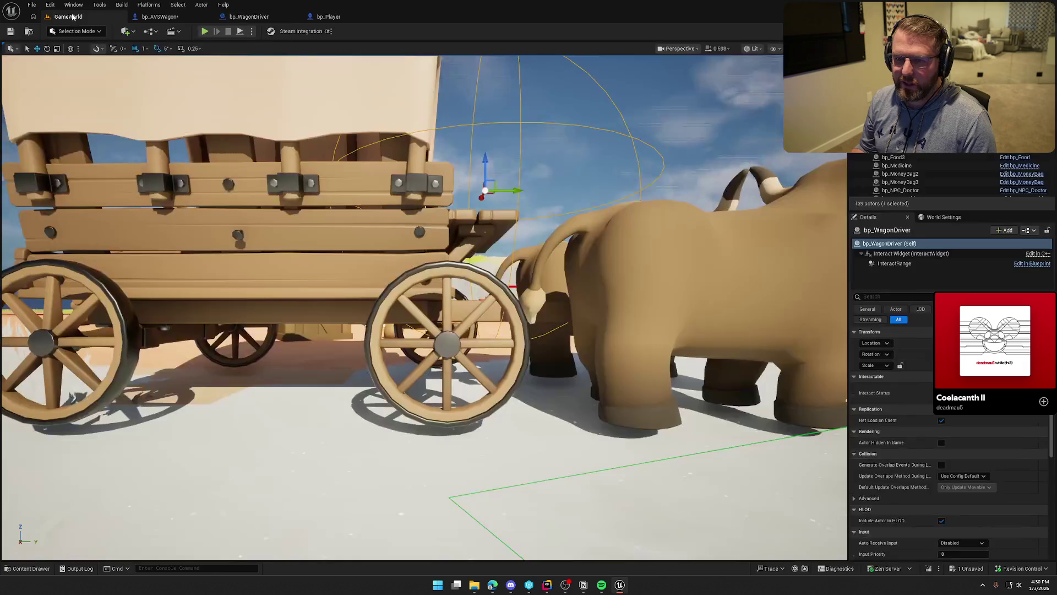
Step: Play-test boarding the wagon, which flips into the sky, then bring up bp_AVSWagon's EventGraph
click(205, 32)
key(w)
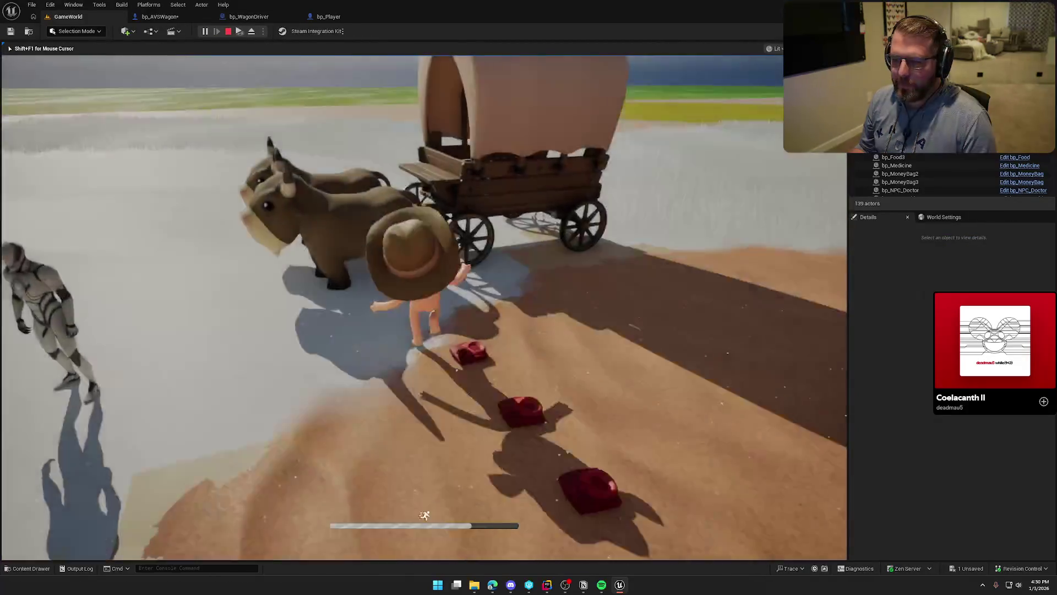
key(e)
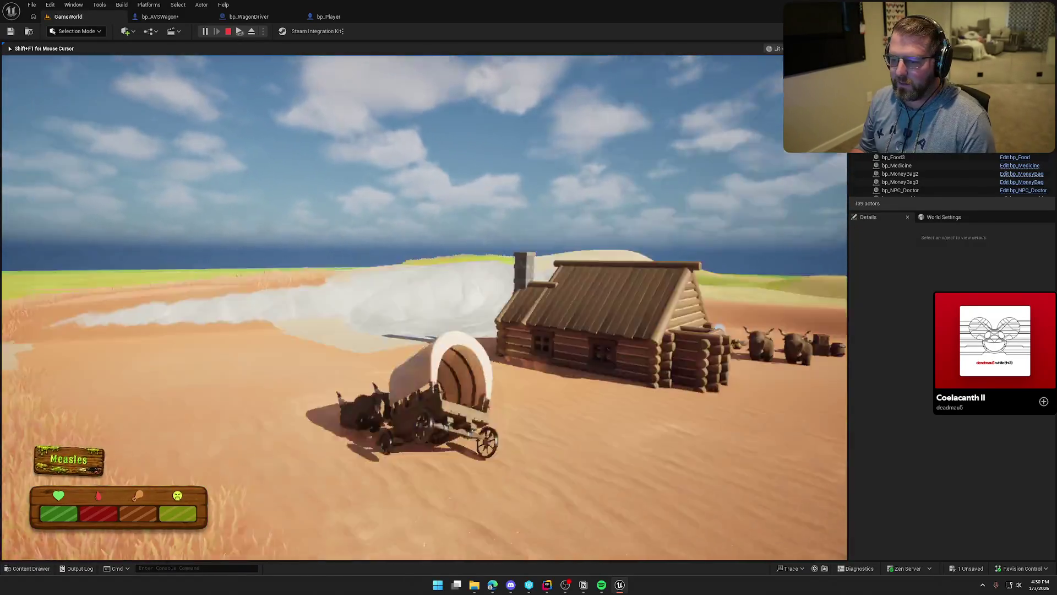
key(Escape)
click(161, 17)
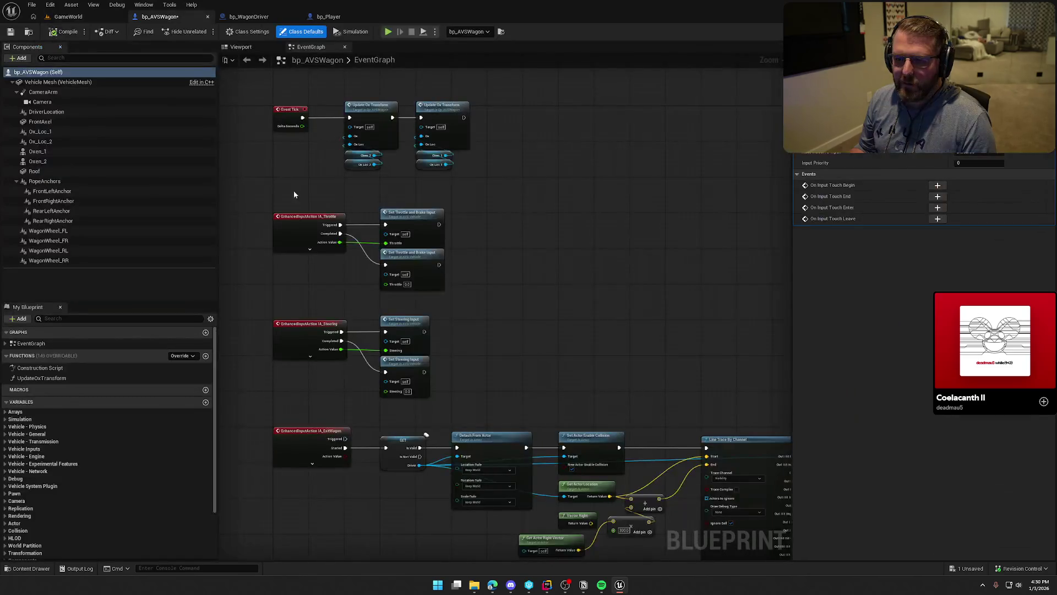
Step: Wire Set Actor Enable Collision directly into Cast To PC_InGame in bp_WagonDriver's BP_Interact, then return to GameWorld
click(258, 17)
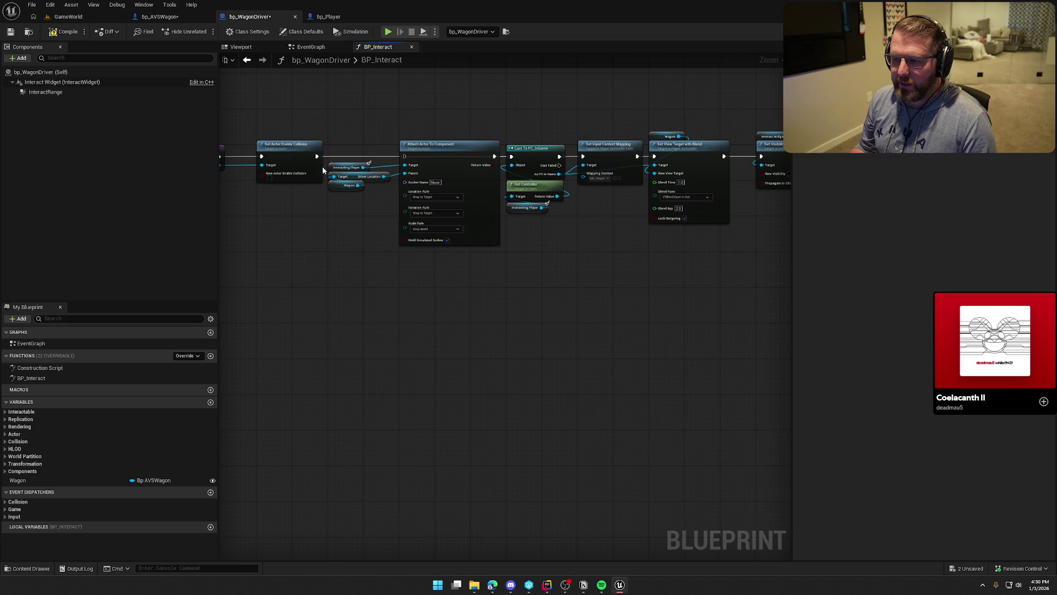
drag(318, 156, 514, 157)
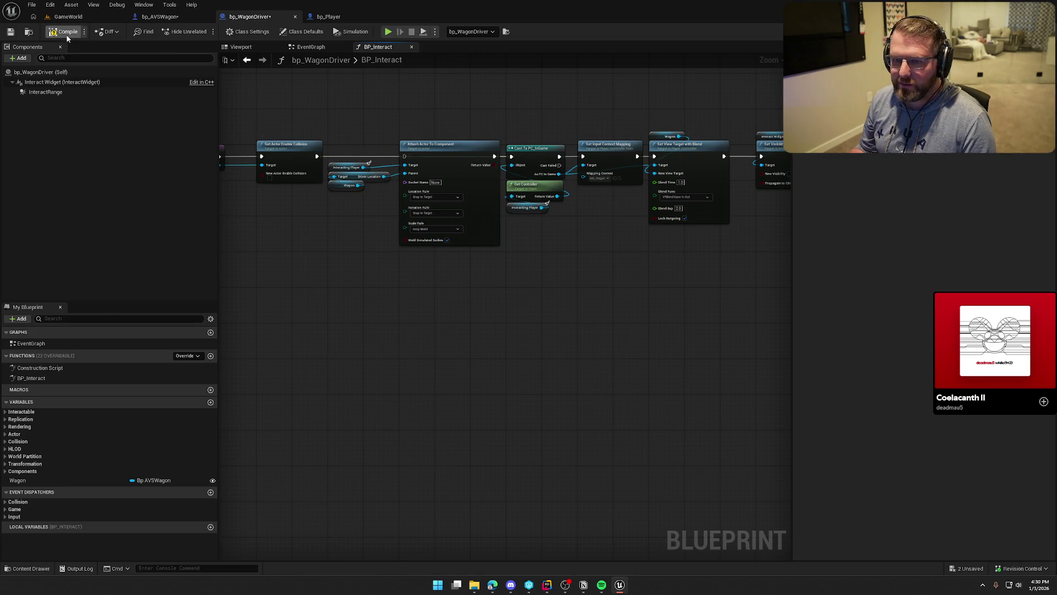
click(68, 17)
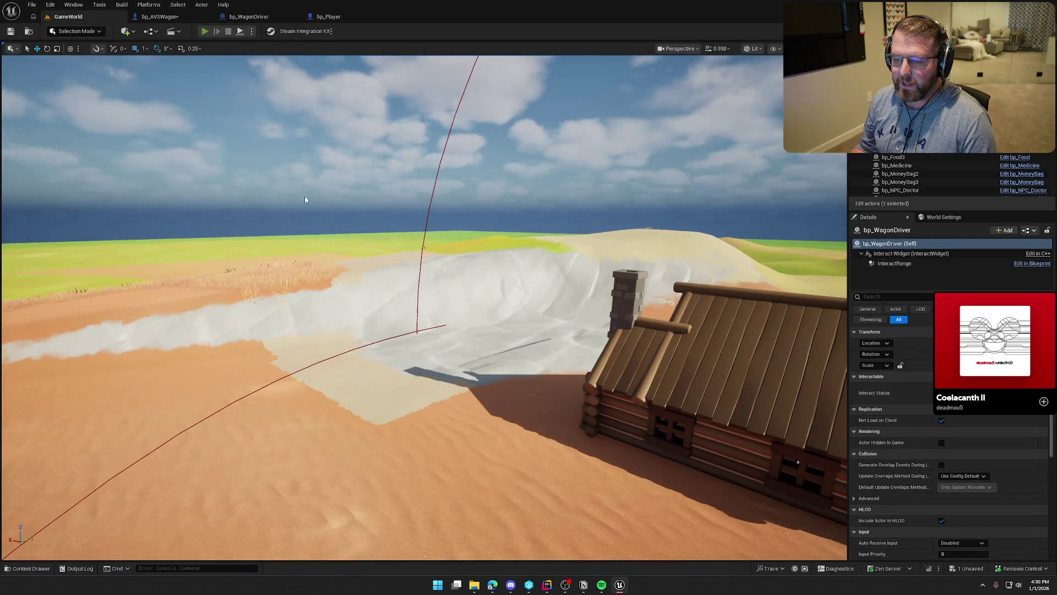
Step: Run two quick multiplayer play sessions with a client window, stopping each with Esc
key(alt+p)
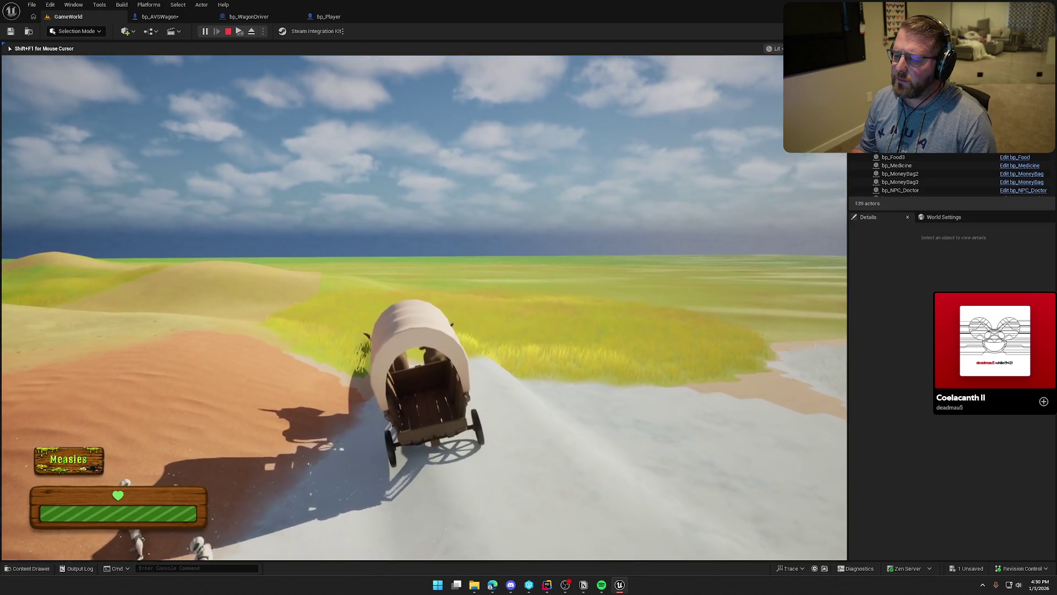
key(Escape)
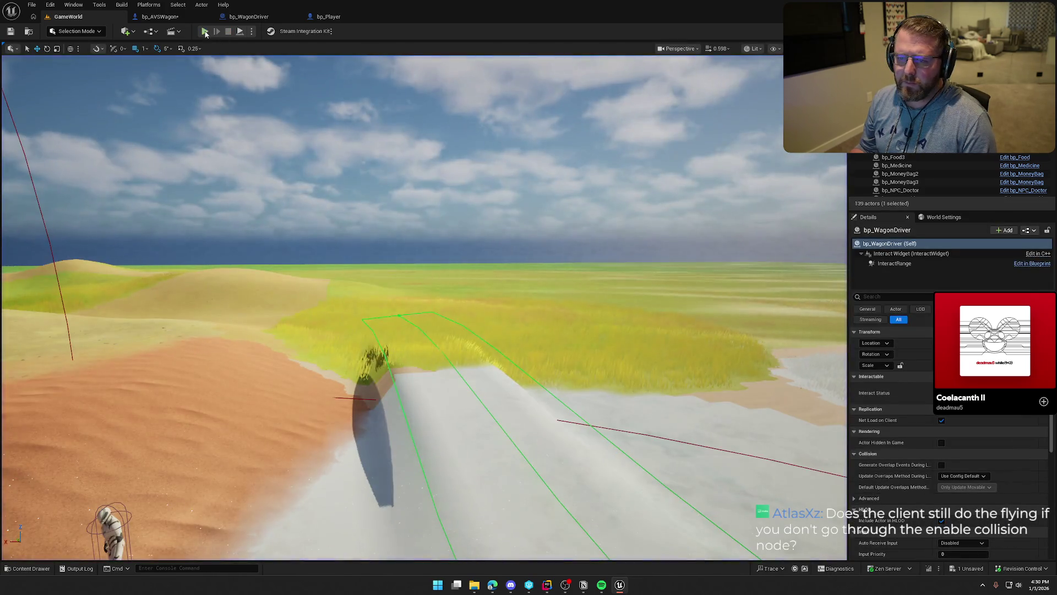
click(204, 31)
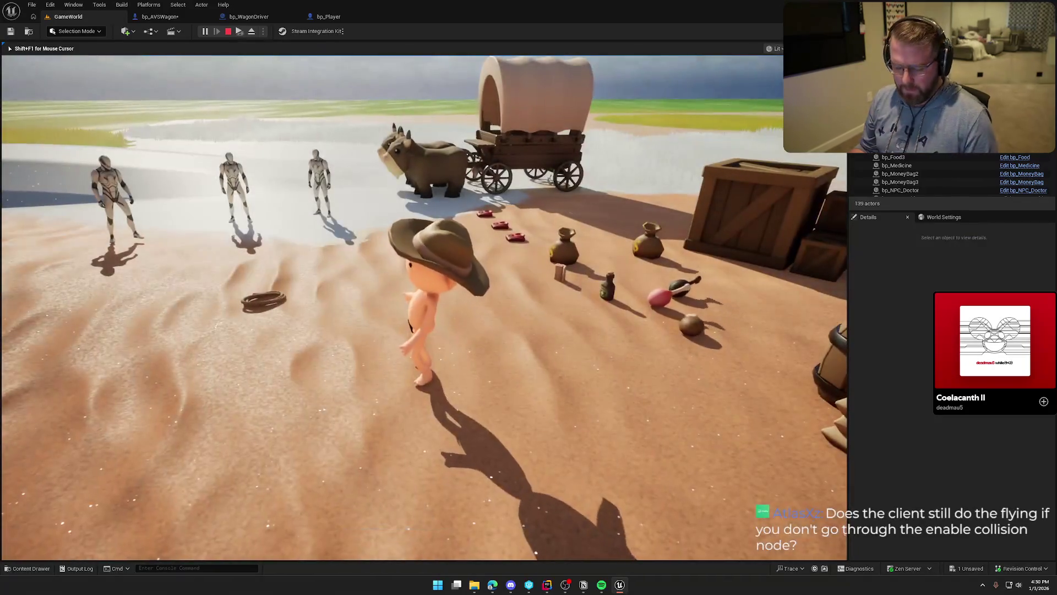
key(super)
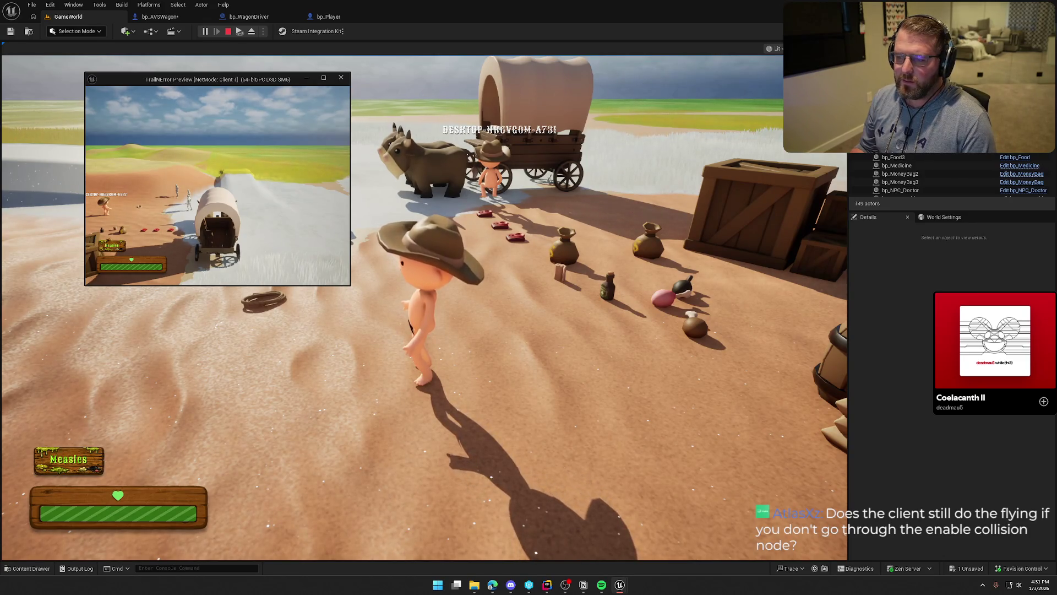
key(Escape)
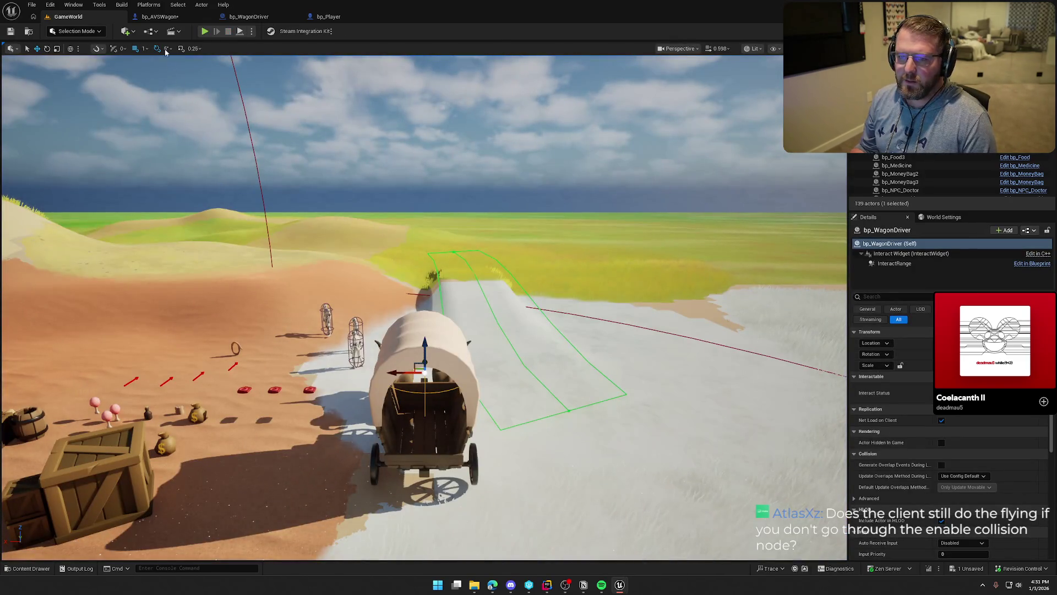
Step: Reopen bp_WagonDriver's BP_Interact graph
click(160, 17)
click(249, 17)
scroll(385, 264, up, 5)
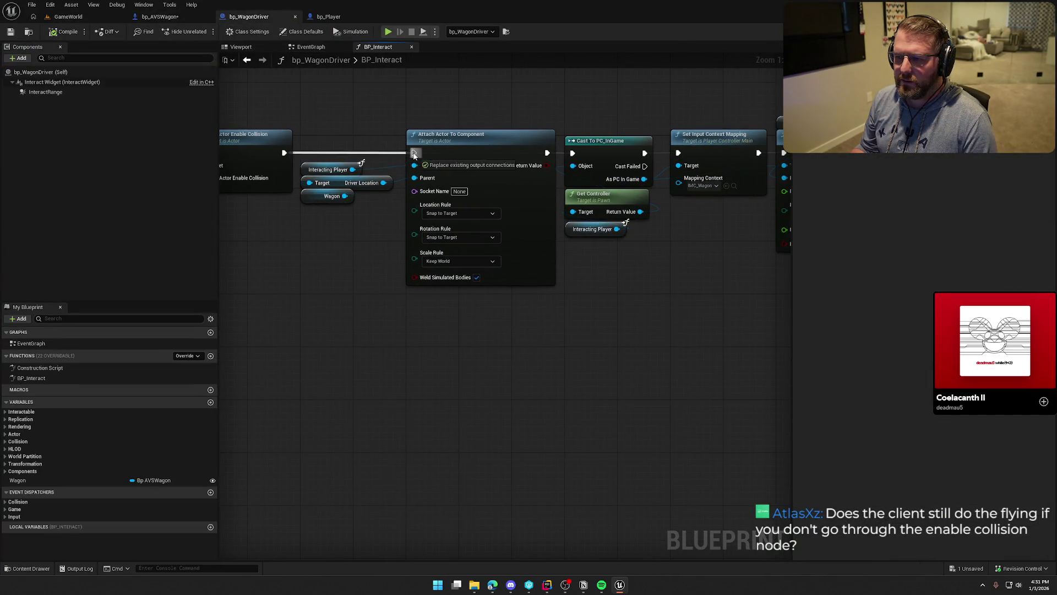
Step: Route BP_Interact's entry straight to Attach Actor To Component targeting Interacting Player, compile, and return to GameWorld
drag(415, 155, 414, 156)
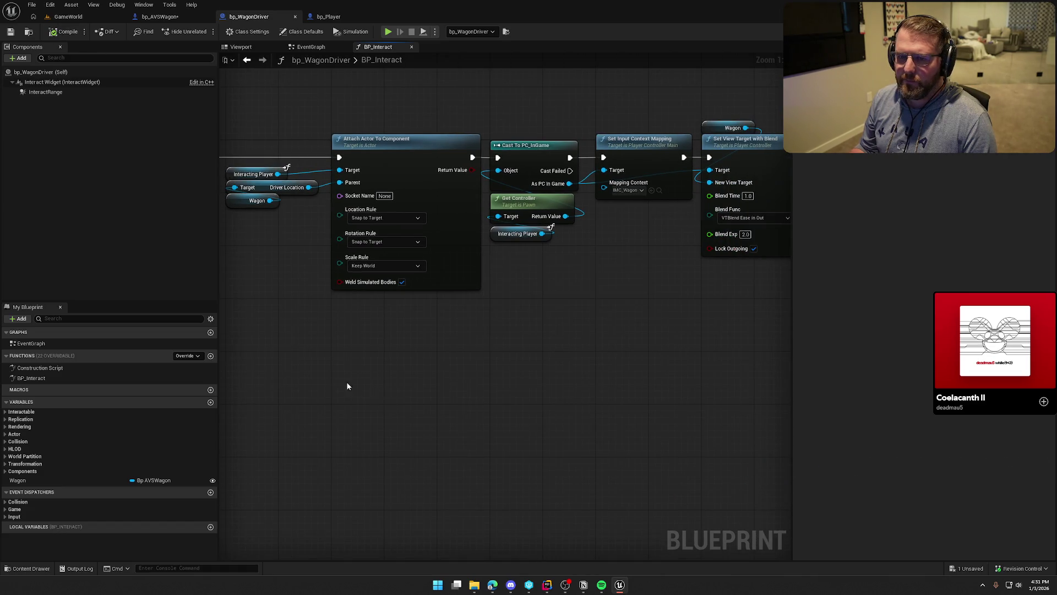
drag(346, 386, 529, 371)
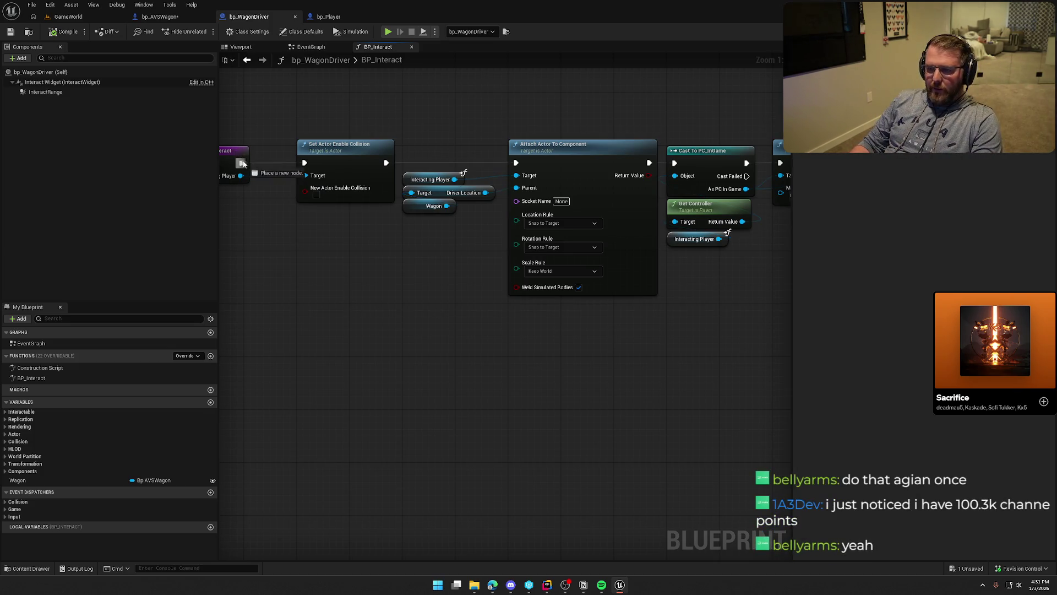
drag(512, 165, 516, 175)
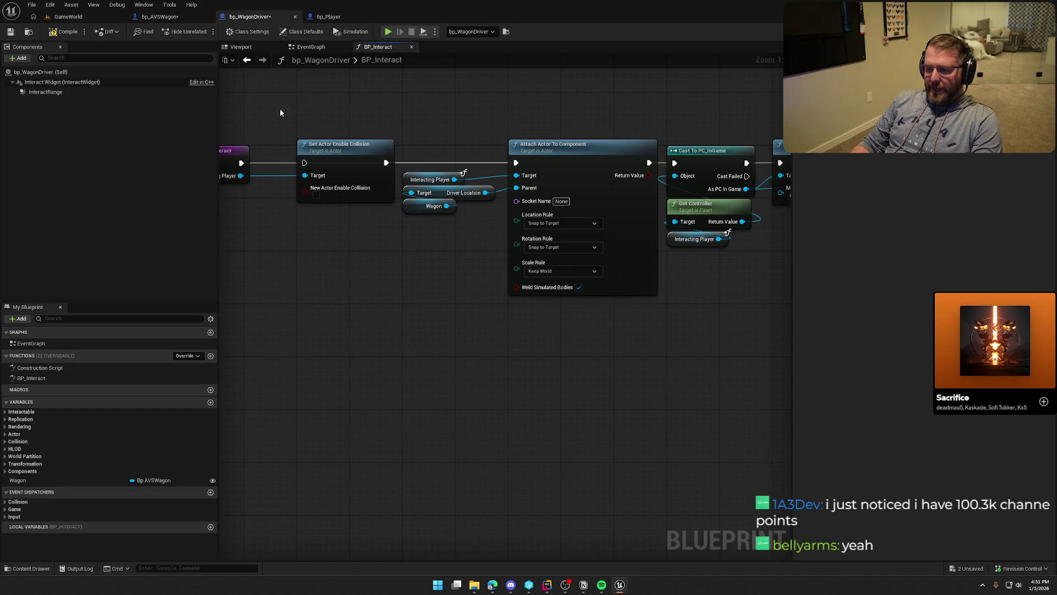
click(65, 32)
click(70, 17)
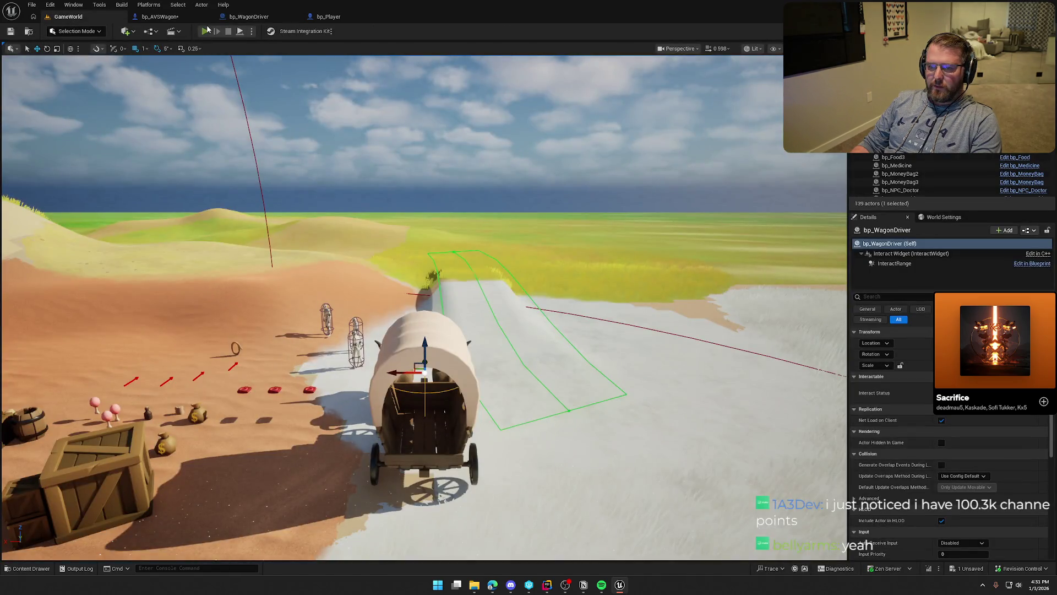
key(w)
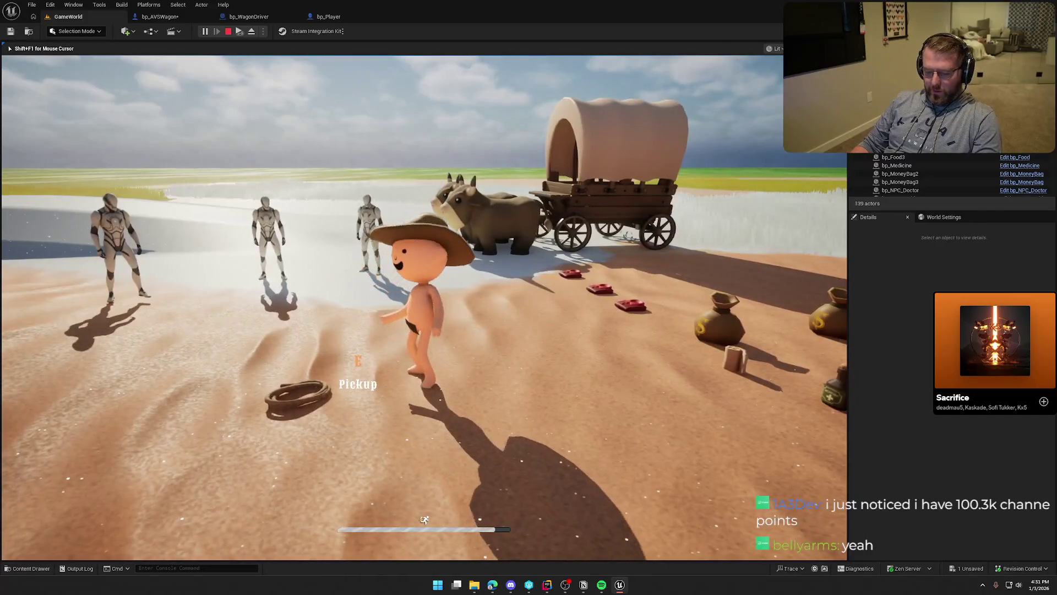
key(e)
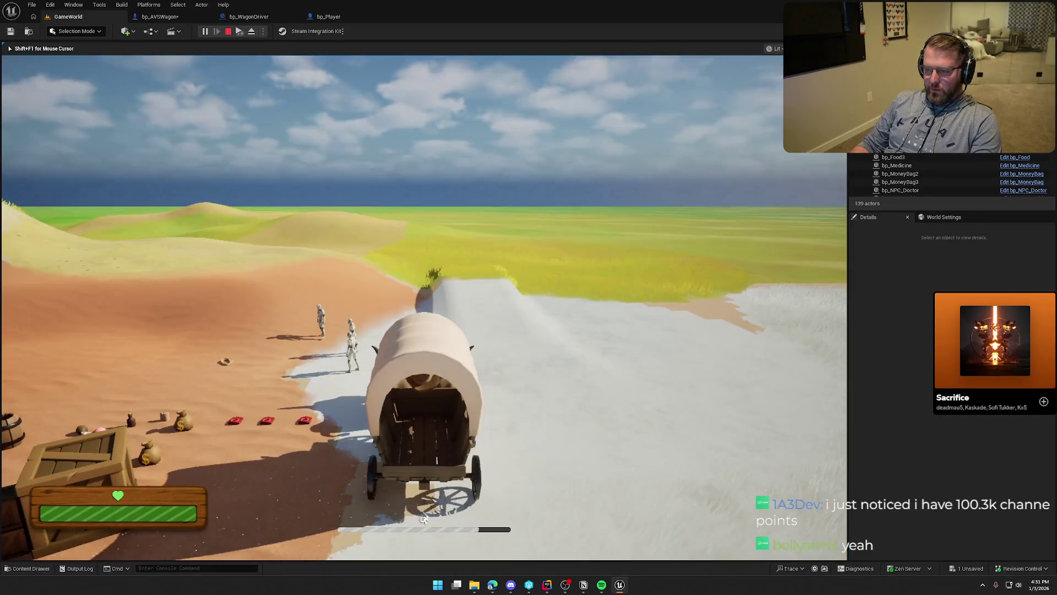
key(Escape)
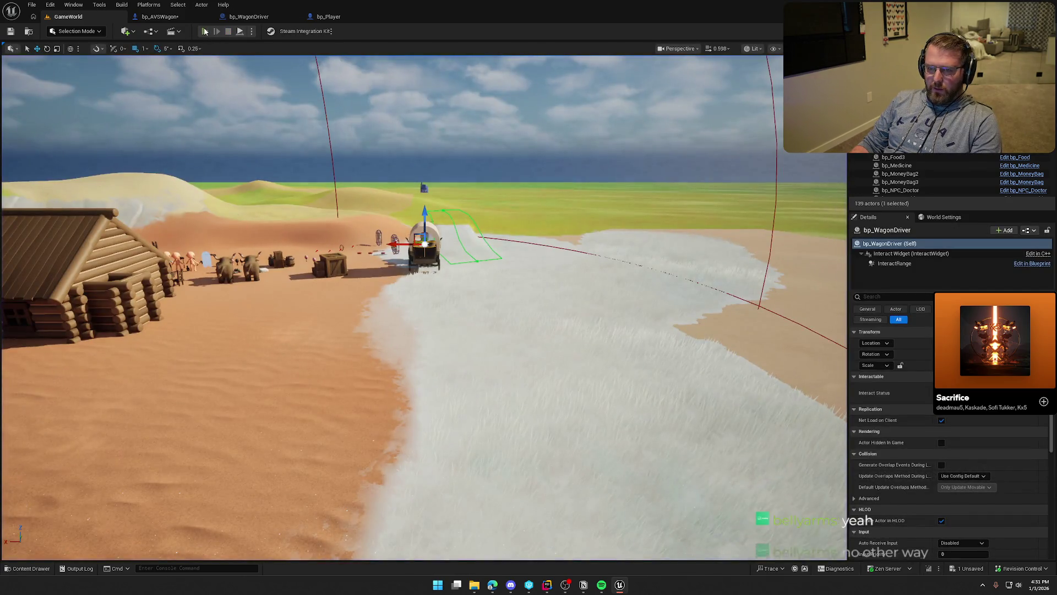
click(205, 31)
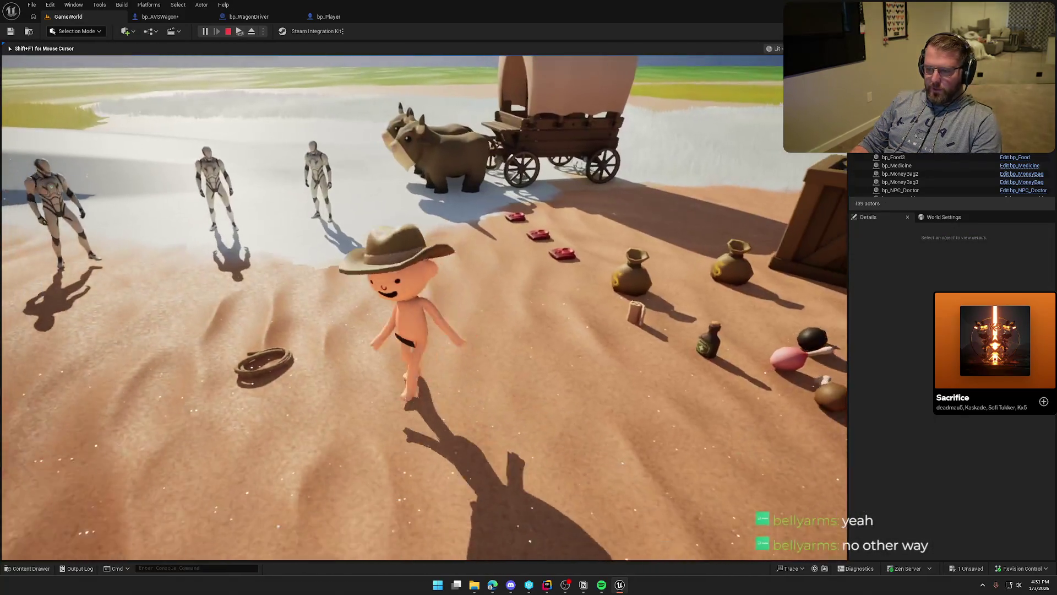
key(super)
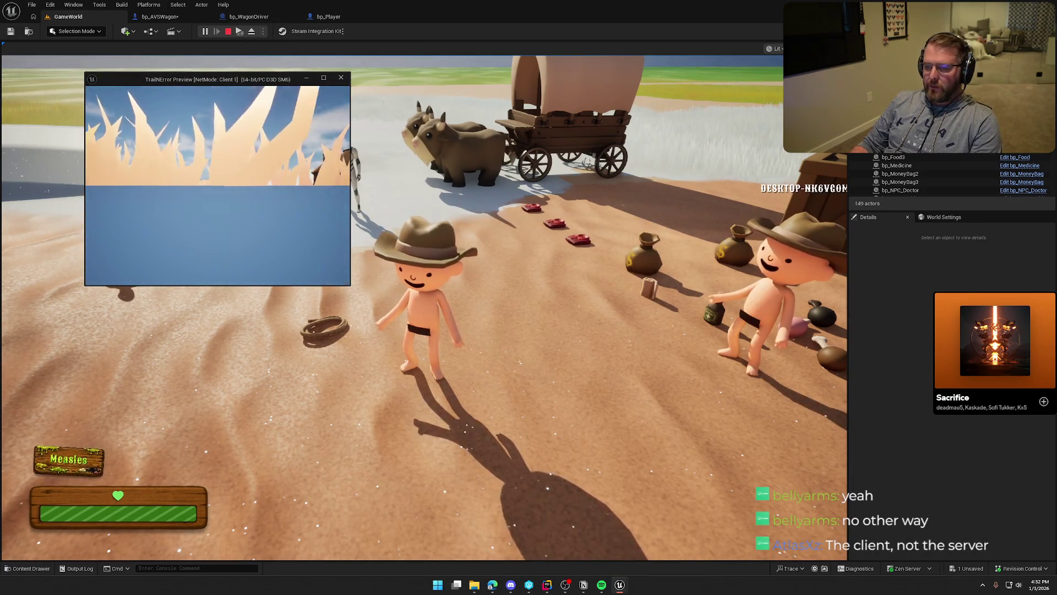
key(w)
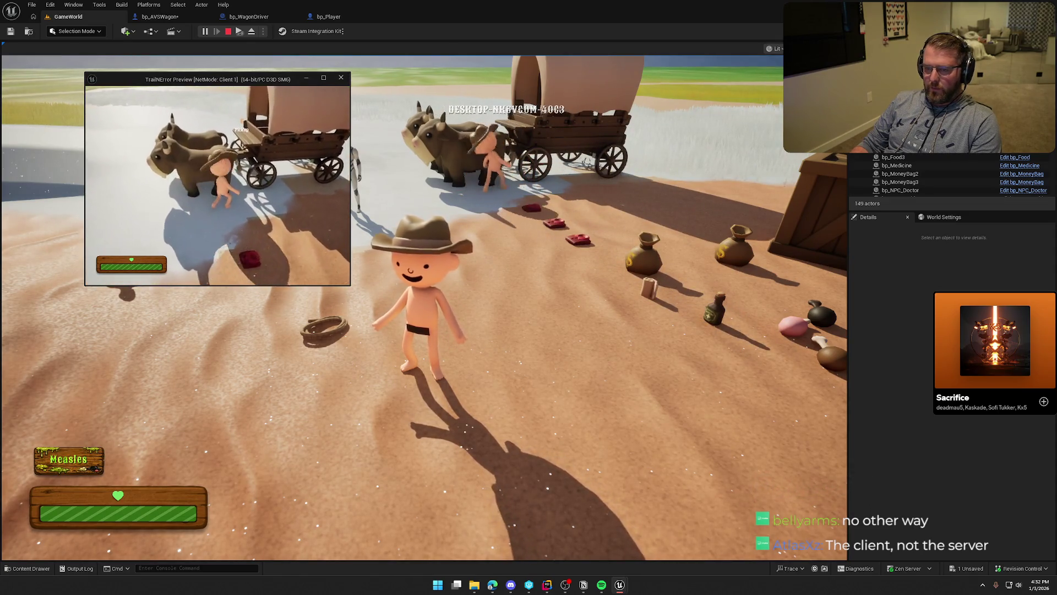
key(e)
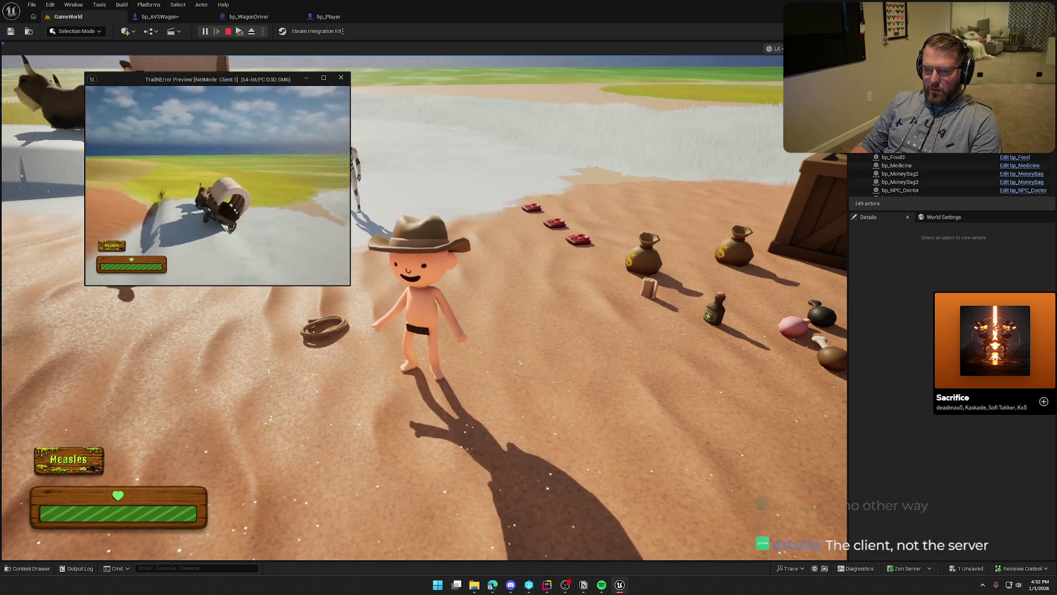
key(Escape)
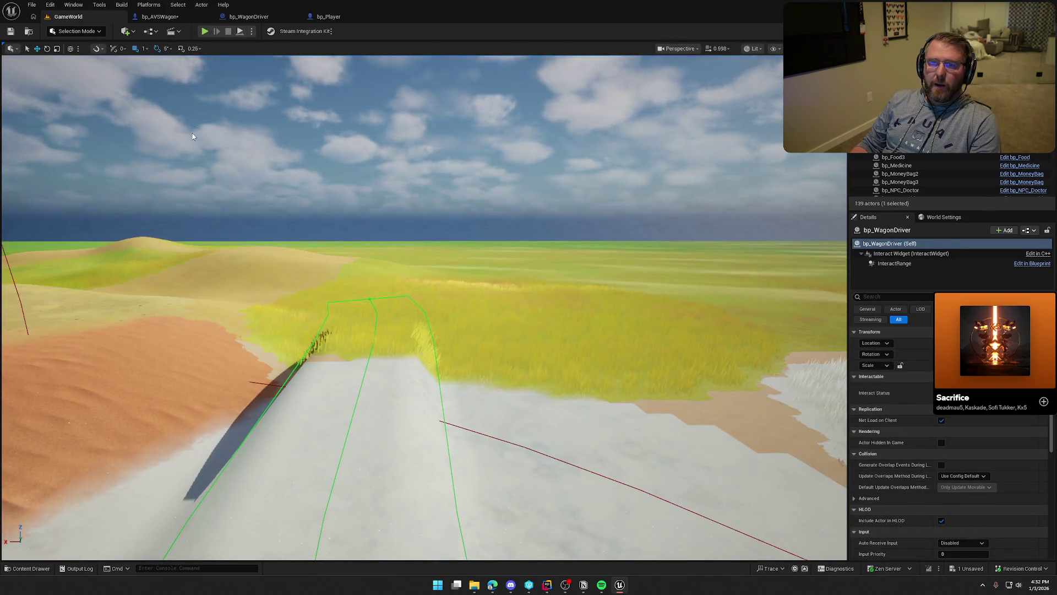
click(162, 17)
click(245, 17)
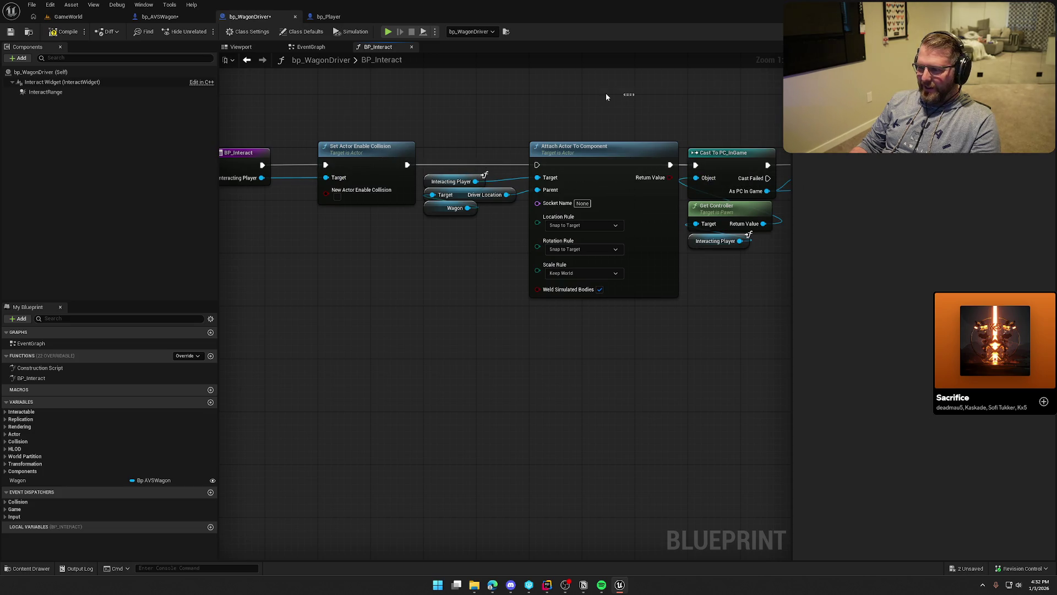
click(63, 17)
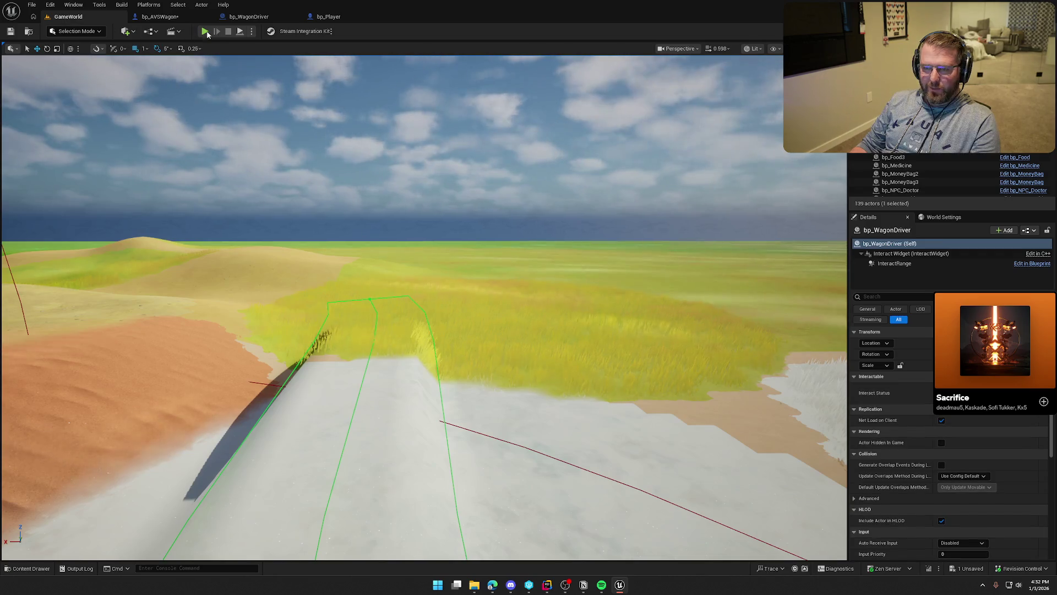
click(291, 206)
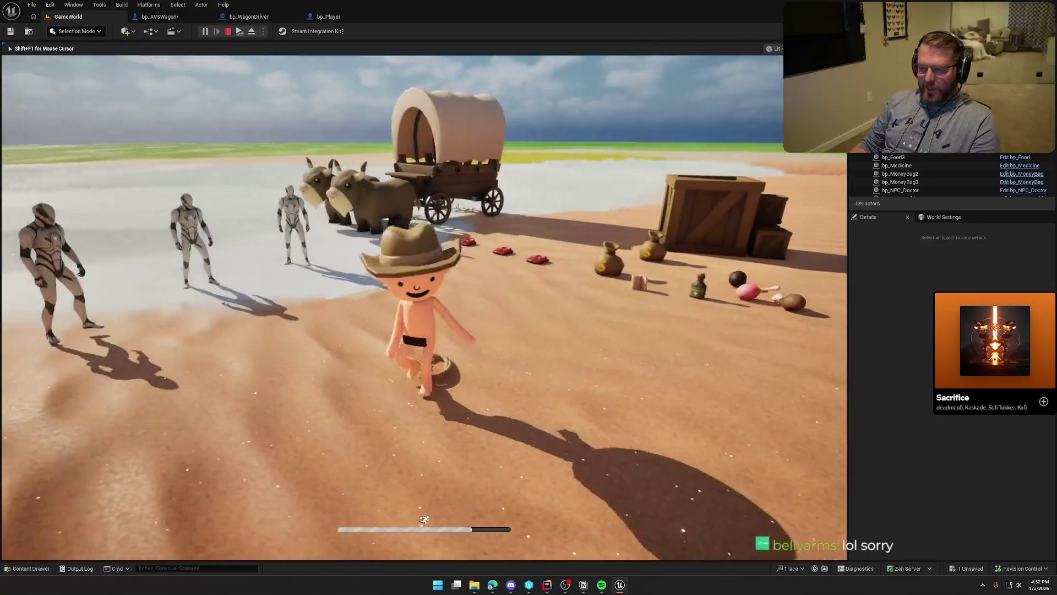
key(super)
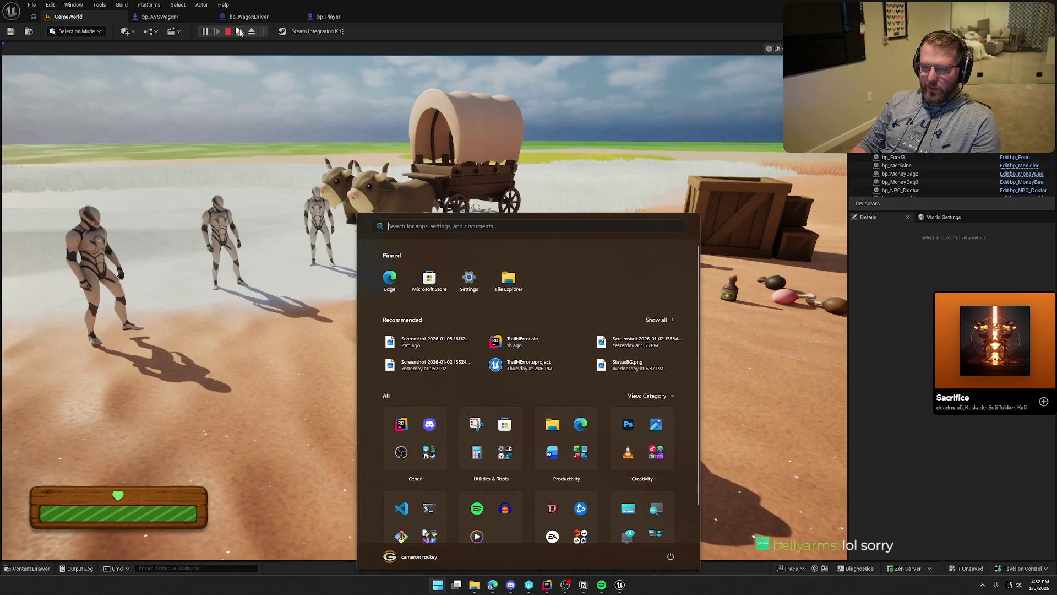
click(239, 32)
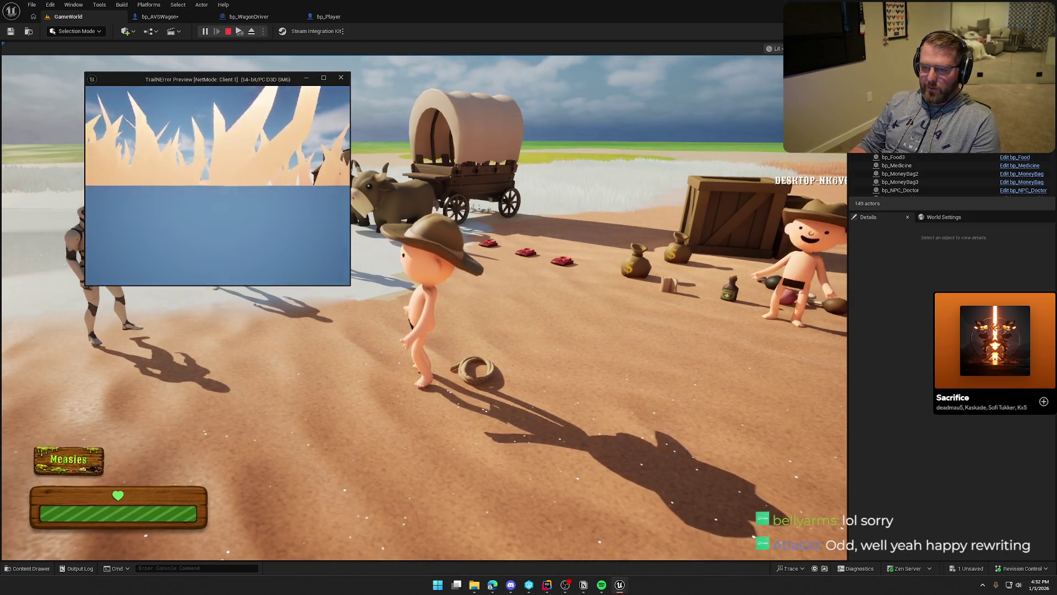
key(w)
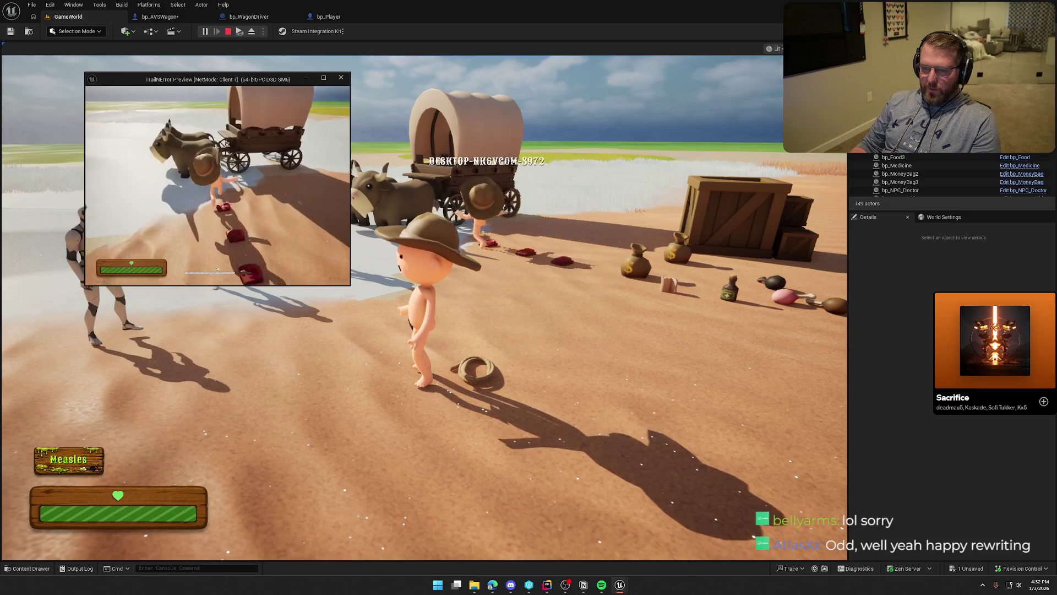
key(e)
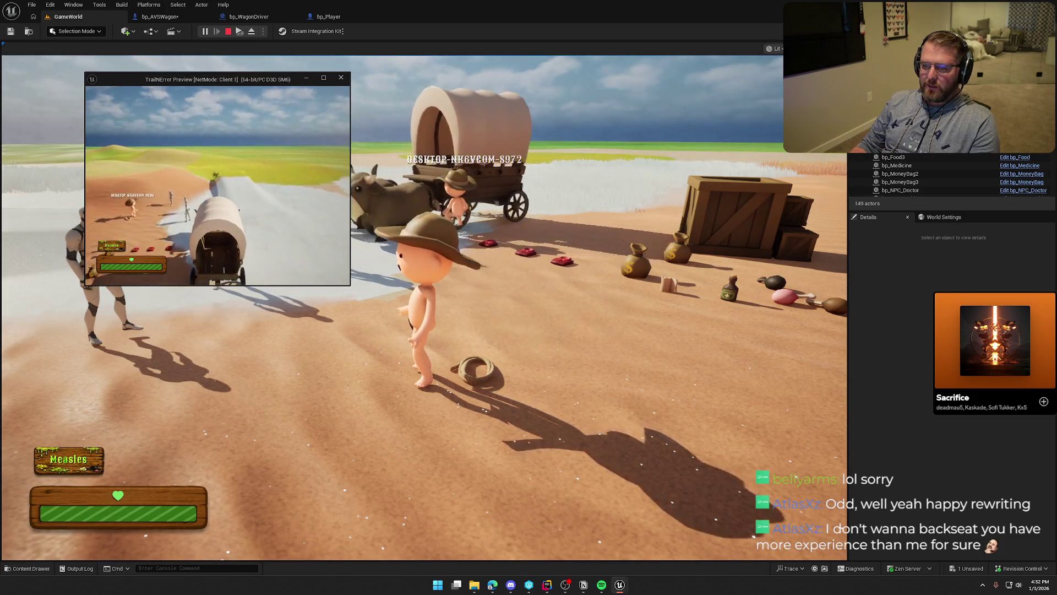
key(Escape)
click(205, 32)
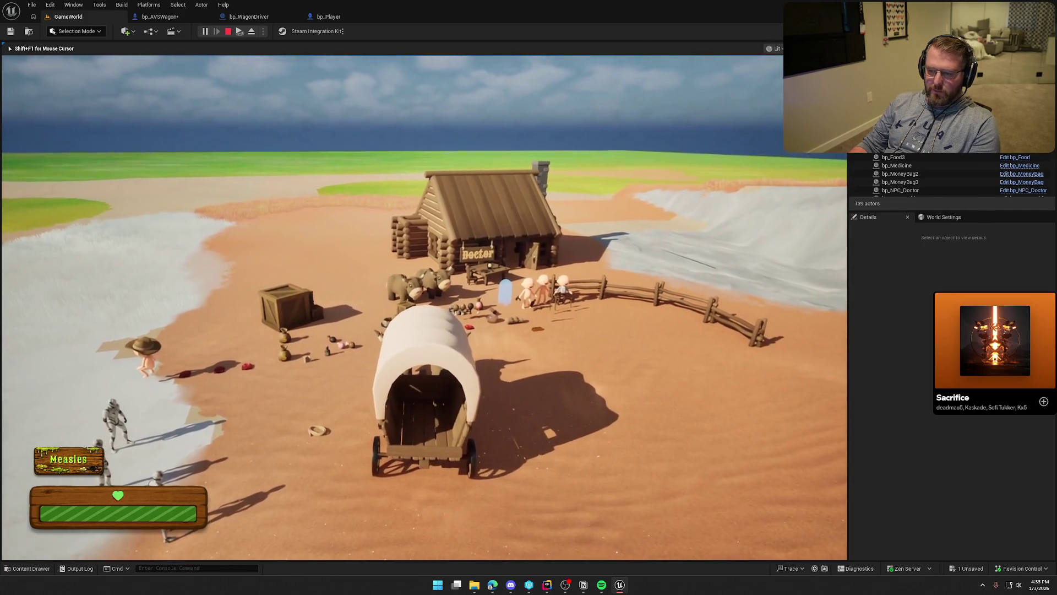
key(Escape)
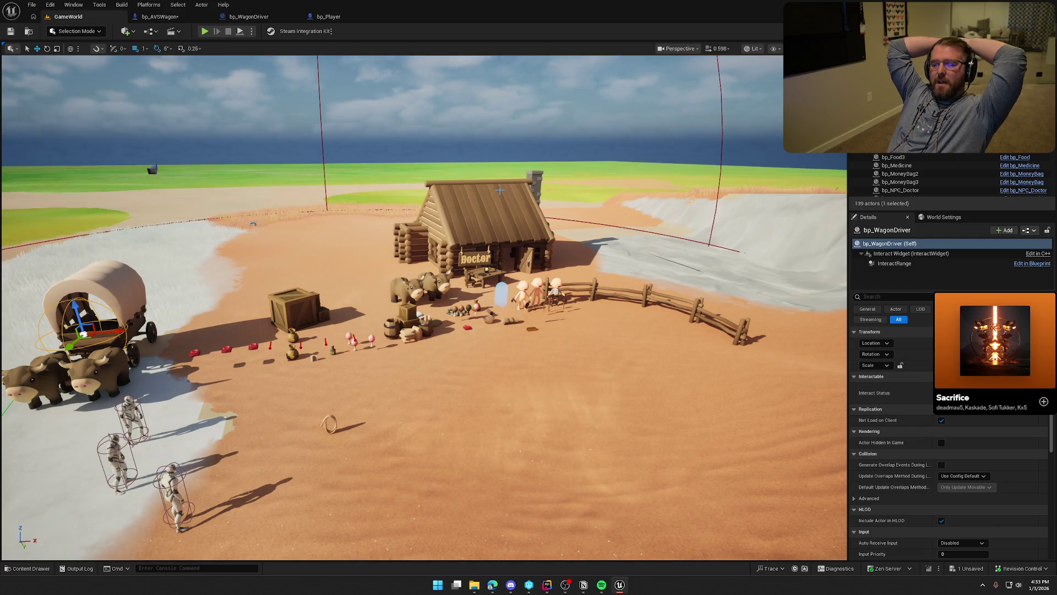
Step: Focus the view on the wagon, then bring up bp_WagonDriver's BP_Interact graph
key(f)
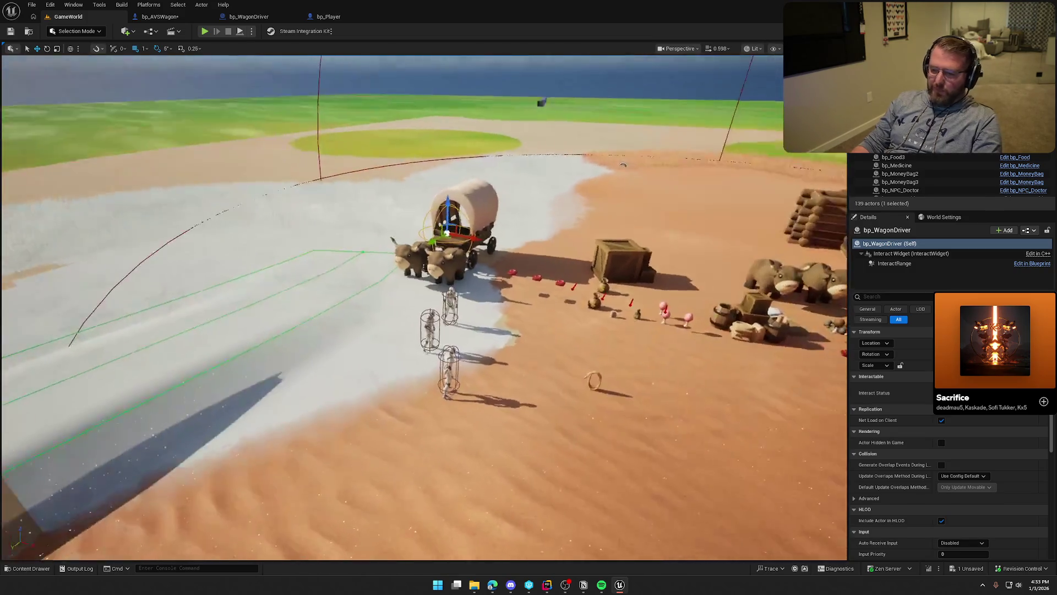
click(163, 18)
click(253, 18)
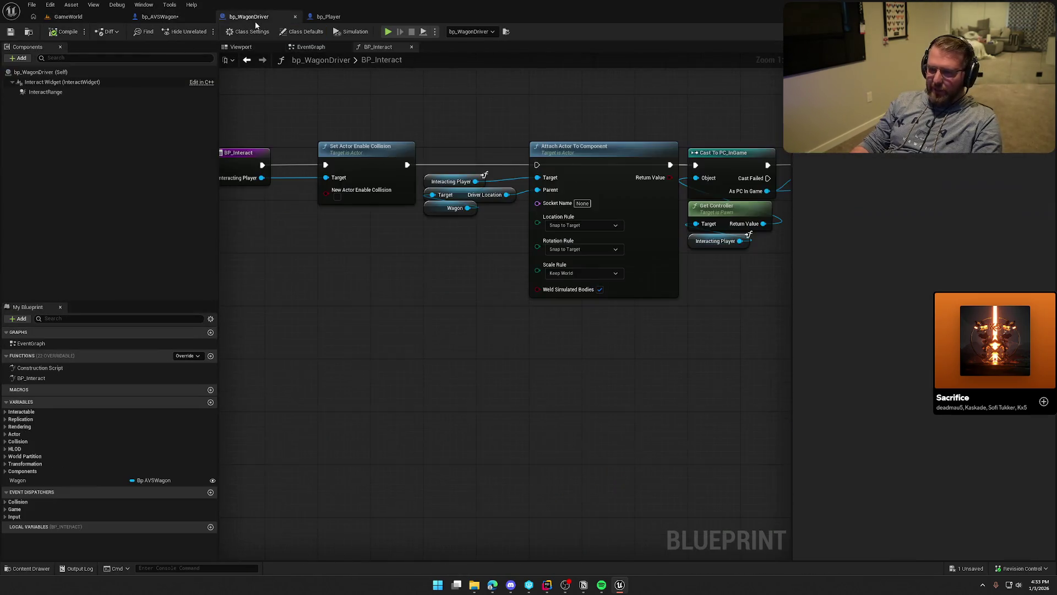
click(160, 16)
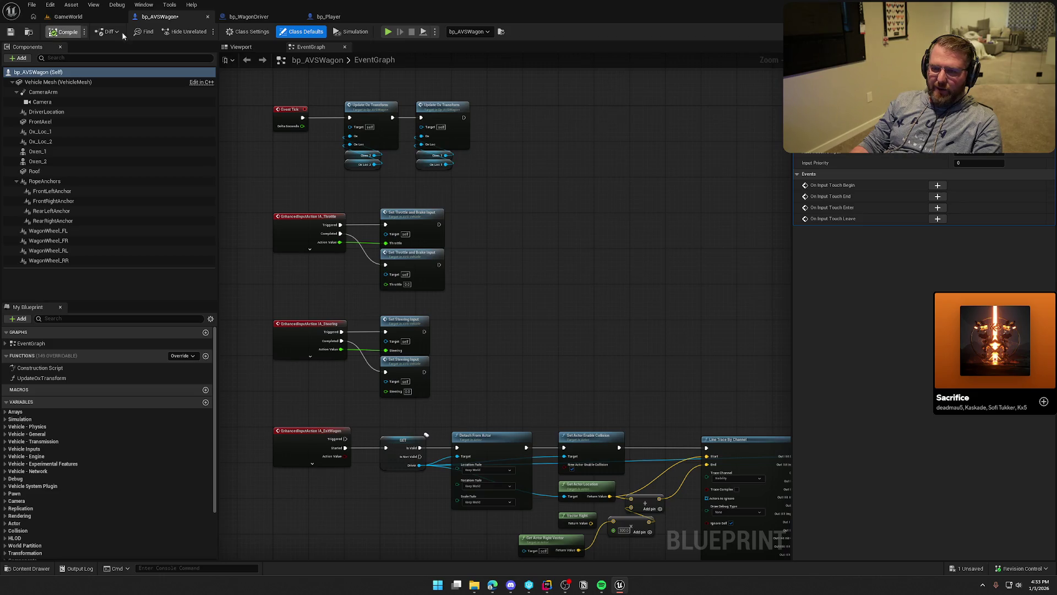
click(248, 16)
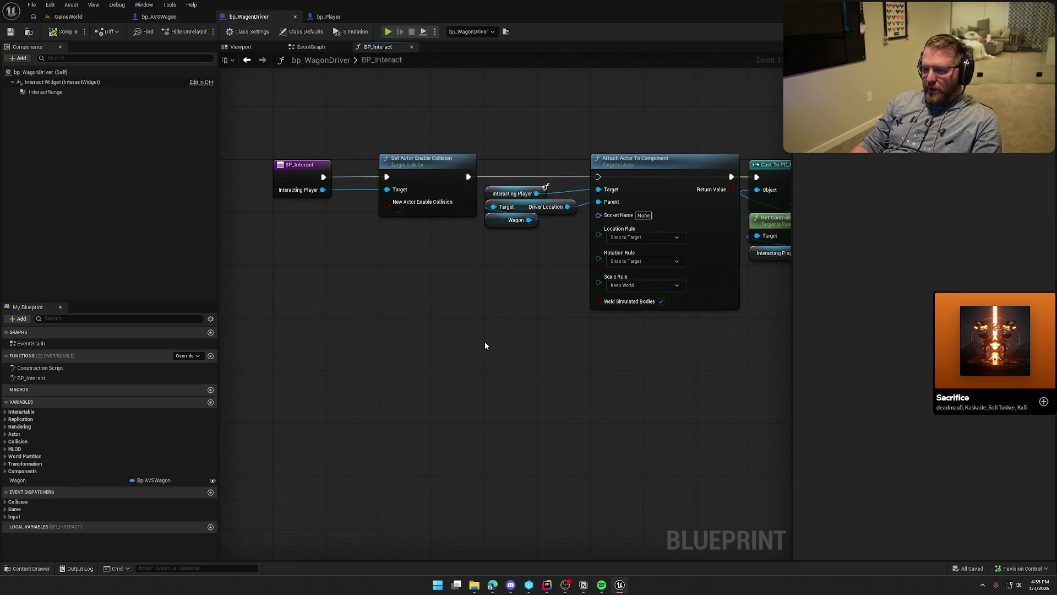
Step: Reconnect Set Actor Enable Collision to Attach Actor To Component and move Get Controller and Interacting Player beside Possess
drag(467, 177, 598, 177)
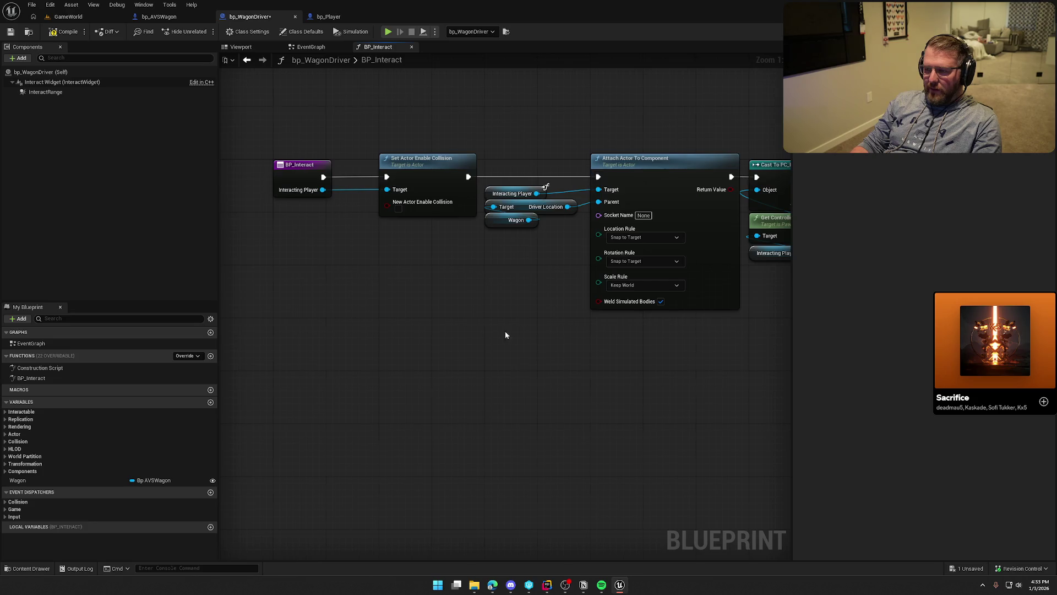
mouse_move(504, 332)
mouse_down()
mouse_move(428, 348)
mouse_move(446, 357)
mouse_move(396, 396)
mouse_move(311, 419)
mouse_move(412, 407)
mouse_move(253, 382)
mouse_move(462, 393)
mouse_up()
drag(600, 292, 499, 234)
drag(568, 257, 625, 244)
click(693, 309)
drag(693, 310, 607, 374)
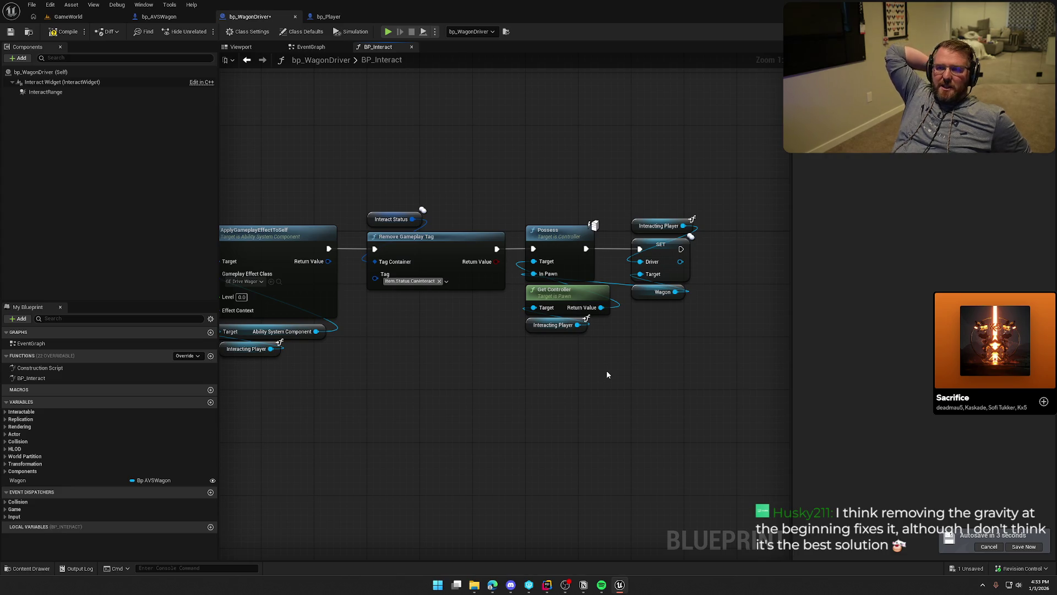
mouse_move(504, 406)
mouse_down()
mouse_move(760, 402)
mouse_move(552, 386)
mouse_move(434, 349)
mouse_up()
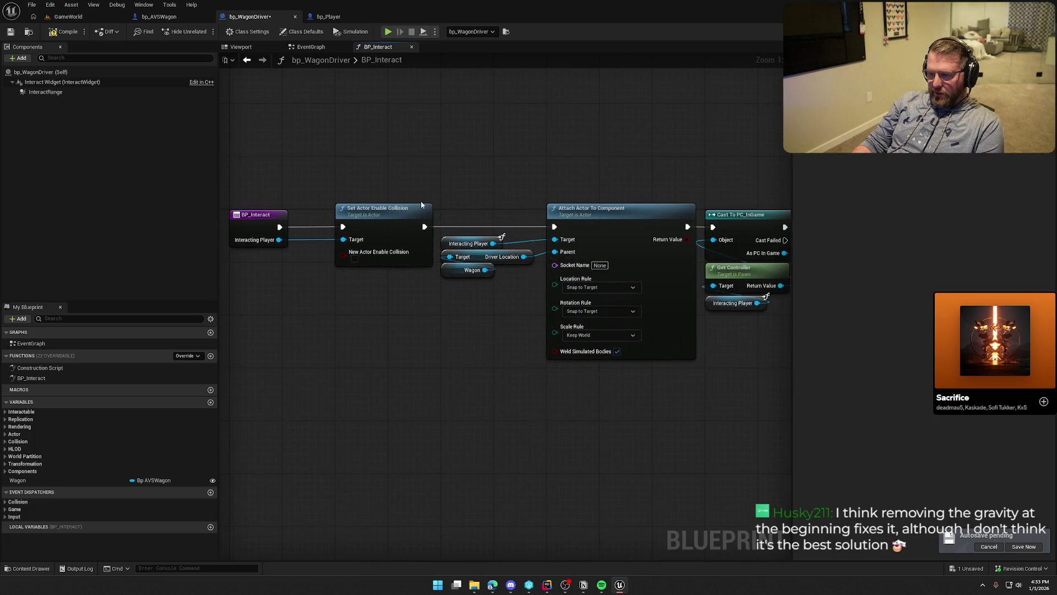
mouse_move(423, 226)
mouse_down()
mouse_move(450, 191)
mouse_move(442, 163)
mouse_up()
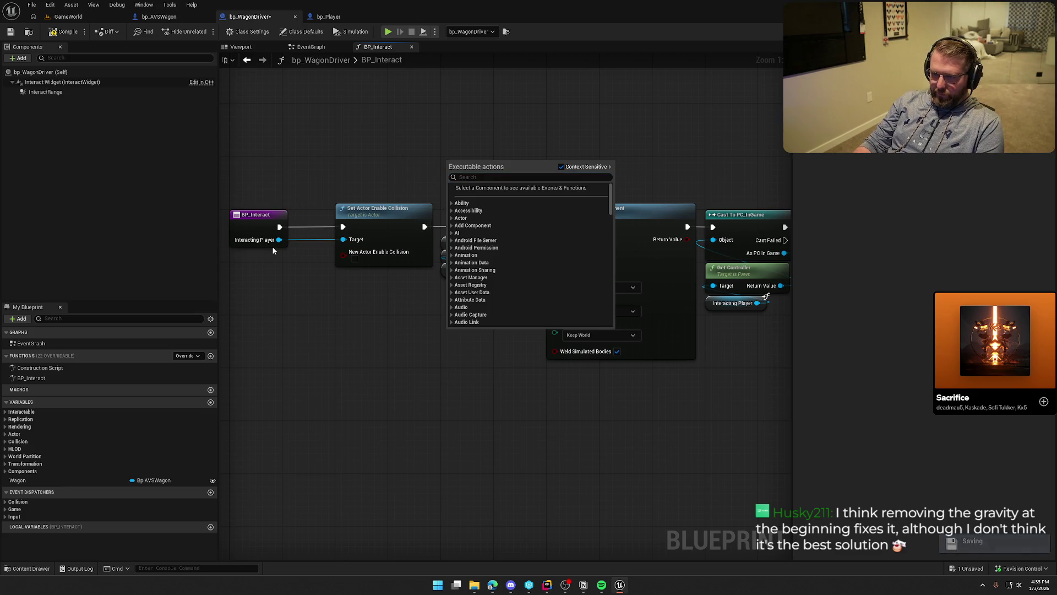
Step: Browse 'gravity' actions on Interacting Player without adding one, then start a GameWorld play-test
mouse_move(280, 240)
mouse_down()
mouse_move(431, 122)
mouse_move(422, 113)
mouse_up()
text(gravity)
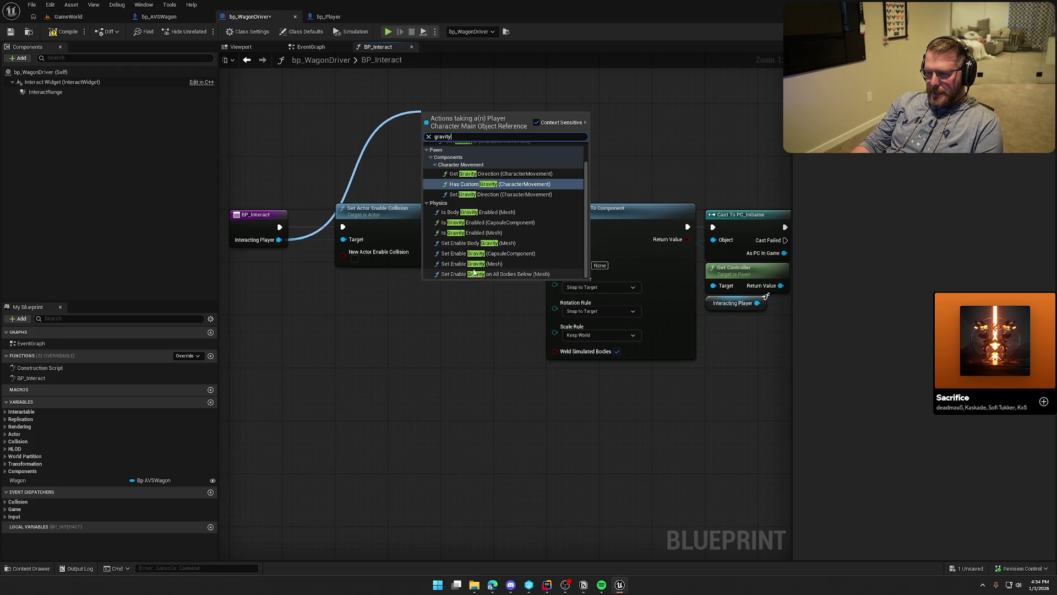
scroll(550, 268, up, 2)
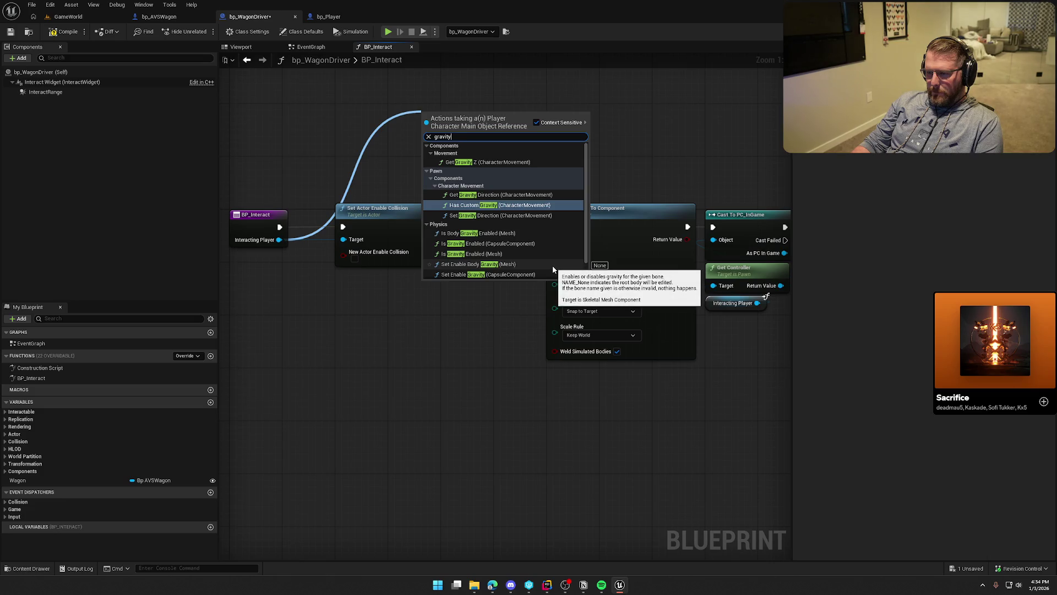
scroll(553, 268, down, 2)
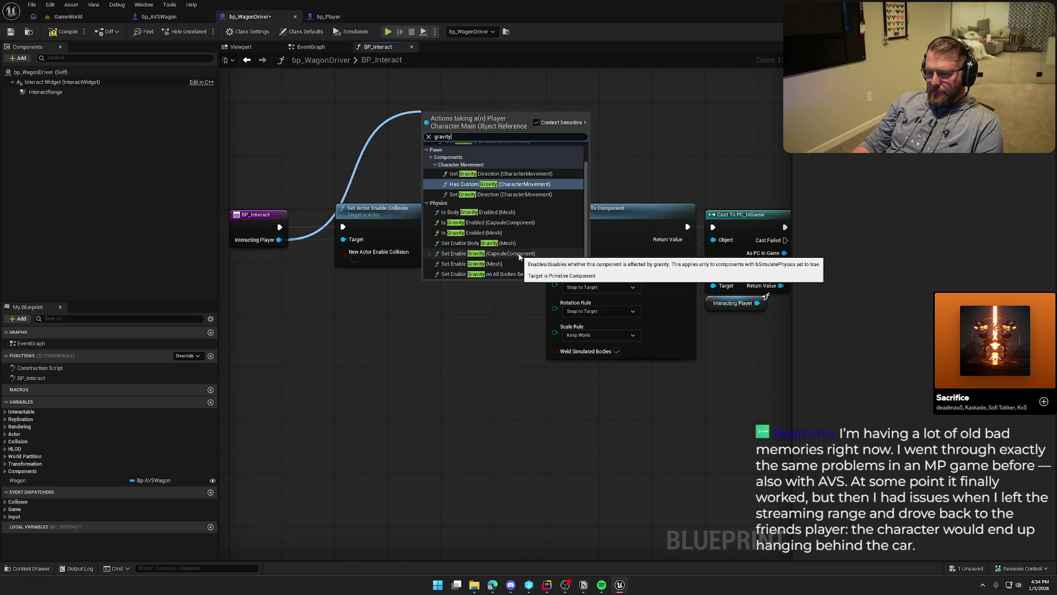
click(362, 336)
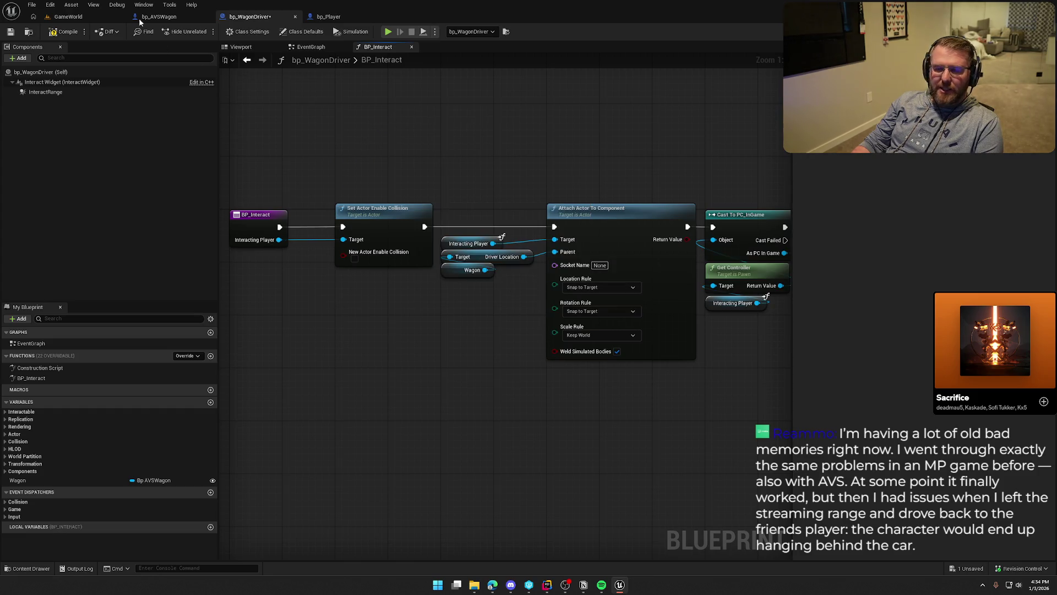
click(68, 16)
key(alt+p)
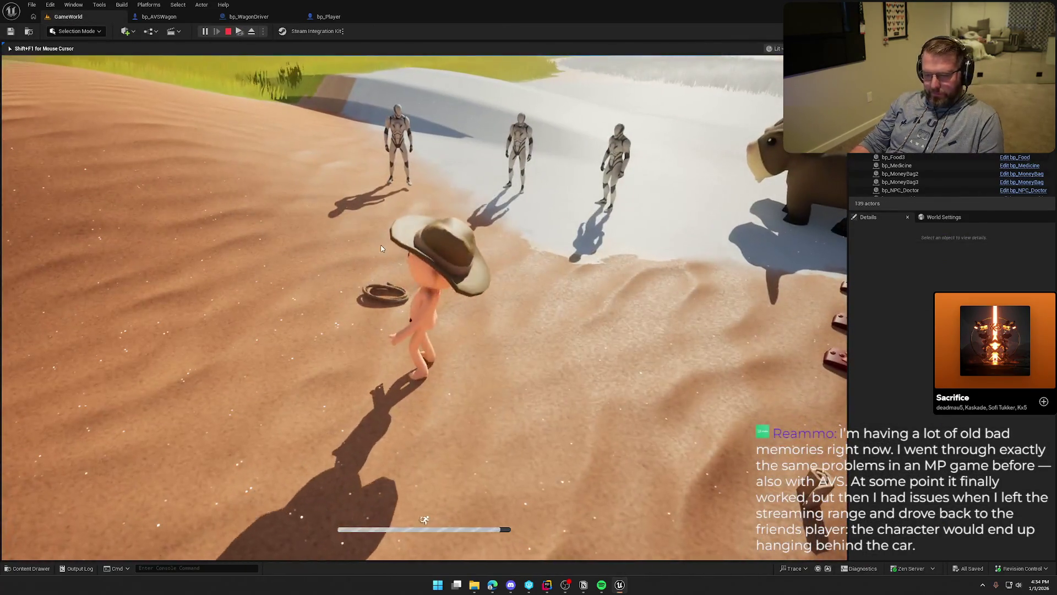
Step: Run 'show collision' in the client console, drive the wagon, and enlarge the client preview
key(super)
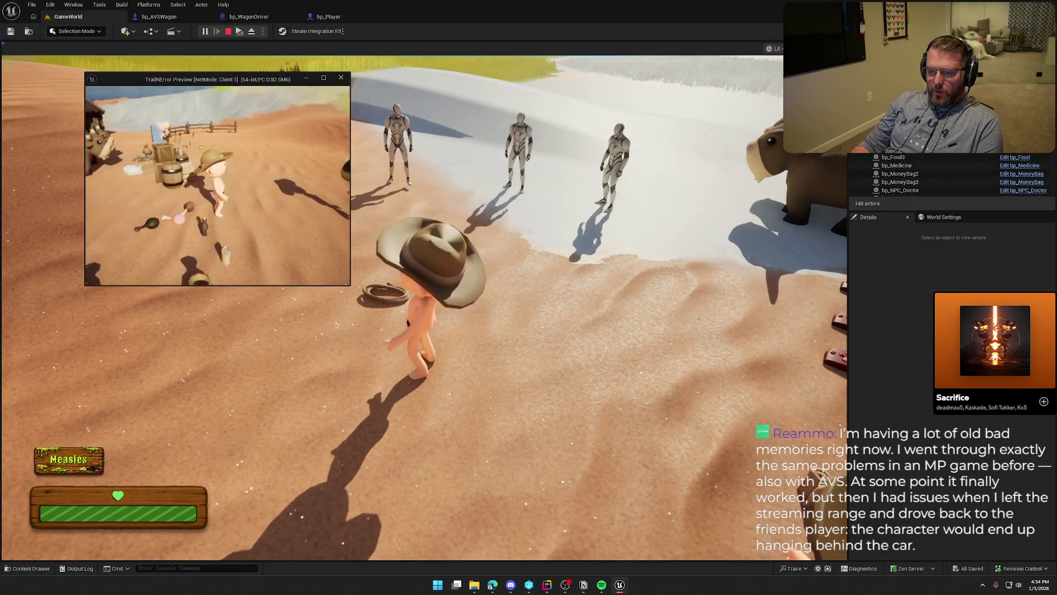
key(grave)
text(show colli)
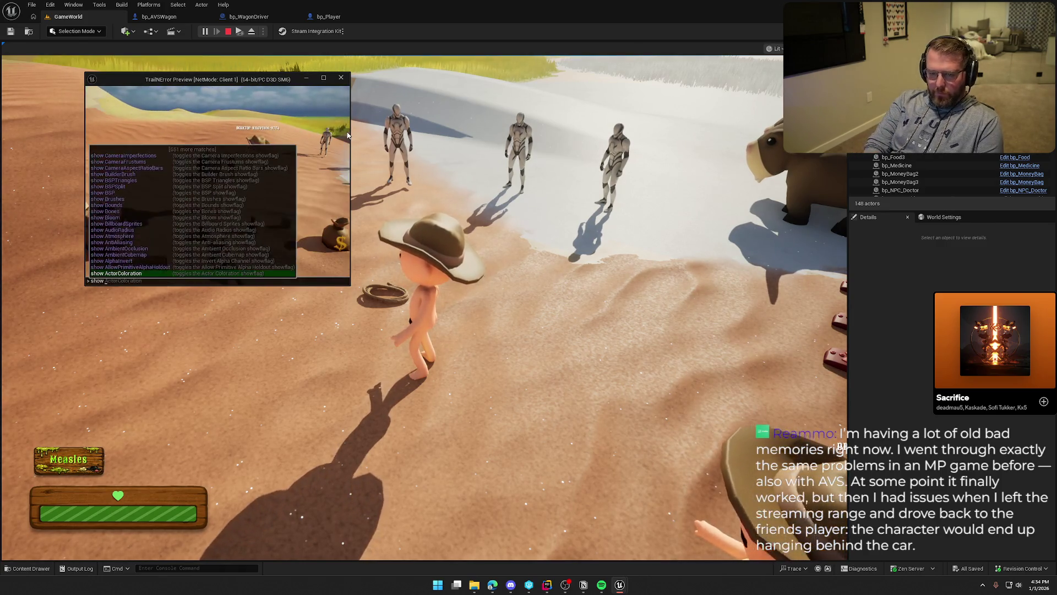
key(Return)
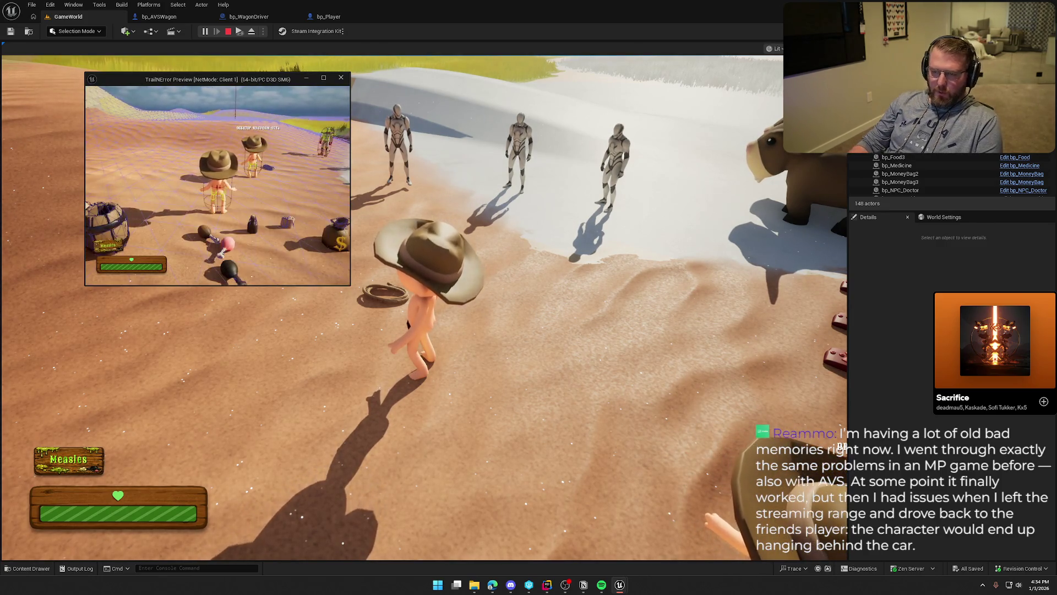
key(w)
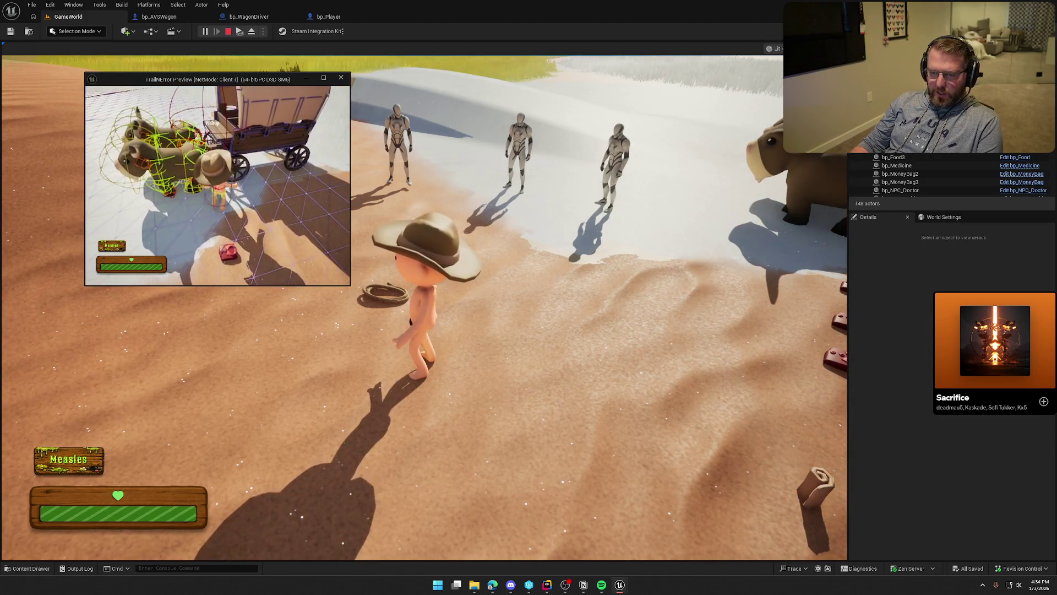
key(e)
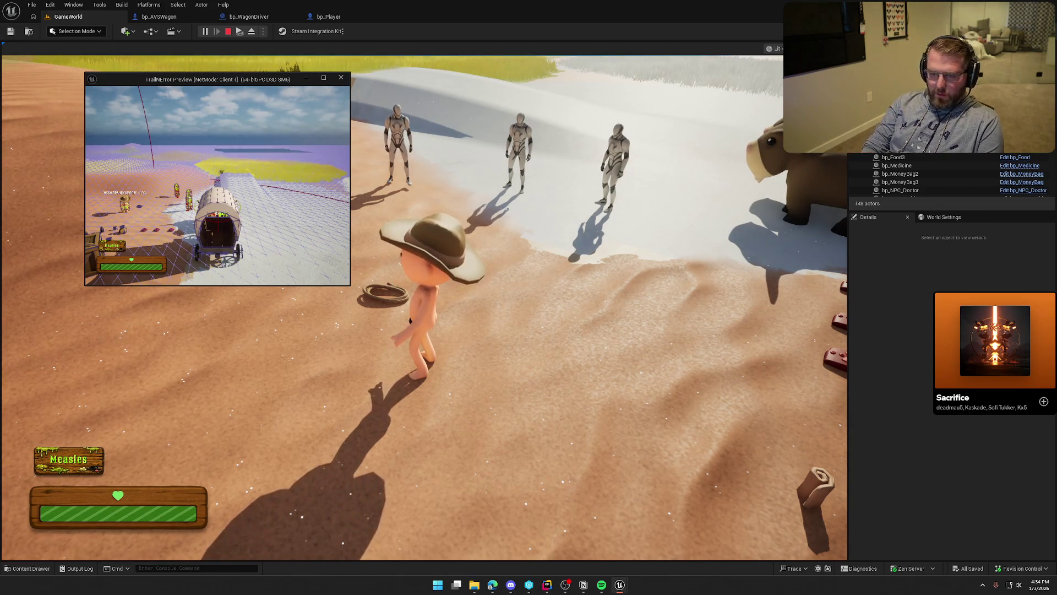
key(super)
click(323, 77)
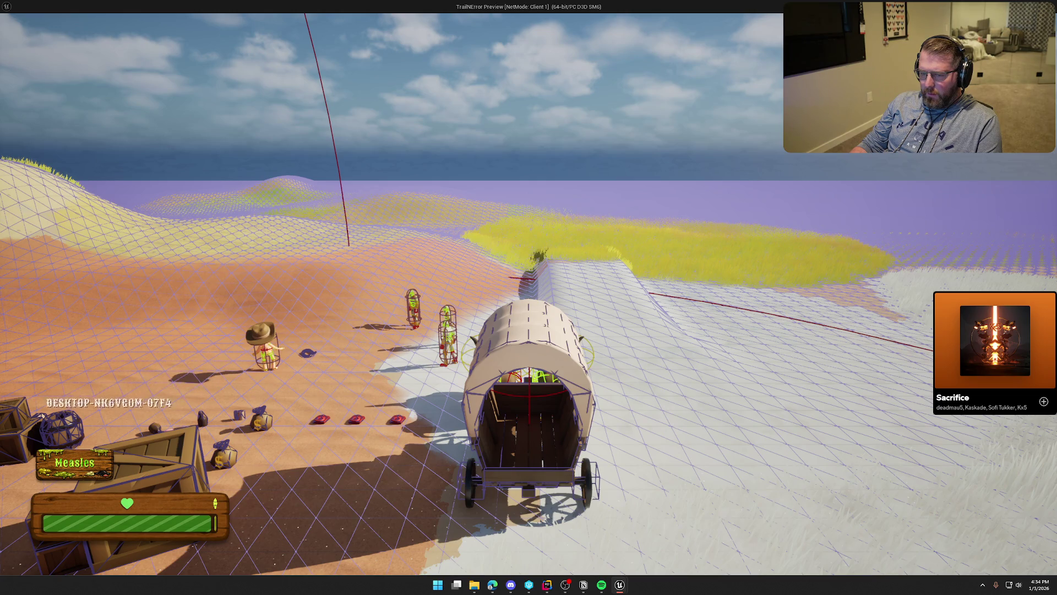
key(alt+Tab)
Step: Restart the play-test and interact with the wagon until the BP_Interact breakpoint hits
click(203, 31)
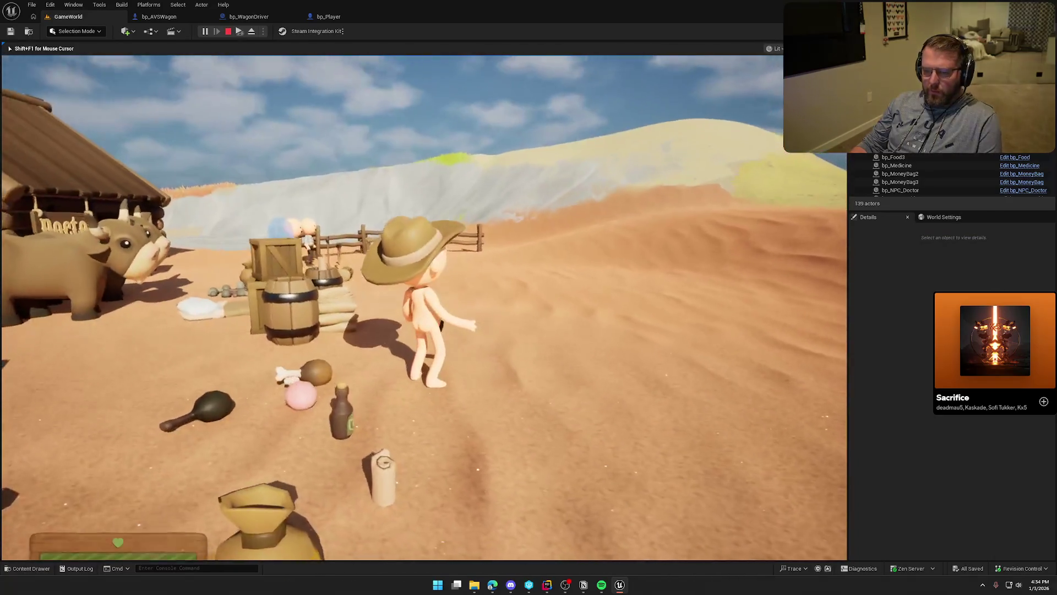
key(super)
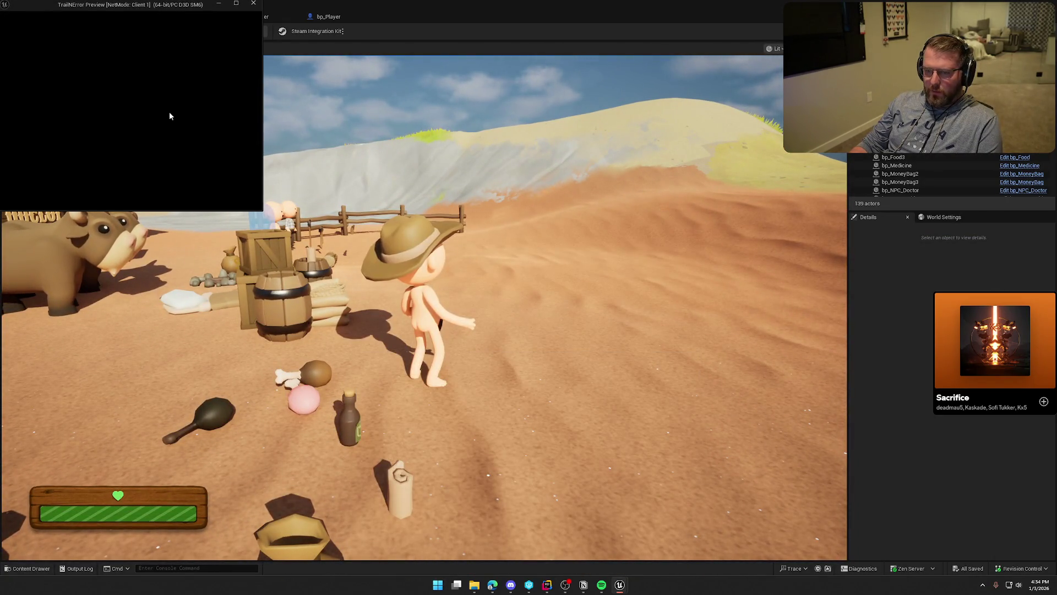
key(alt+Tab)
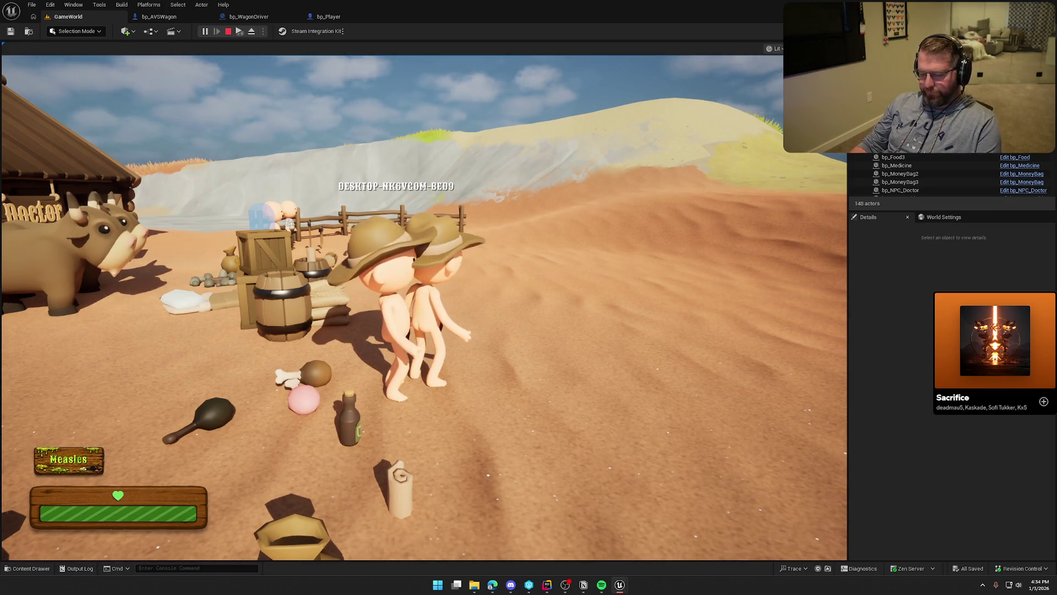
key(super)
key(super)
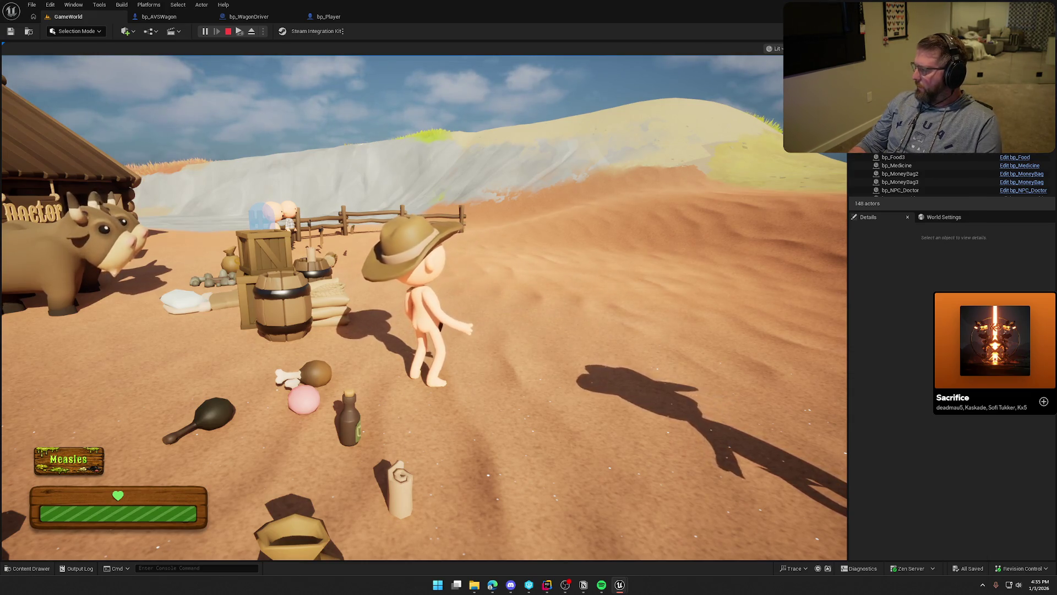
key(e)
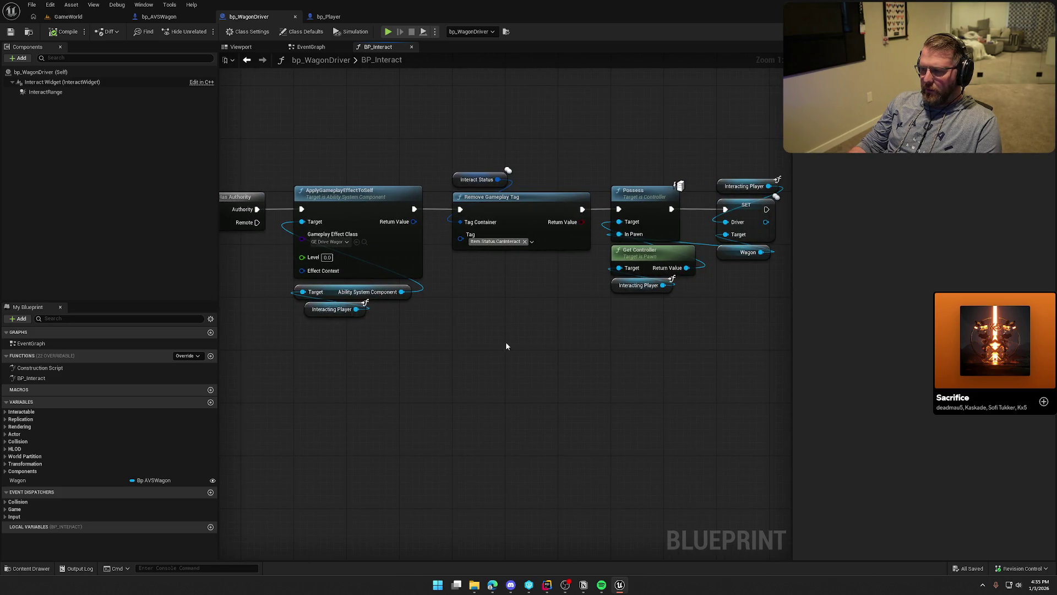
Step: End the paused session, run another GameWorld play-test, and stop it
key(Escape)
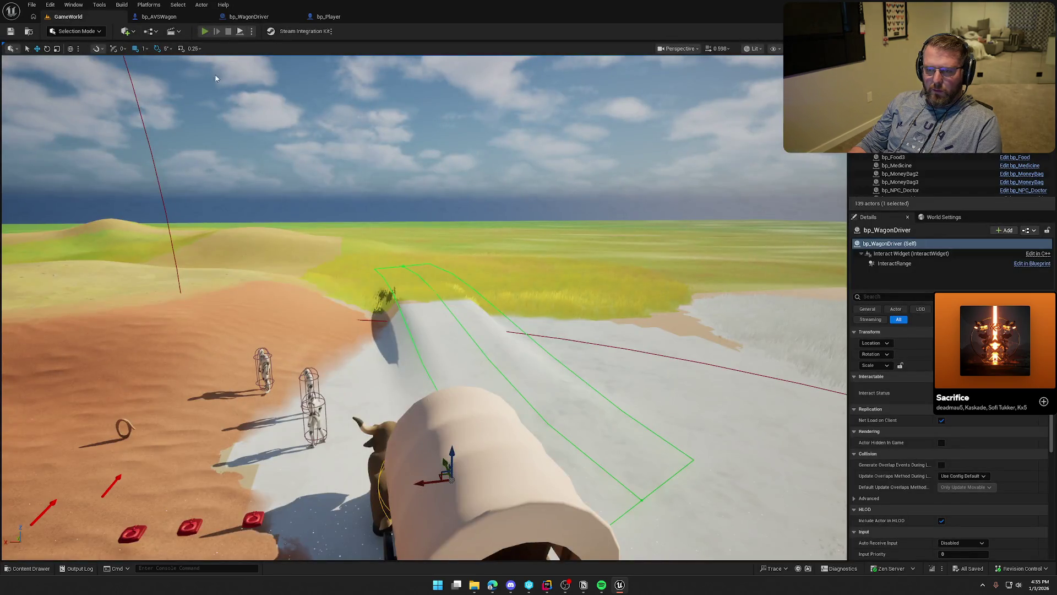
key(alt+p)
key(super)
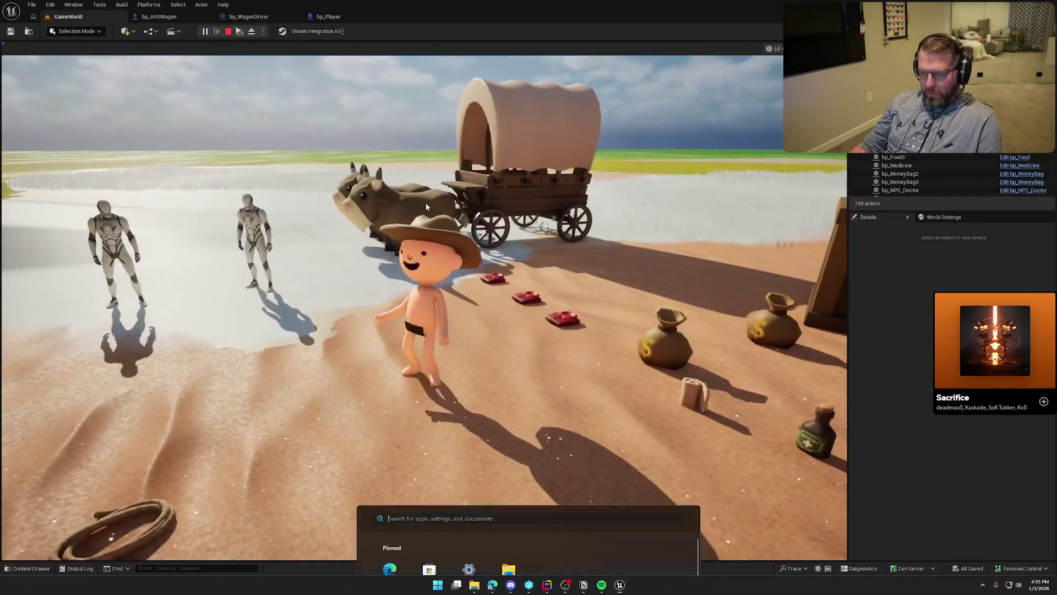
key(Escape)
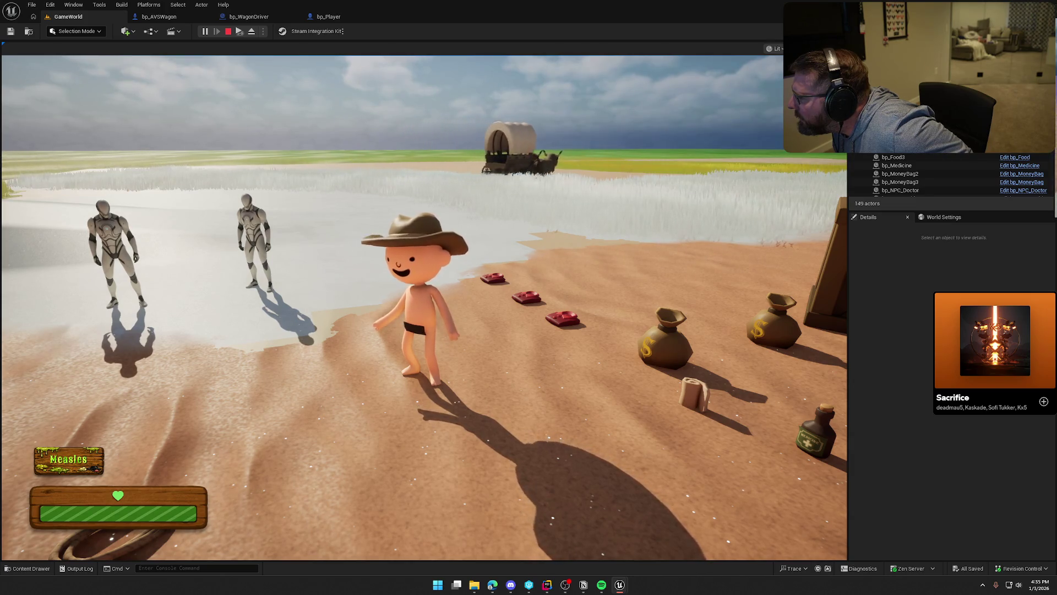
key(Escape)
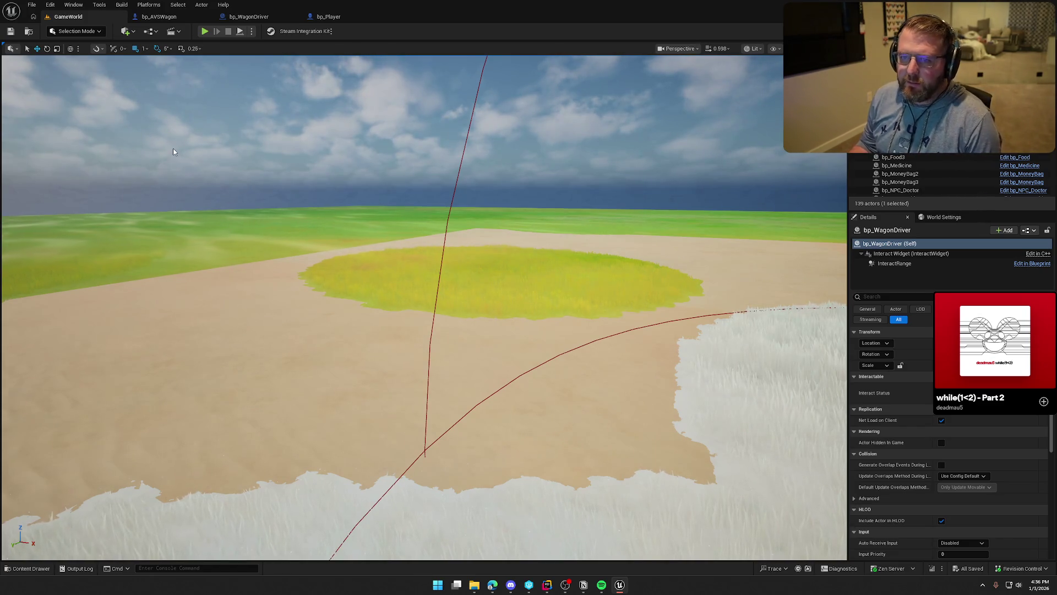
Step: Reopen bp_WagonDriver's BP_Interact and pan through its attach, cast and possess nodes
click(159, 17)
click(249, 16)
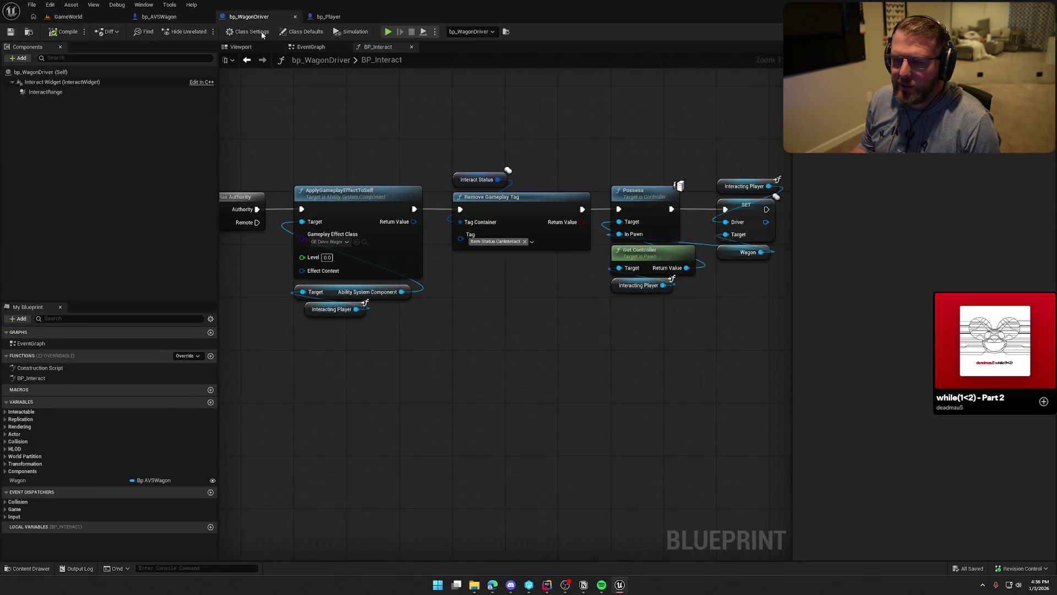
scroll(319, 330, down, 2)
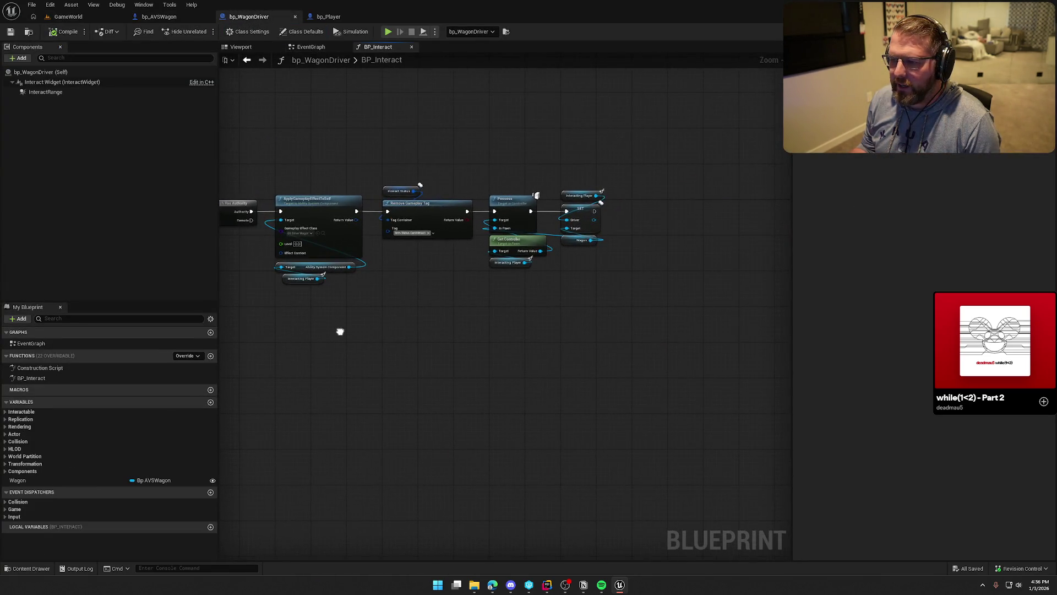
scroll(743, 295, down, 2)
drag(568, 329, 671, 320)
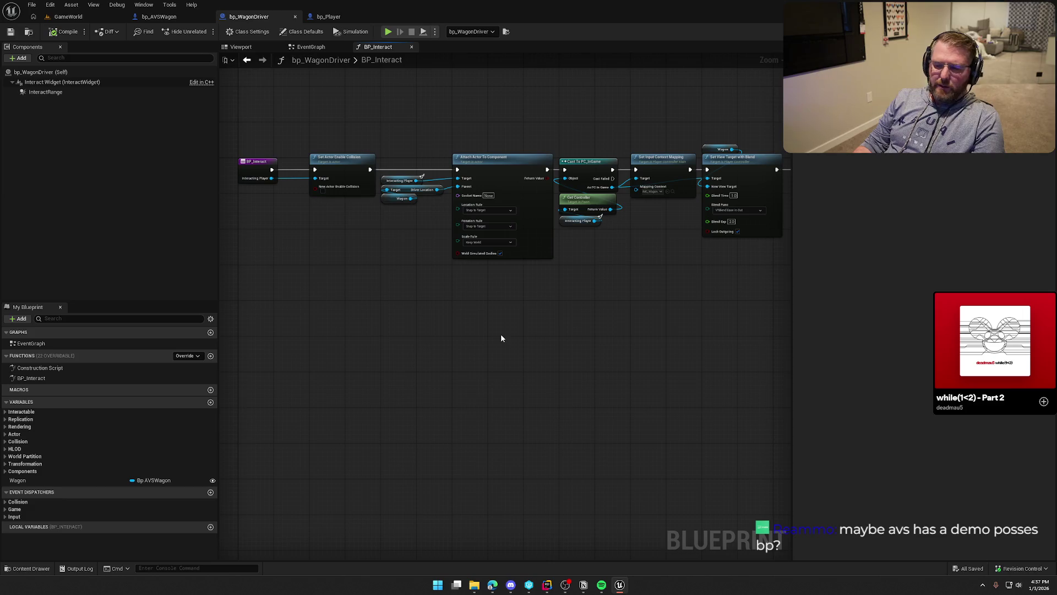
mouse_move(451, 336)
mouse_down()
mouse_move(290, 363)
mouse_move(345, 353)
mouse_move(248, 346)
mouse_move(699, 341)
mouse_up()
scroll(603, 340, up, 2)
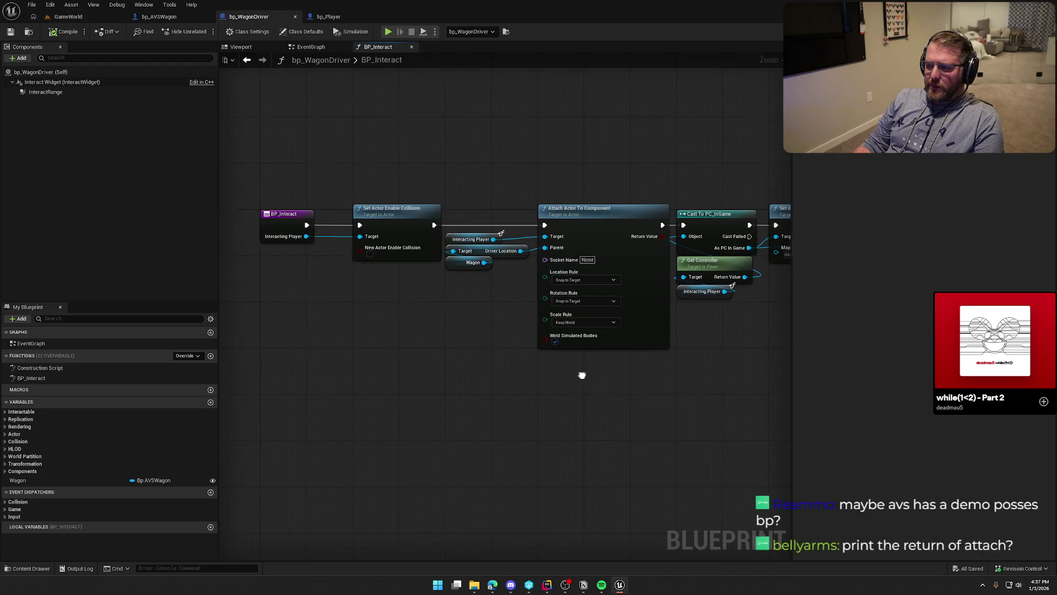
Step: Add a Print String after Attach Actor To Component, fed by its Return Value
drag(578, 370, 357, 376)
drag(442, 230, 396, 137)
text(print)
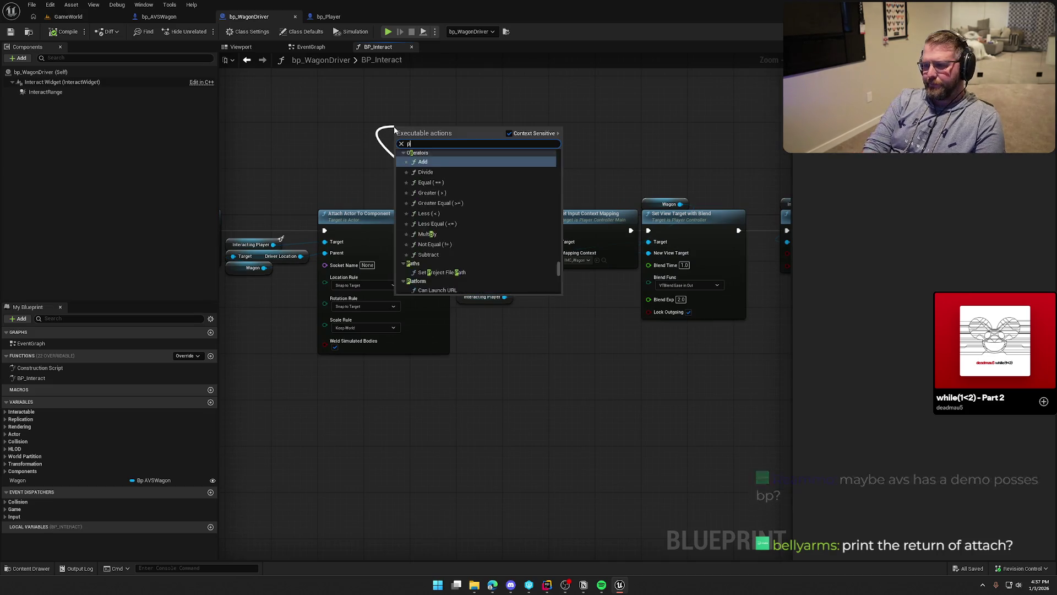
key(Return)
drag(442, 241, 400, 149)
Step: Save bp_WagonDriver and start a play-test of the level
key(ctrl+s)
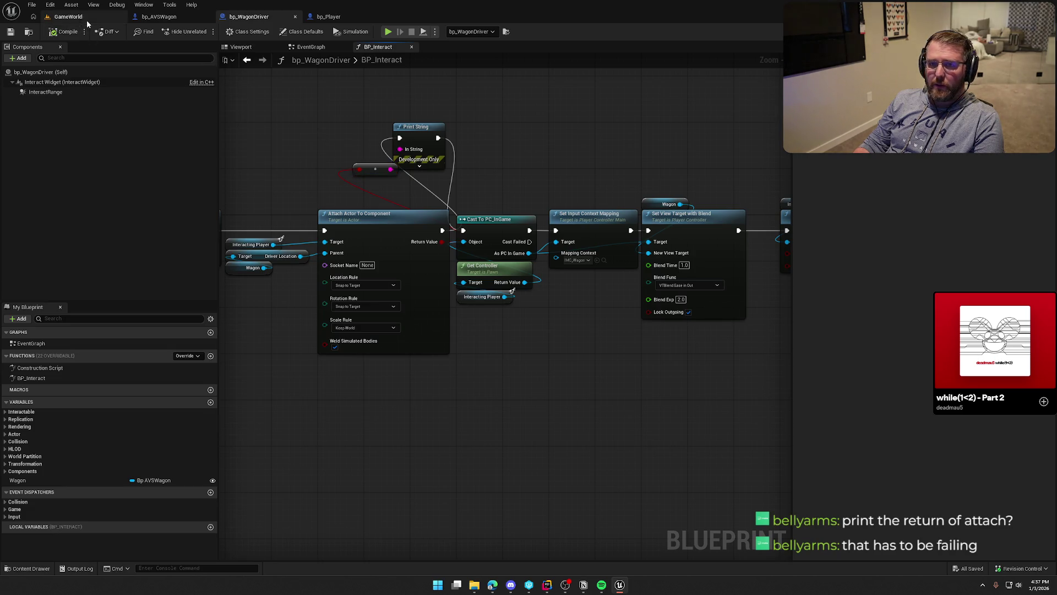
scroll(504, 146, down, 1)
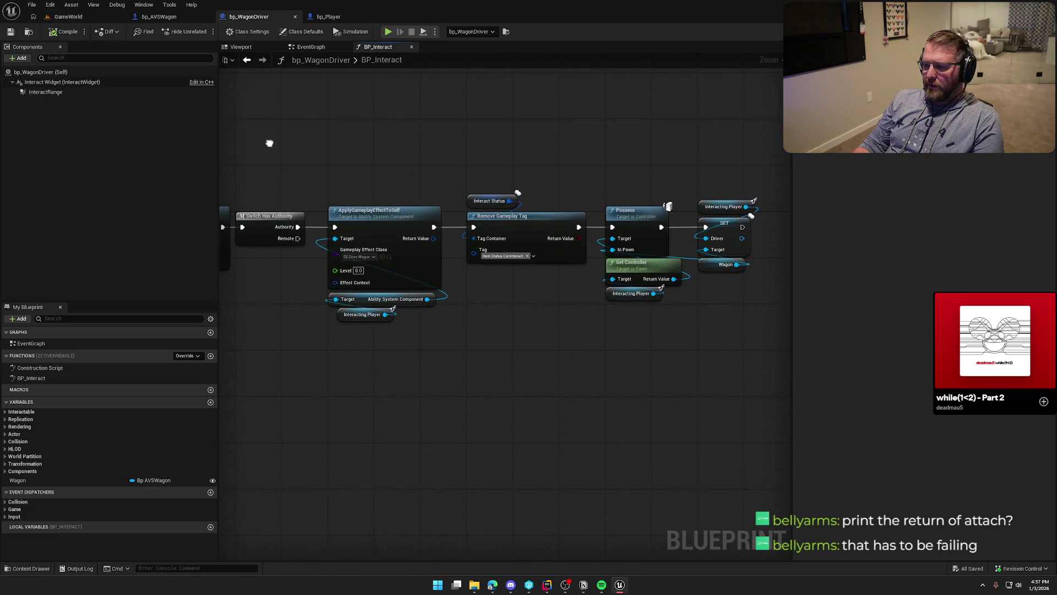
scroll(392, 97, up, 1)
click(388, 31)
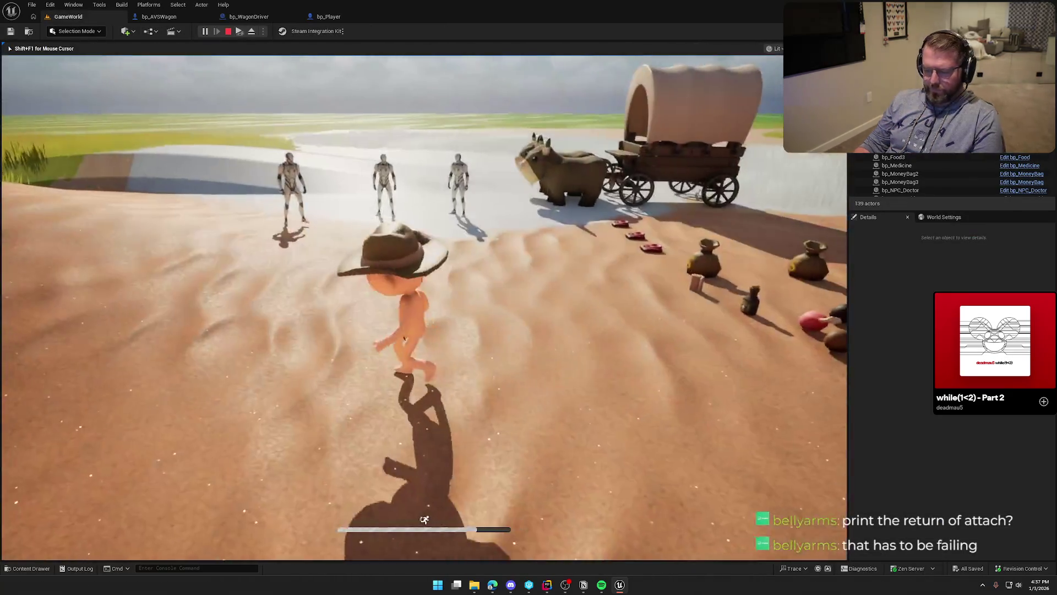
Step: Stop the GameWorld play test after checking the printed attach result, then bring up bp_WagonDriver
key(super)
key(super)
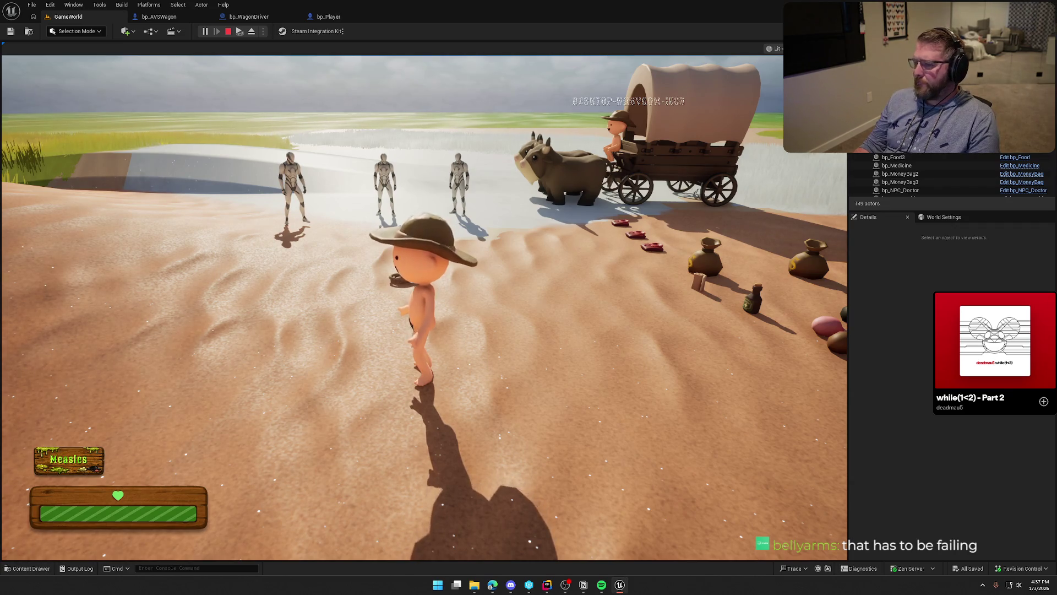
key(Escape)
click(249, 17)
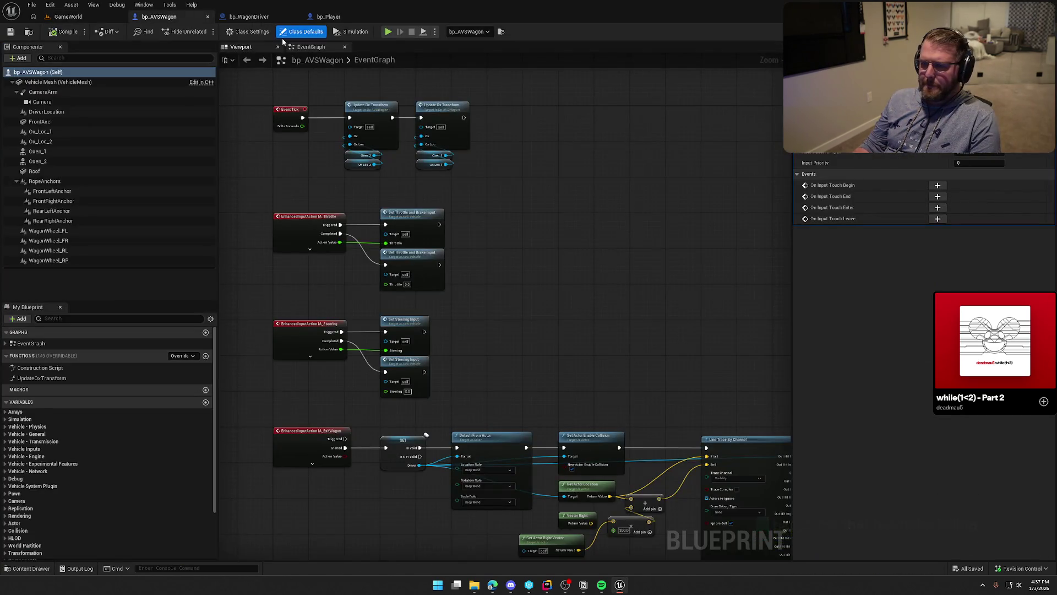
Step: Delete the Print String debug node and its reroute node from BP_Interact's execution chain
click(378, 47)
drag(400, 226, 420, 227)
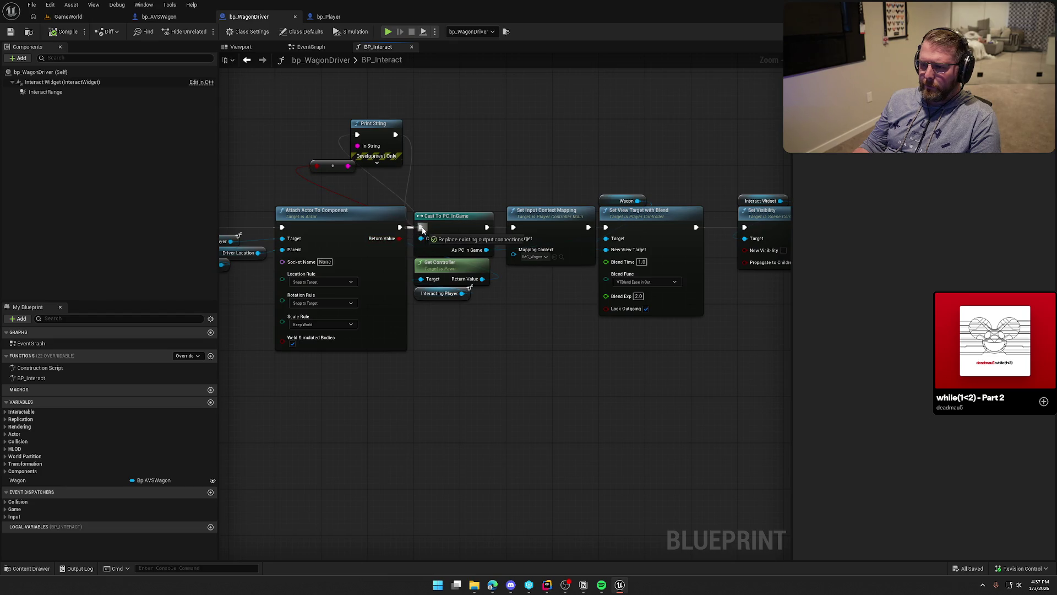
drag(410, 176, 282, 132)
key(Delete)
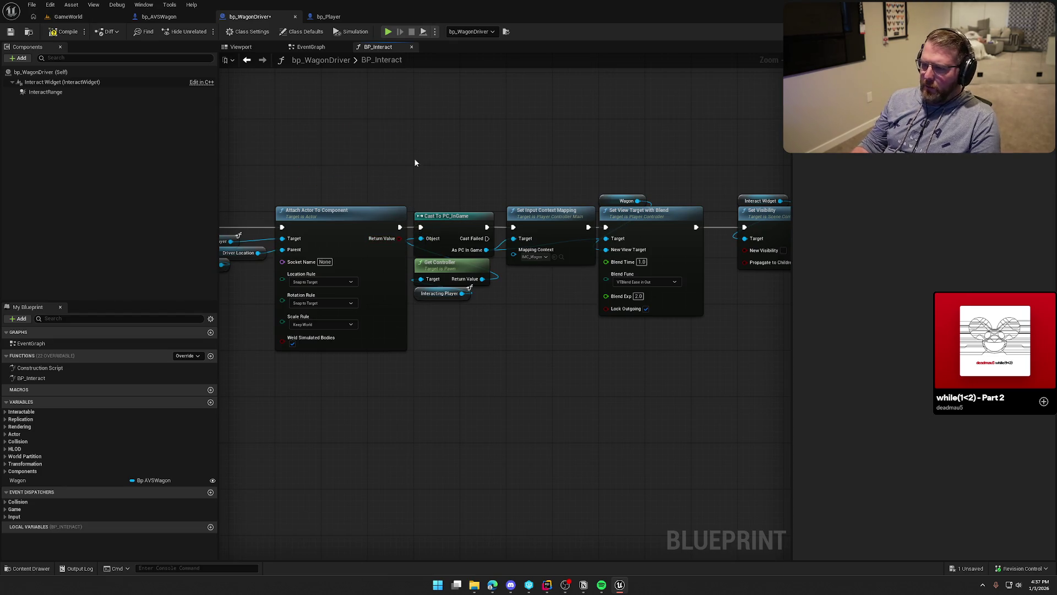
Step: Review the Possess and authority parts of the chain, compile and save bp_WagonDriver, then return to GameWorld
mouse_move(414, 157)
mouse_down()
mouse_move(229, 164)
mouse_move(355, 167)
mouse_move(126, 135)
mouse_up()
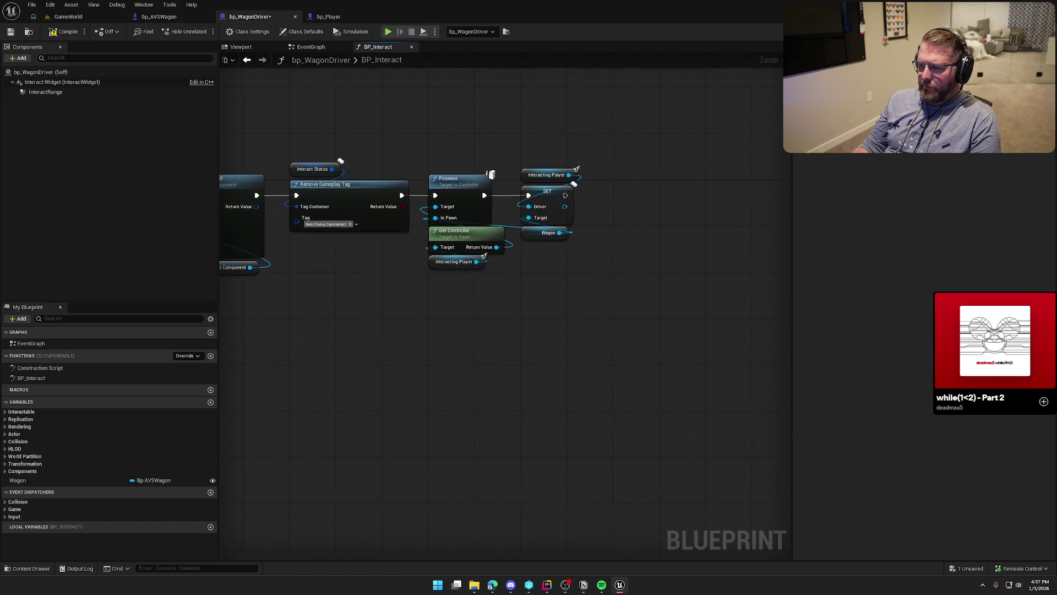
drag(207, 143, 517, 138)
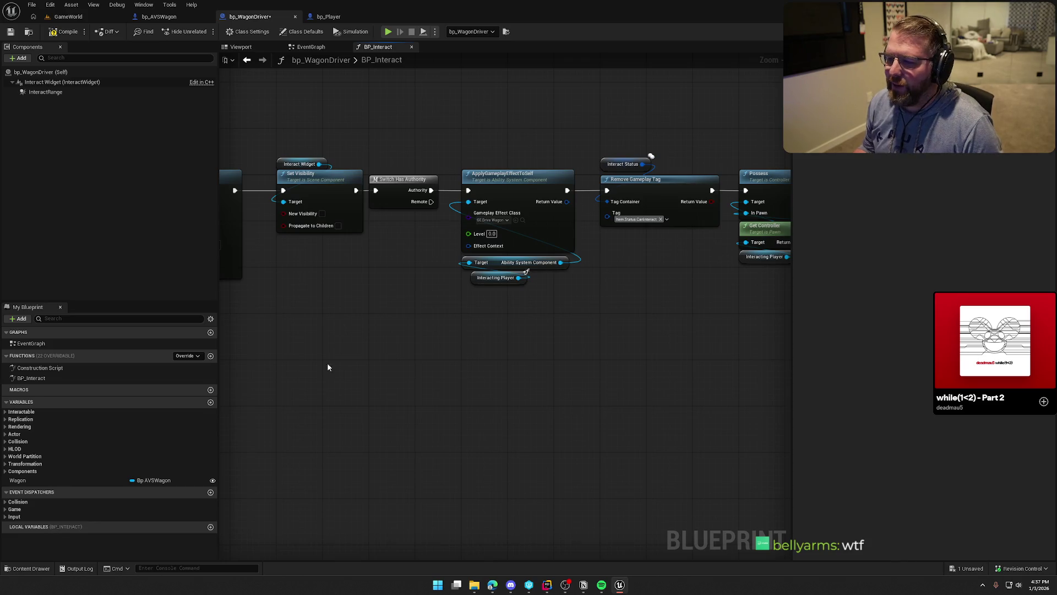
mouse_move(327, 362)
mouse_down()
mouse_move(584, 365)
mouse_move(628, 377)
mouse_up()
key(ctrl+s)
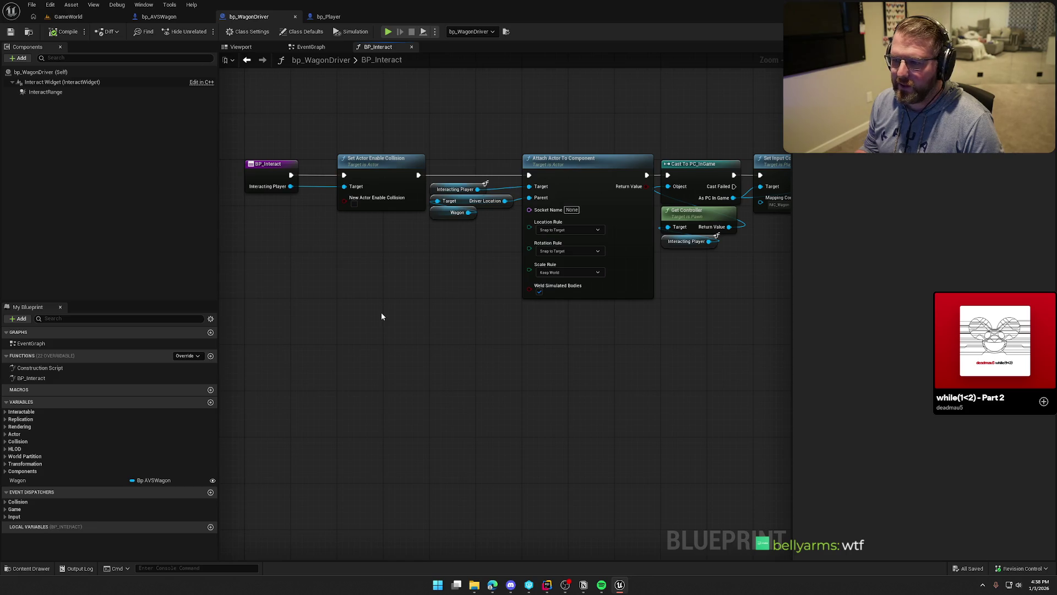
click(68, 17)
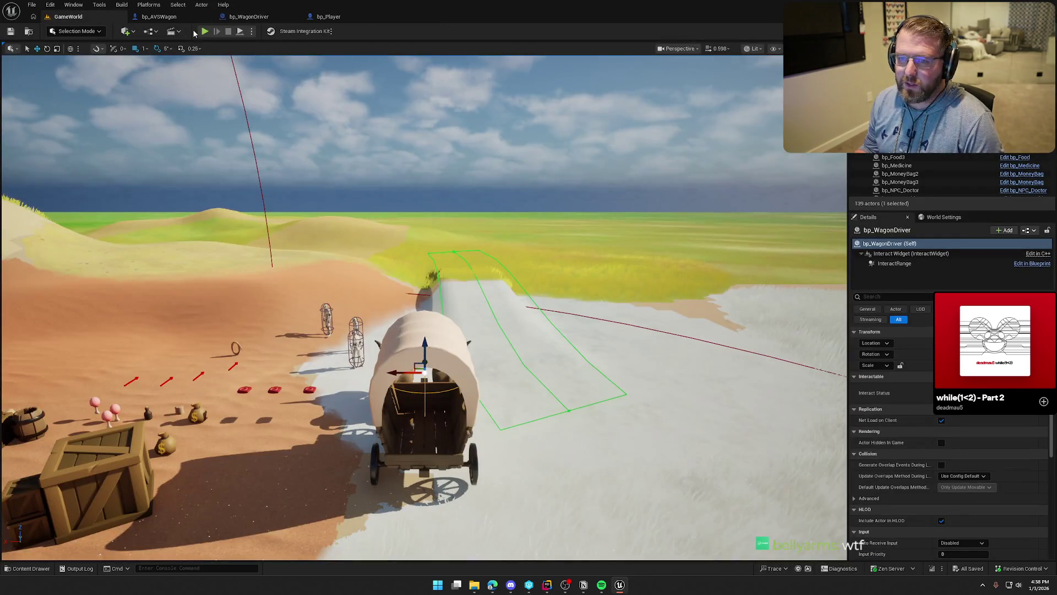
Step: Play-test the level, sprinting the character toward the wagon, then stop and show bp_AVSWagon
click(204, 31)
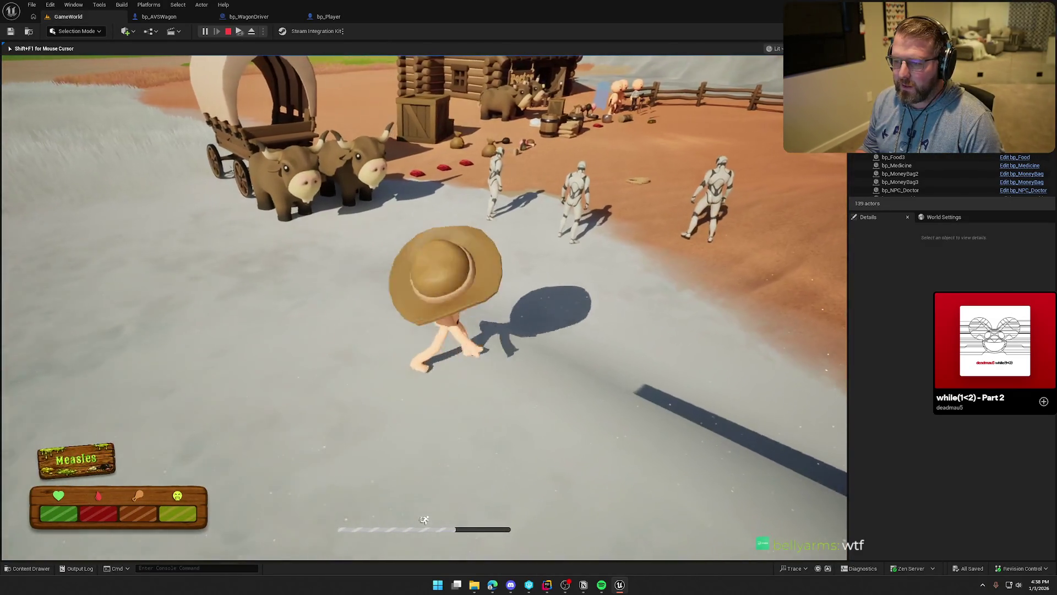
key(shift+w)
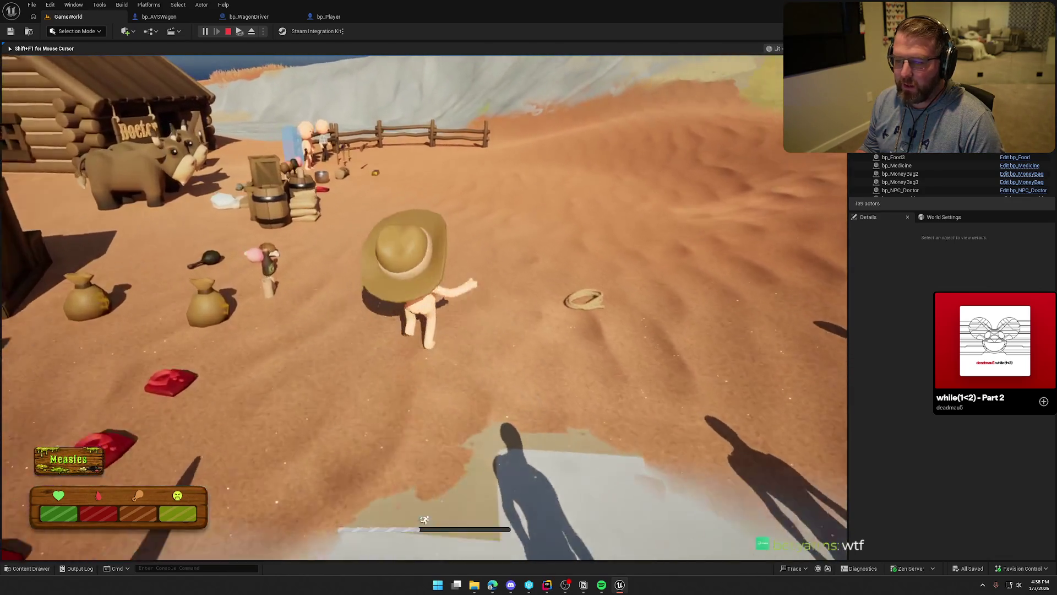
key(shift+w)
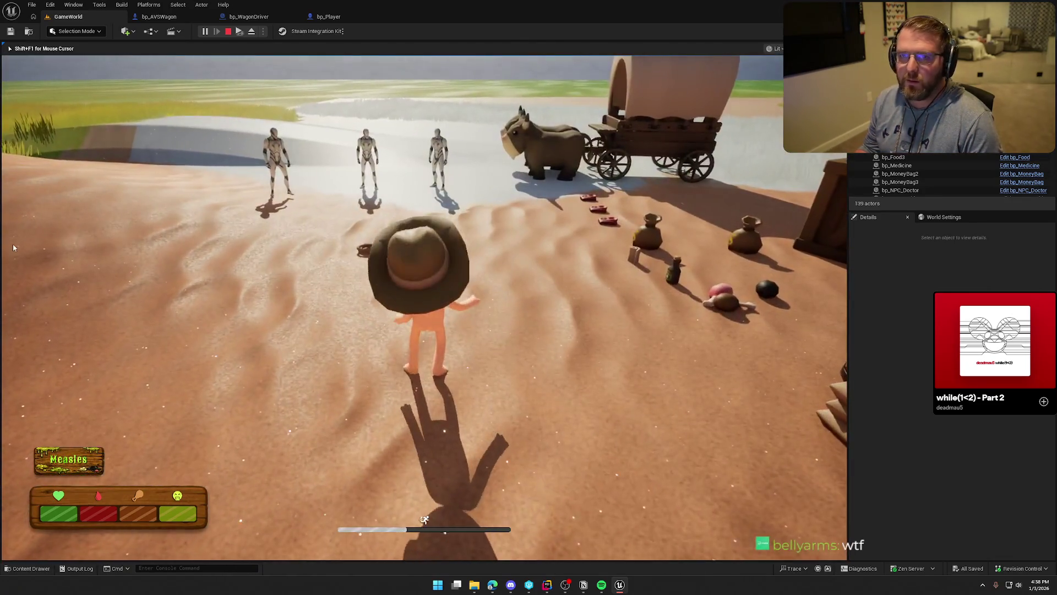
key(Escape)
click(159, 16)
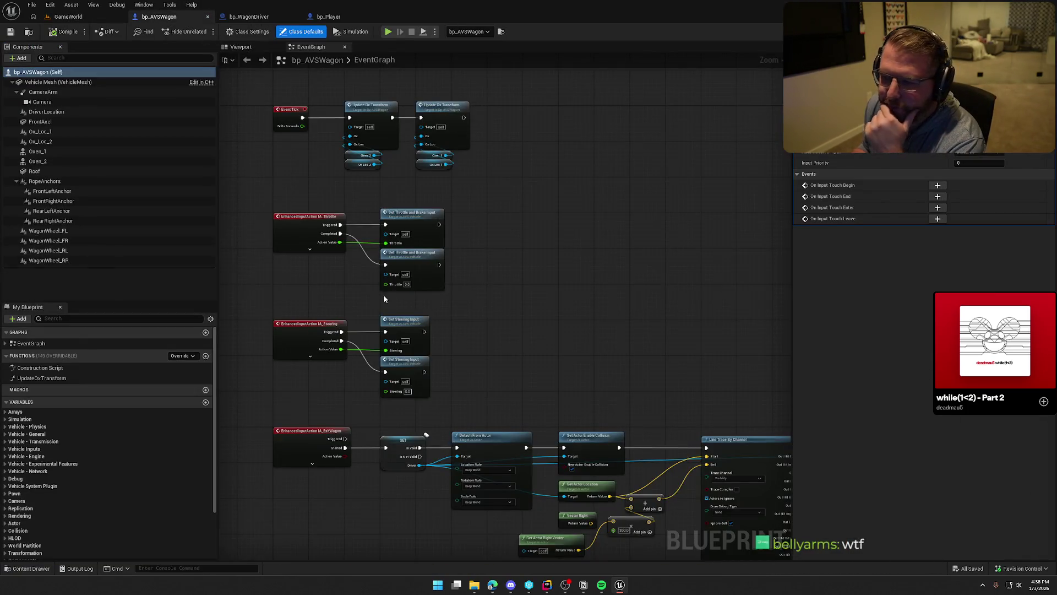
Step: Move the bp_WagonDriver and bp_Player tabs ahead of bp_AVSWagon and browse bp_Player's BeginPlay and Tick chains
drag(248, 17, 166, 16)
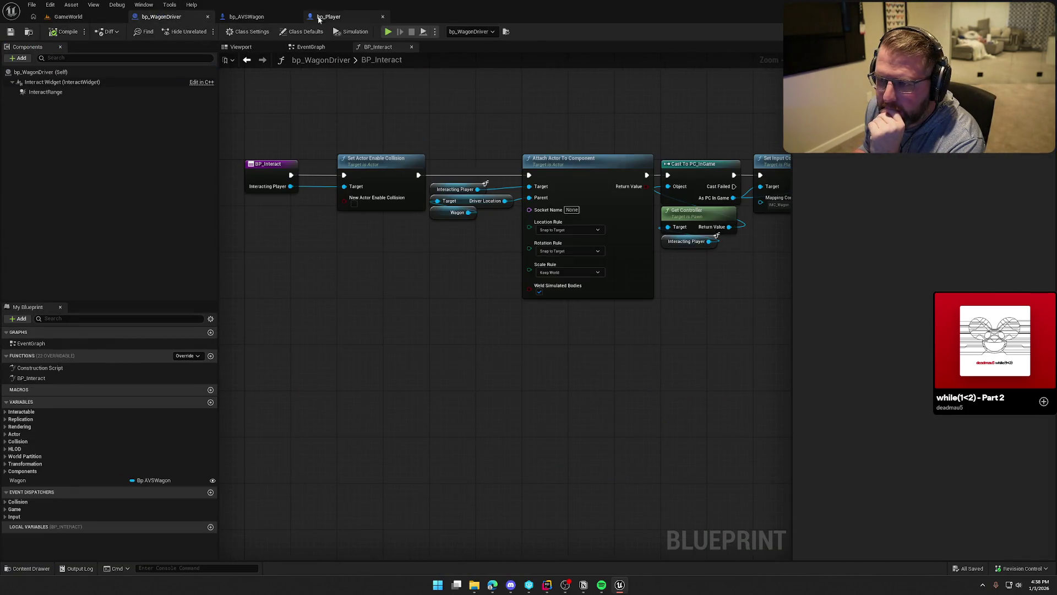
drag(318, 16, 245, 16)
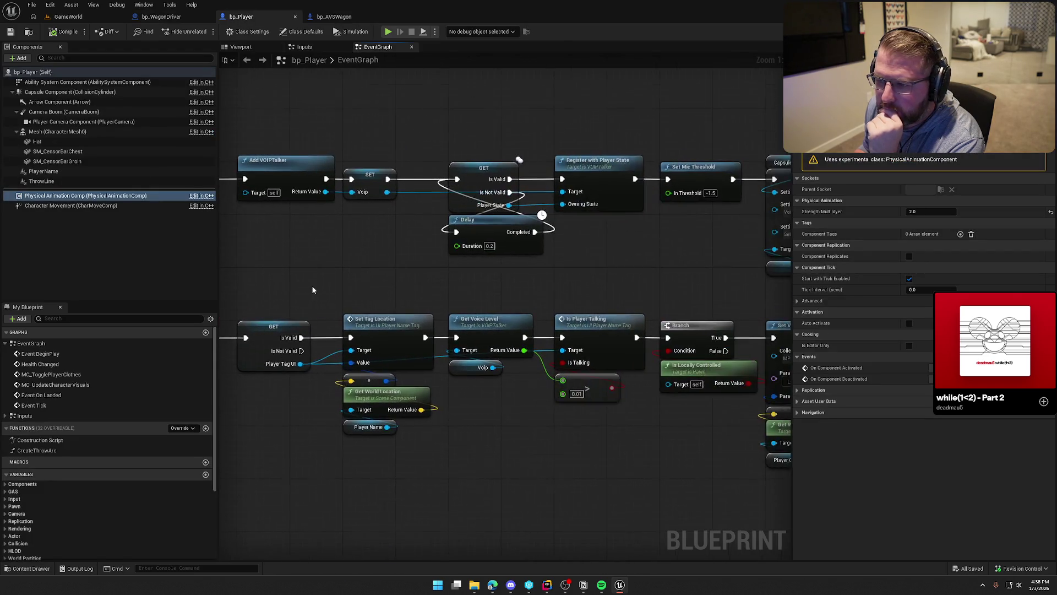
scroll(311, 290, down, 3)
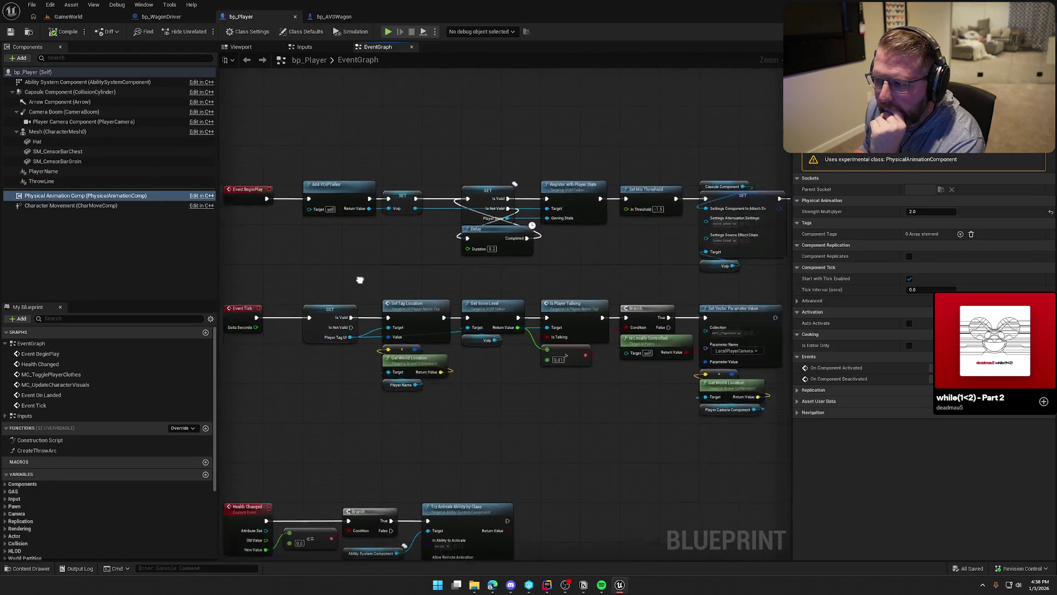
drag(359, 280, 453, 307)
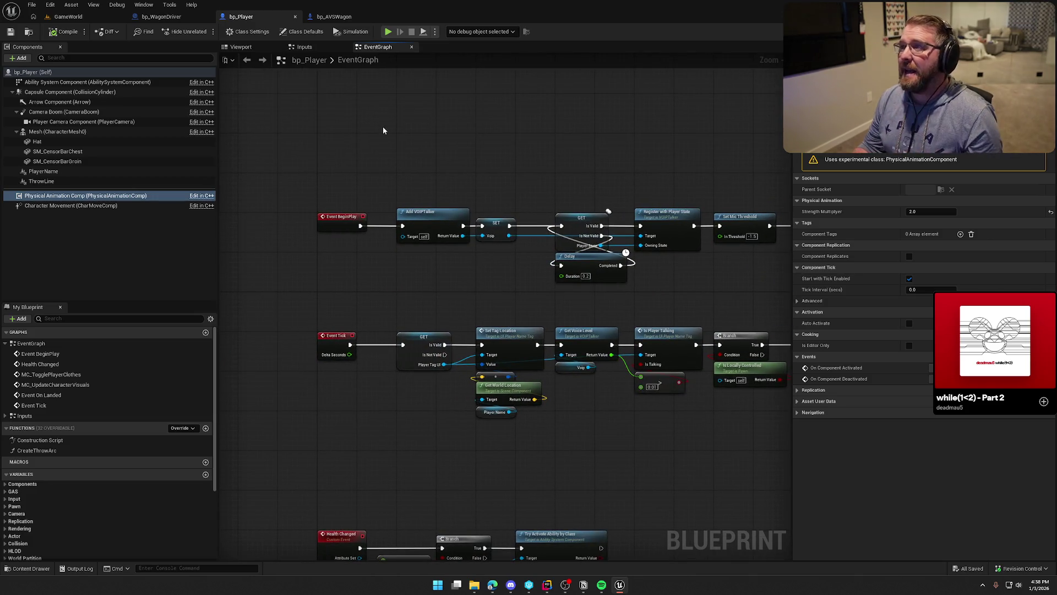
Step: Return to bp_WagonDriver and select the BP_Interact entry node
click(165, 16)
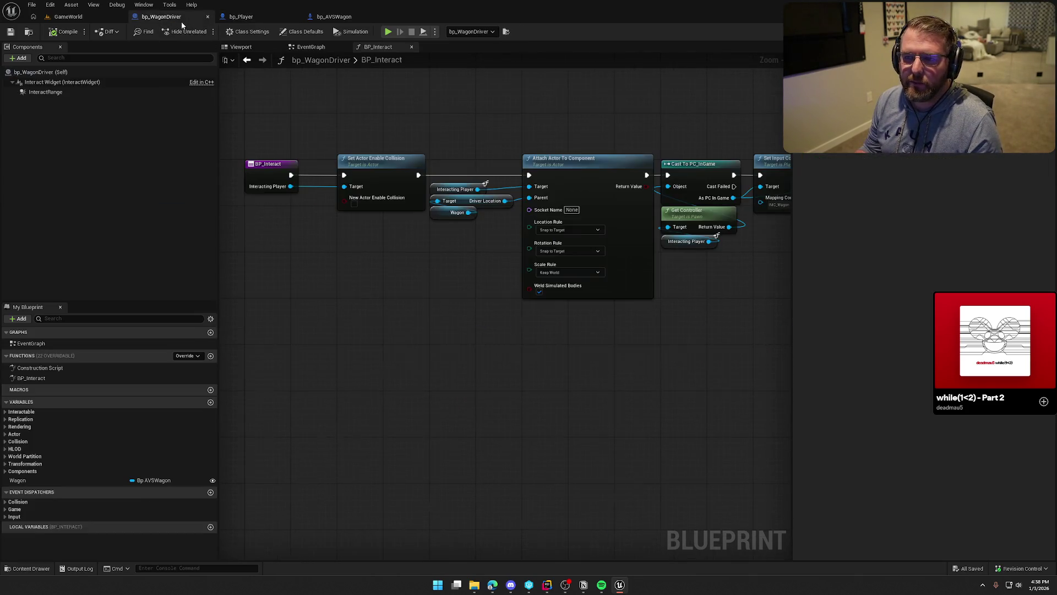
drag(339, 105, 351, 171)
mouse_move(237, 190)
mouse_down()
mouse_move(321, 293)
mouse_move(305, 269)
mouse_up()
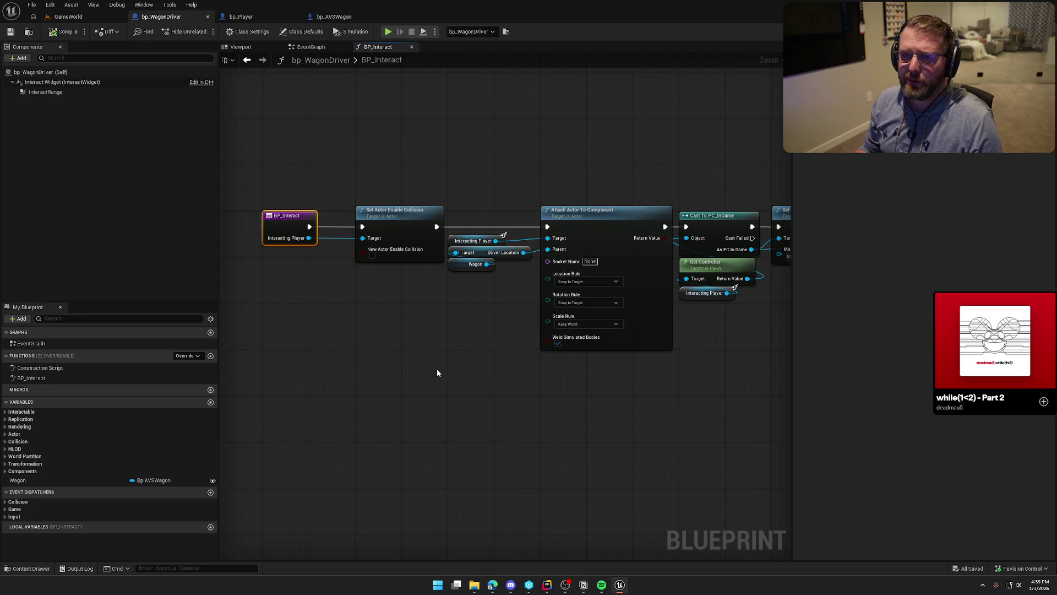
drag(437, 373, 312, 374)
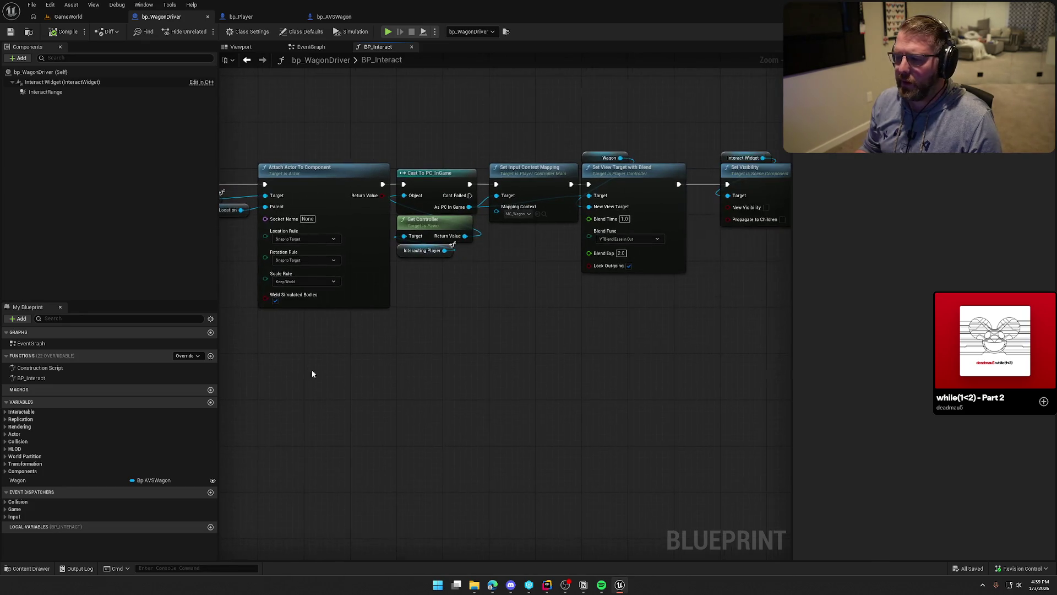
mouse_move(469, 333)
mouse_down()
mouse_move(365, 345)
mouse_move(299, 335)
mouse_up()
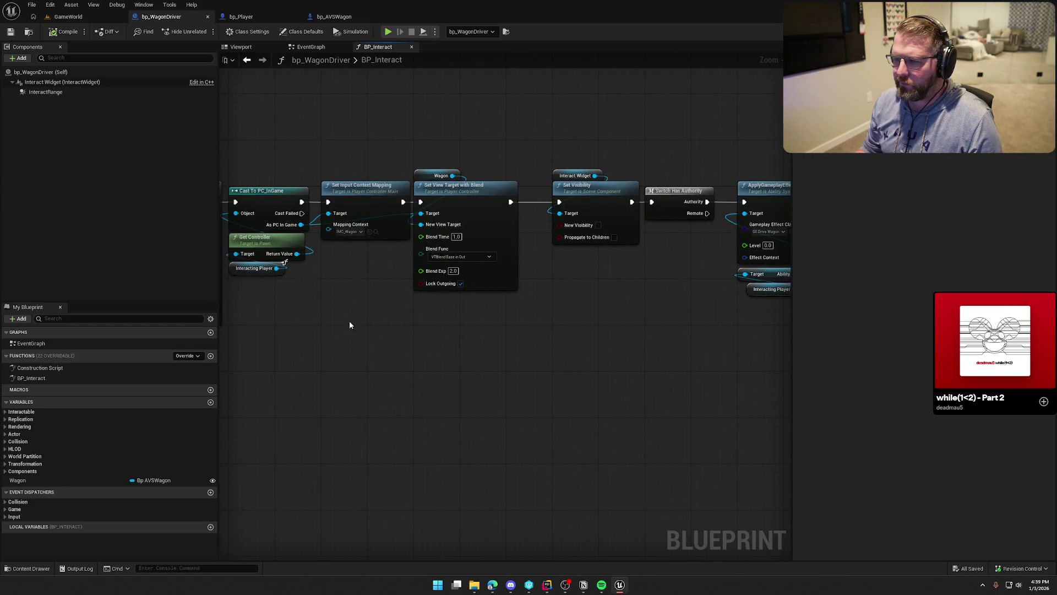
mouse_move(276, 309)
mouse_down()
mouse_move(513, 328)
mouse_move(642, 265)
mouse_move(840, 274)
mouse_move(818, 268)
mouse_up()
drag(557, 304, 456, 362)
right_click(456, 362)
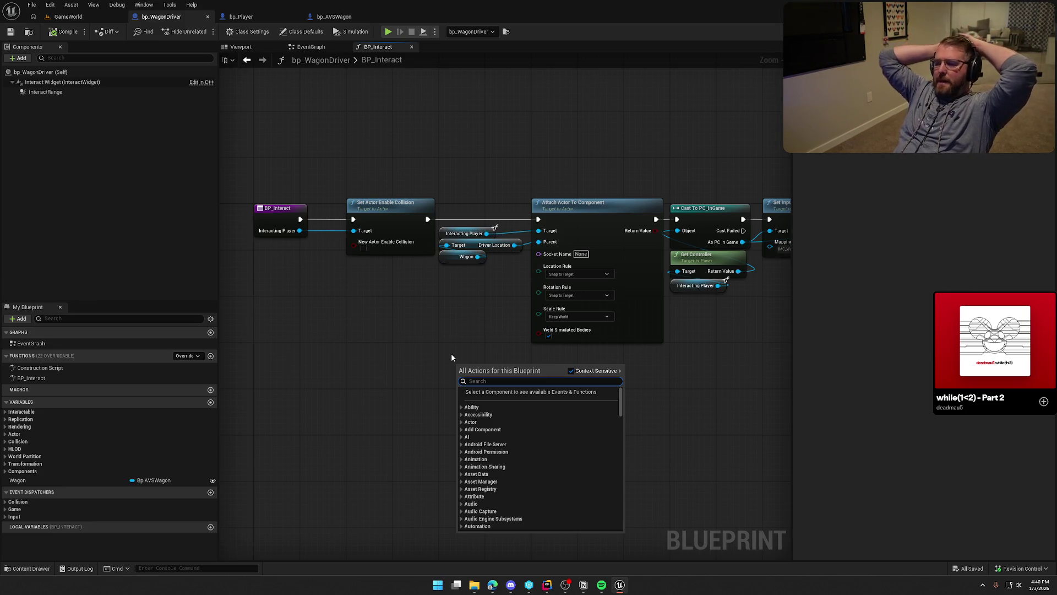
mouse_move(715, 420)
mouse_down()
mouse_move(498, 395)
mouse_move(439, 374)
mouse_up()
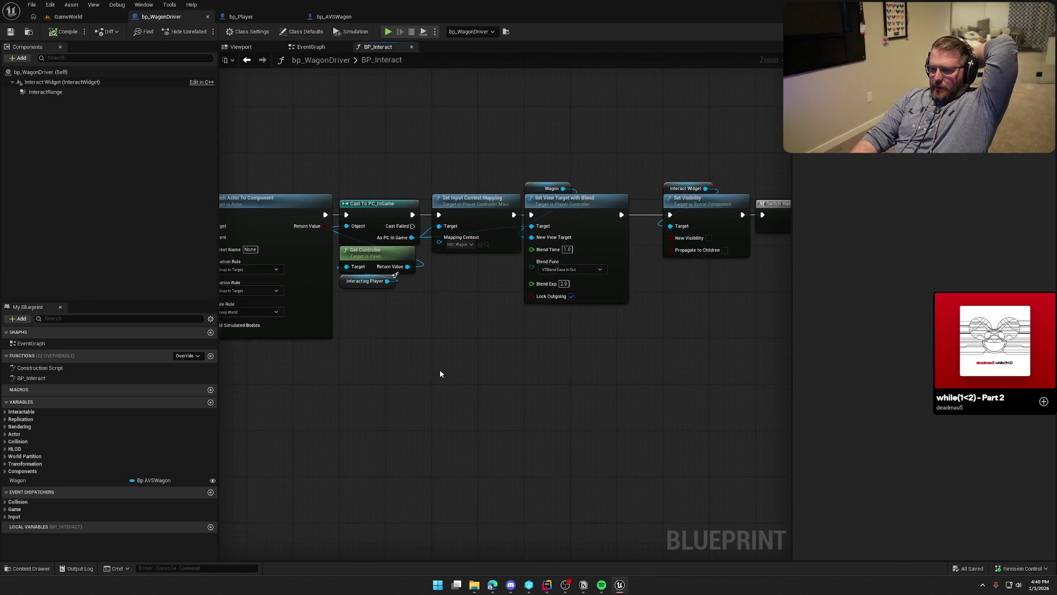
drag(450, 169, 622, 326)
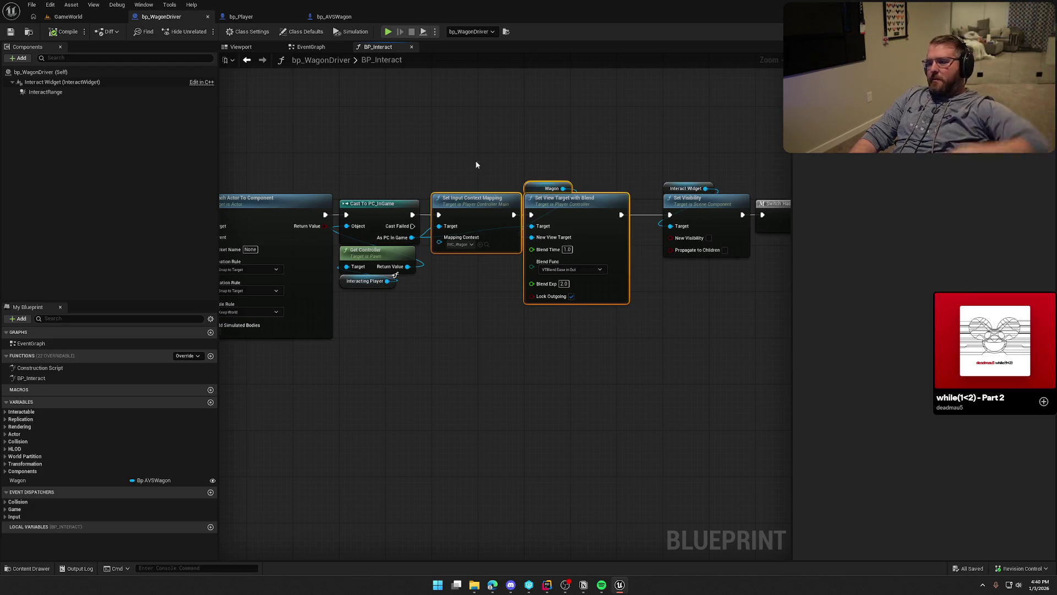
drag(438, 144, 623, 372)
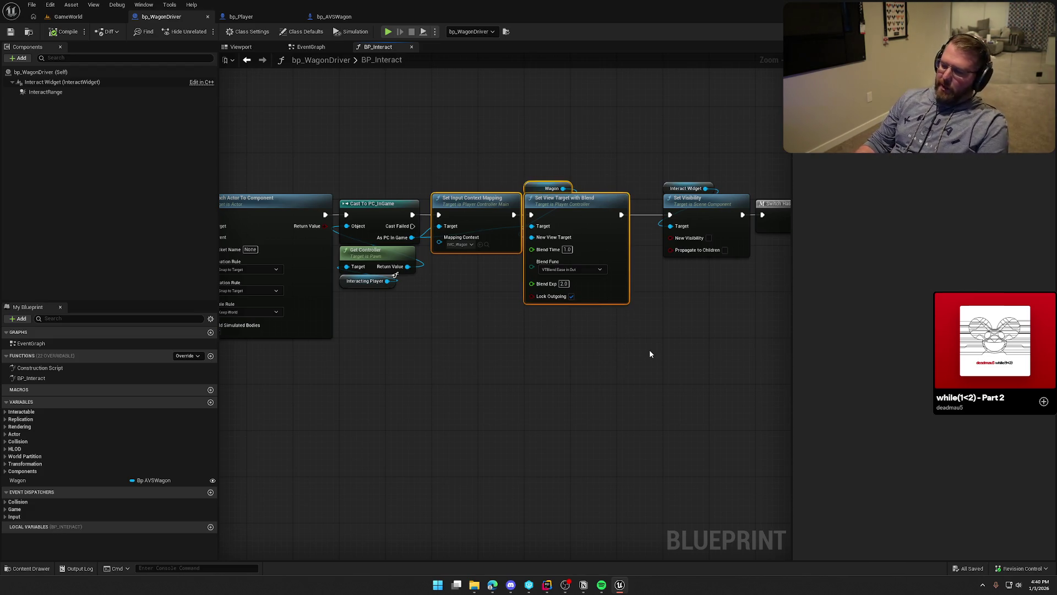
click(698, 334)
mouse_move(376, 171)
mouse_down()
mouse_move(397, 380)
mouse_move(467, 424)
mouse_move(481, 382)
mouse_move(666, 416)
mouse_move(487, 379)
mouse_move(337, 368)
mouse_up()
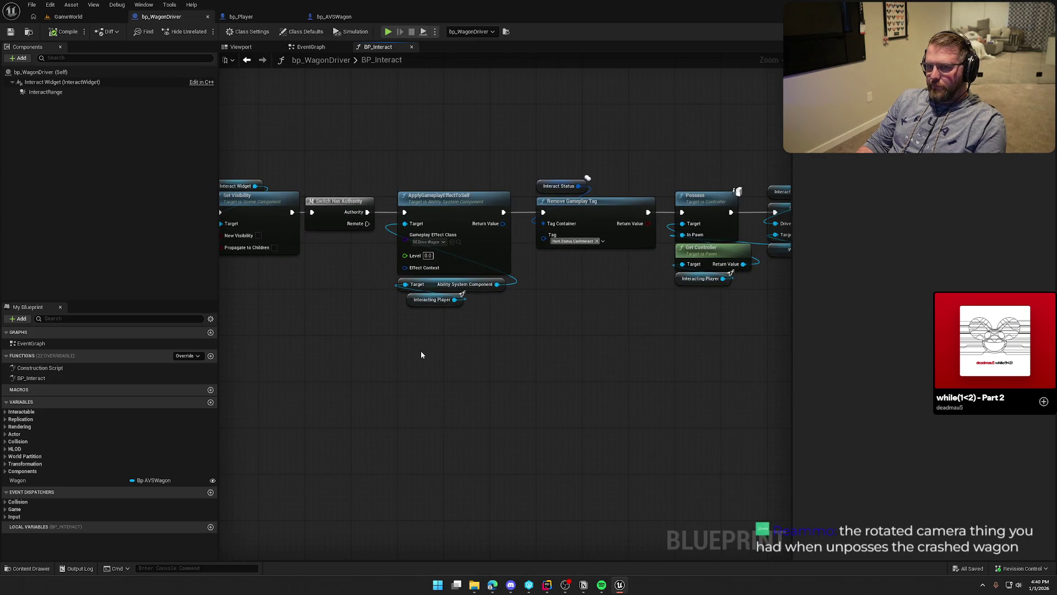
drag(421, 352, 562, 354)
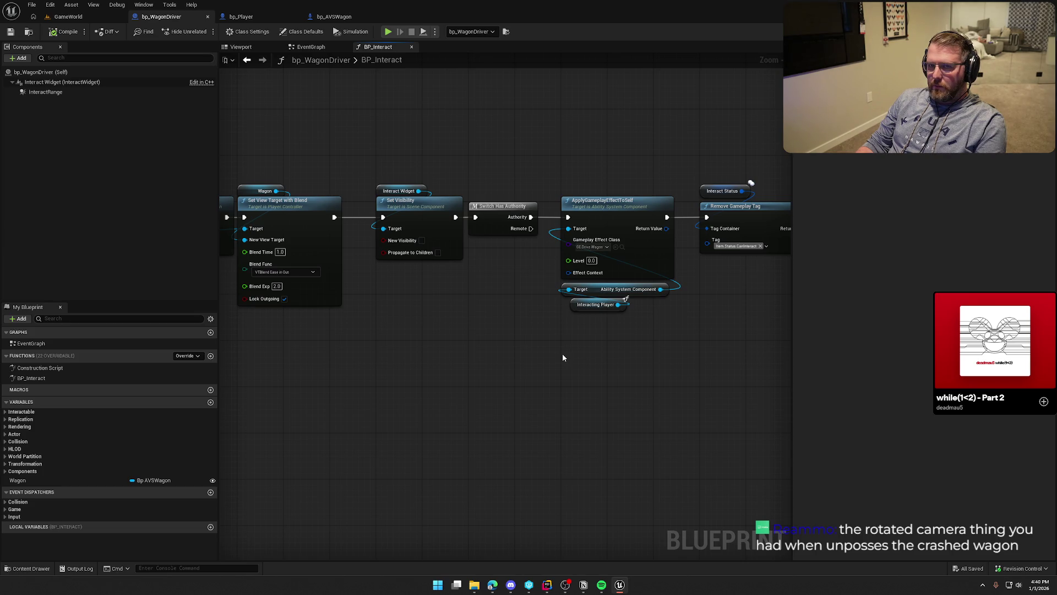
mouse_move(552, 344)
mouse_down()
mouse_move(380, 342)
mouse_move(564, 309)
mouse_move(534, 318)
mouse_up()
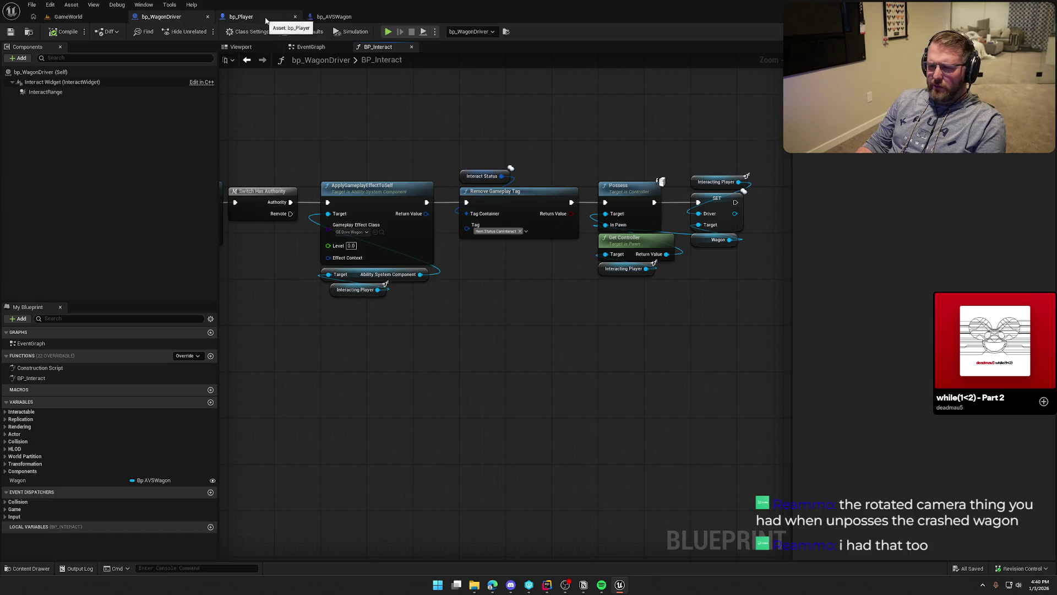
Step: In bp_AVSWagon, pan through the line trace, authority, Possess, SET and Detach From Actor nodes
click(330, 16)
drag(511, 254, 521, 223)
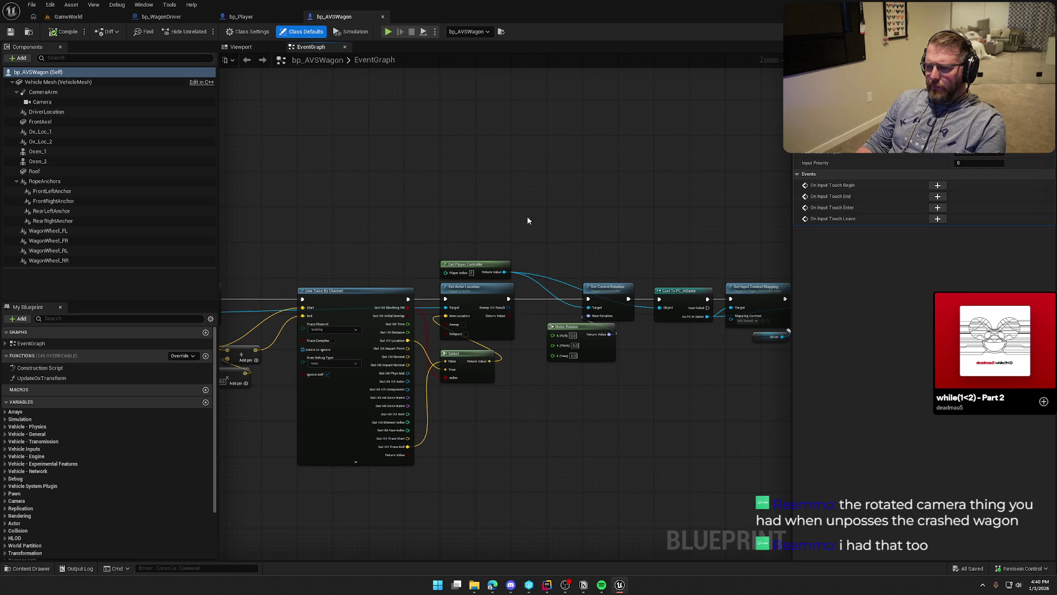
click(570, 209)
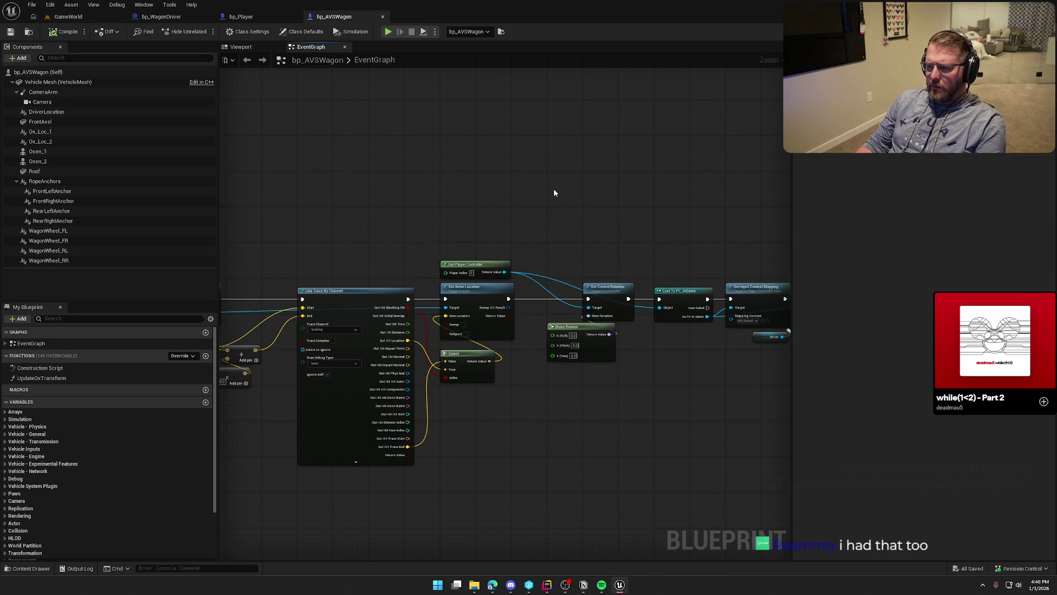
drag(553, 188, 313, 179)
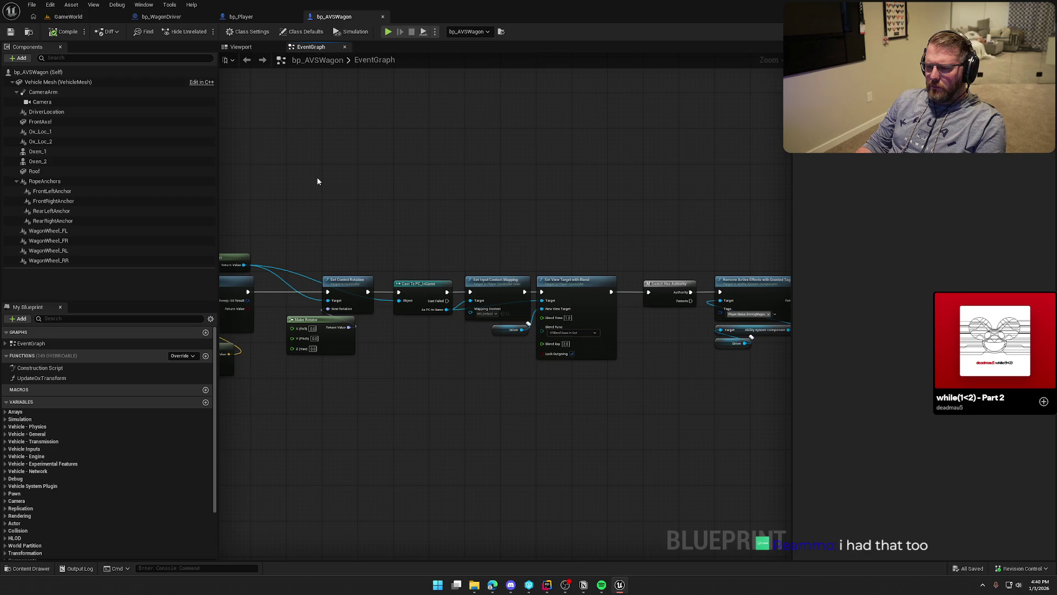
mouse_move(318, 180)
mouse_down()
mouse_move(248, 213)
mouse_move(220, 210)
mouse_up()
mouse_move(504, 271)
mouse_down()
mouse_move(463, 190)
mouse_move(590, 181)
mouse_move(420, 149)
mouse_move(592, 181)
mouse_up()
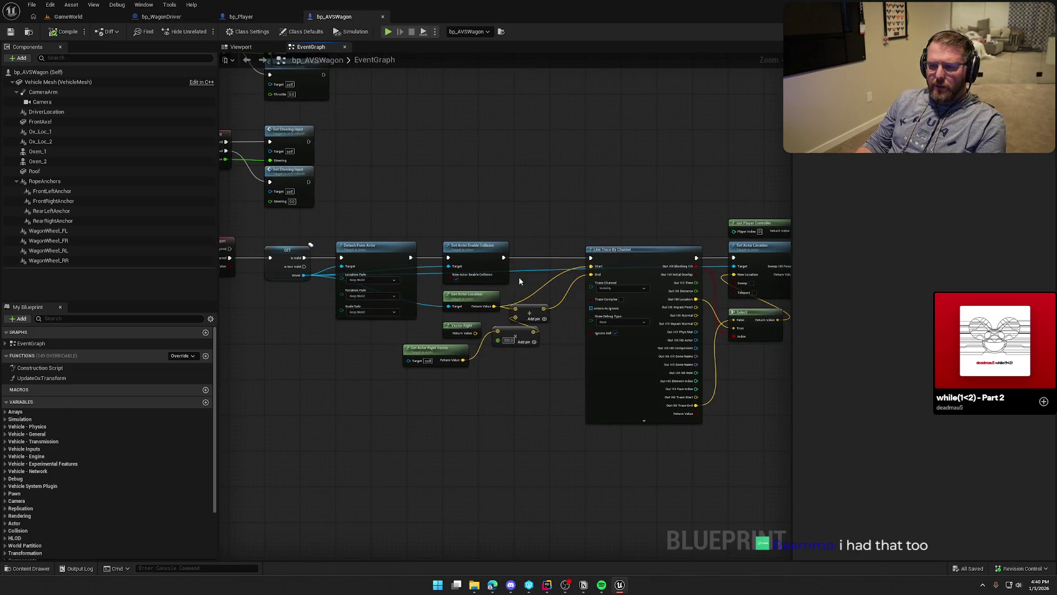
drag(352, 244, 388, 219)
mouse_move(295, 248)
mouse_down()
mouse_move(316, 166)
mouse_move(553, 311)
mouse_move(600, 392)
mouse_up()
mouse_move(496, 213)
mouse_down()
mouse_move(500, 196)
mouse_move(550, 208)
mouse_move(557, 175)
mouse_up()
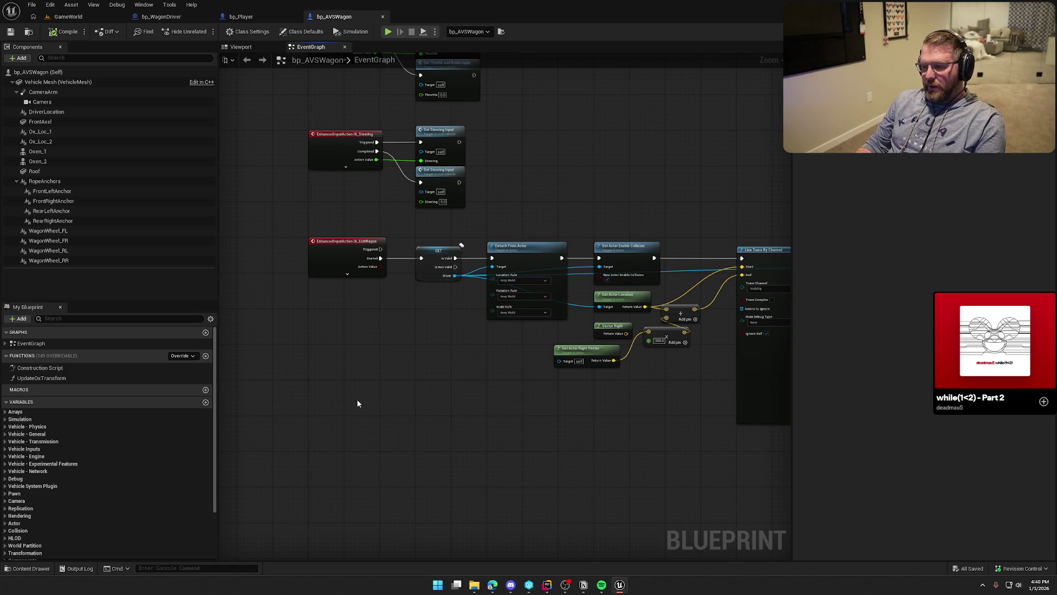
Step: Marquee-select the Throttle and Steering input nodes, then Event Tick with the Update Ox Transform nodes
drag(371, 398, 395, 557)
drag(565, 362, 267, 188)
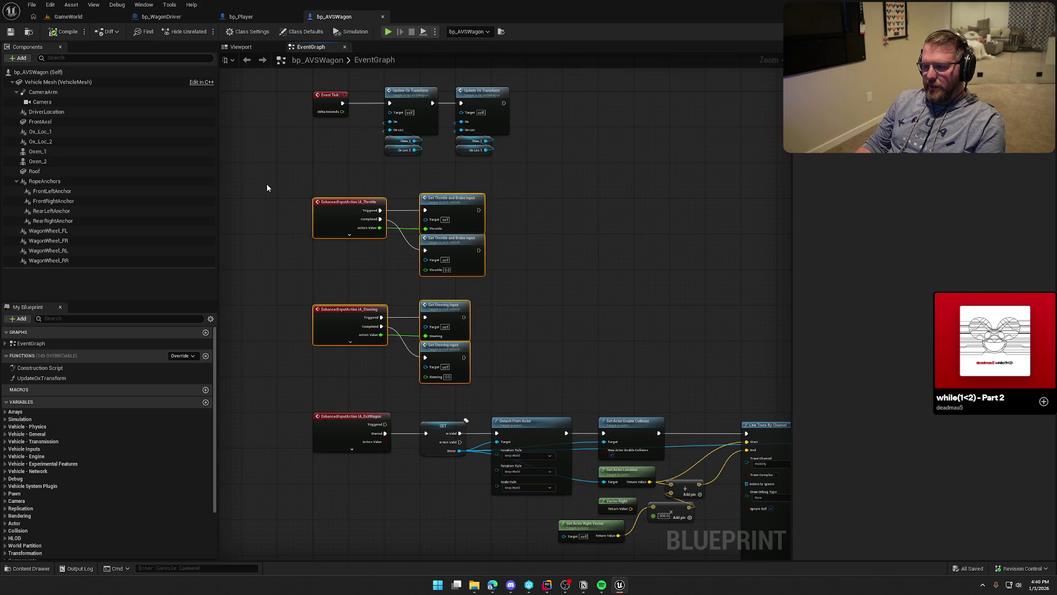
drag(572, 394, 312, 194)
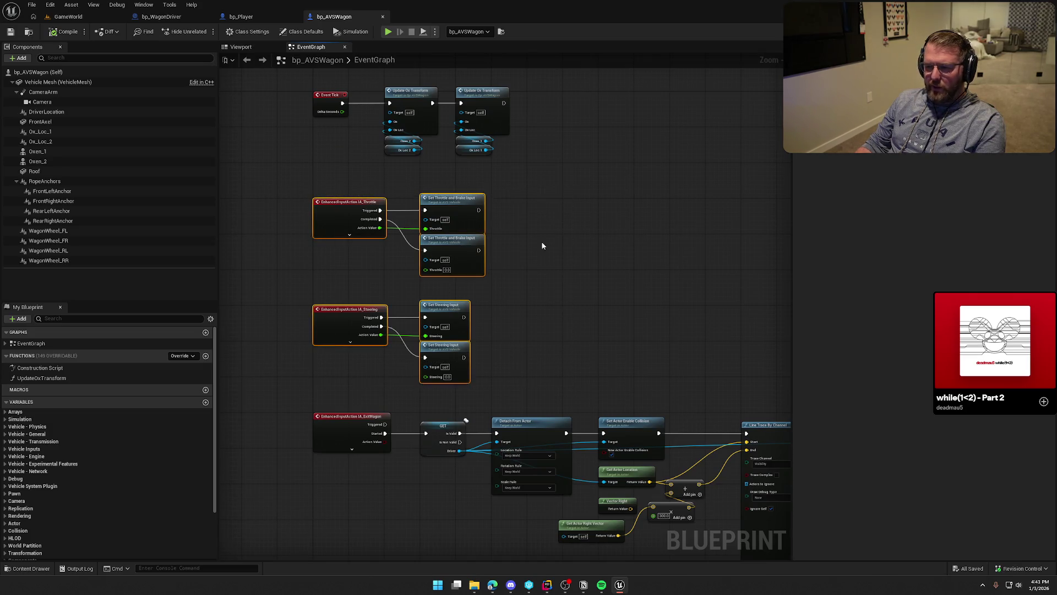
drag(541, 241, 586, 329)
drag(546, 224, 331, 134)
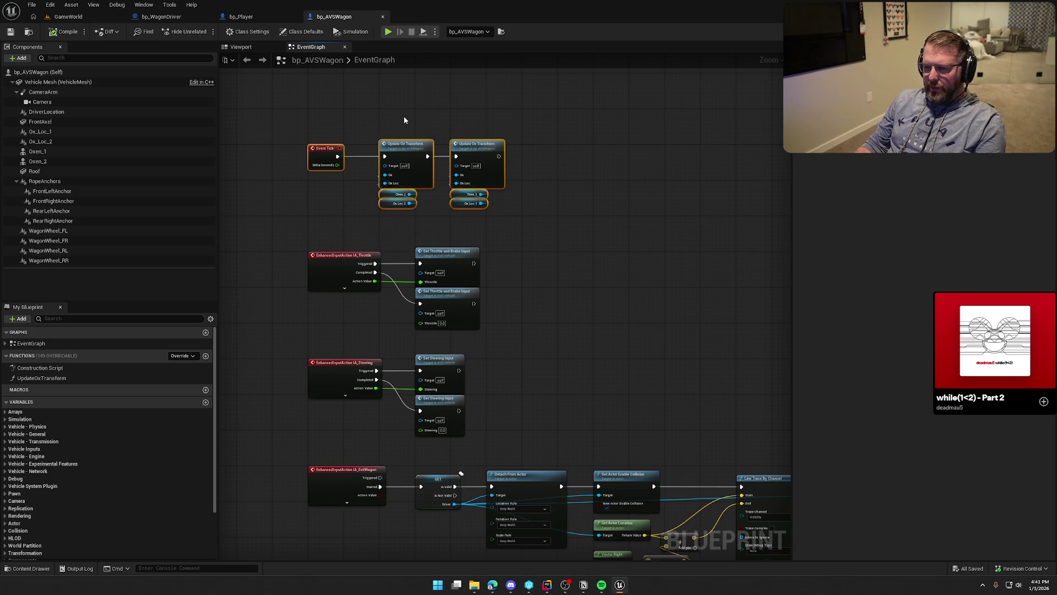
scroll(296, 133, up, 3)
drag(279, 182, 660, 371)
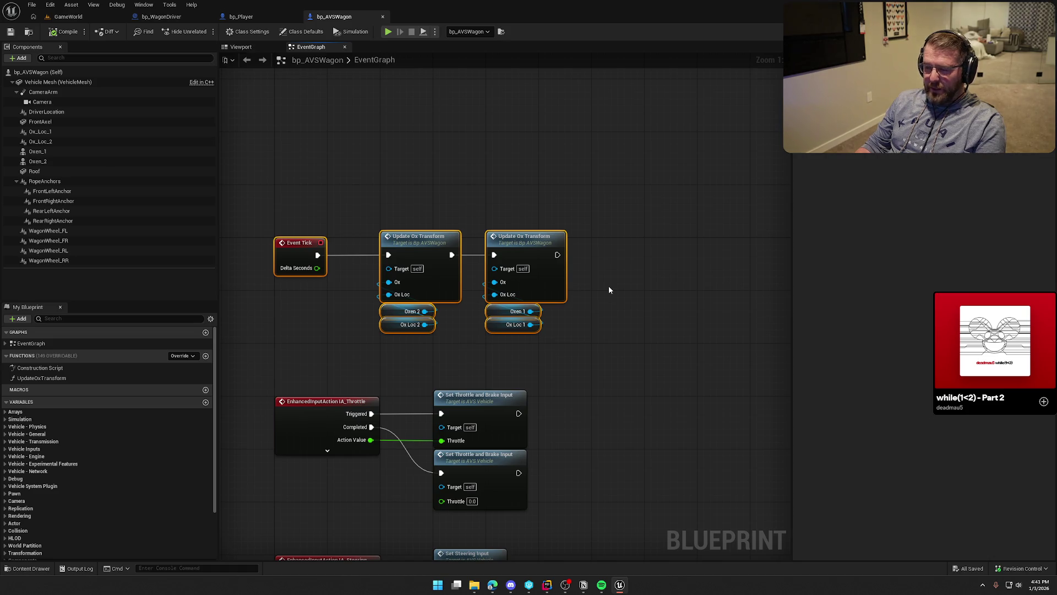
click(637, 283)
Step: Inspect the IA_Steering and IA_ExitWagon event logic, then bring up bp_WagonDriver's BP_Interact graph
mouse_move(636, 283)
mouse_down()
mouse_move(578, 203)
mouse_move(579, 247)
mouse_move(289, 144)
mouse_up()
click(481, 125)
mouse_move(612, 350)
mouse_down()
mouse_move(668, 315)
mouse_move(604, 199)
mouse_move(603, 136)
mouse_move(450, 340)
mouse_move(460, 406)
mouse_up()
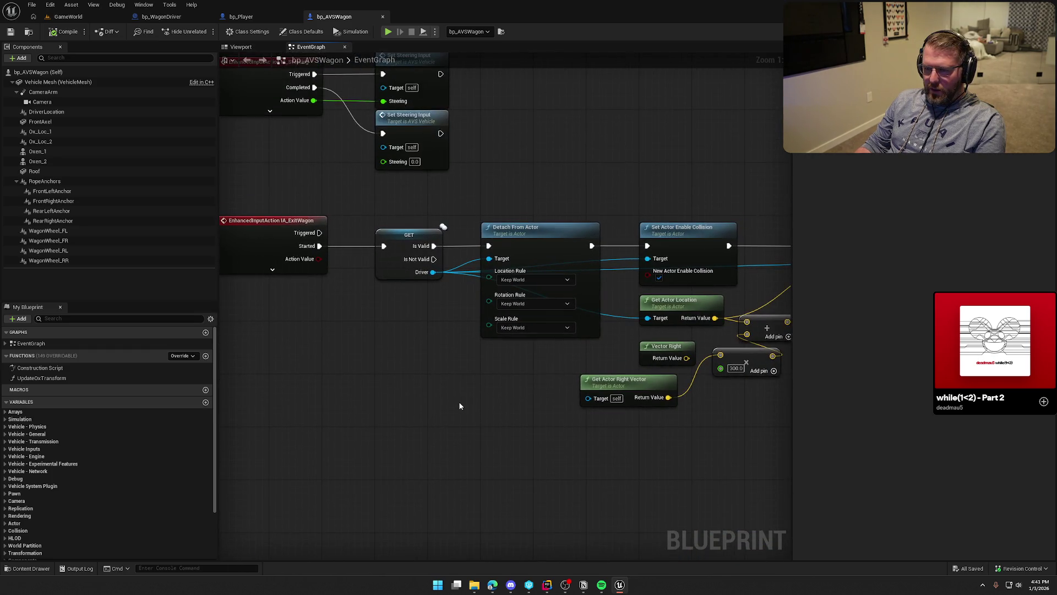
drag(436, 362, 446, 323)
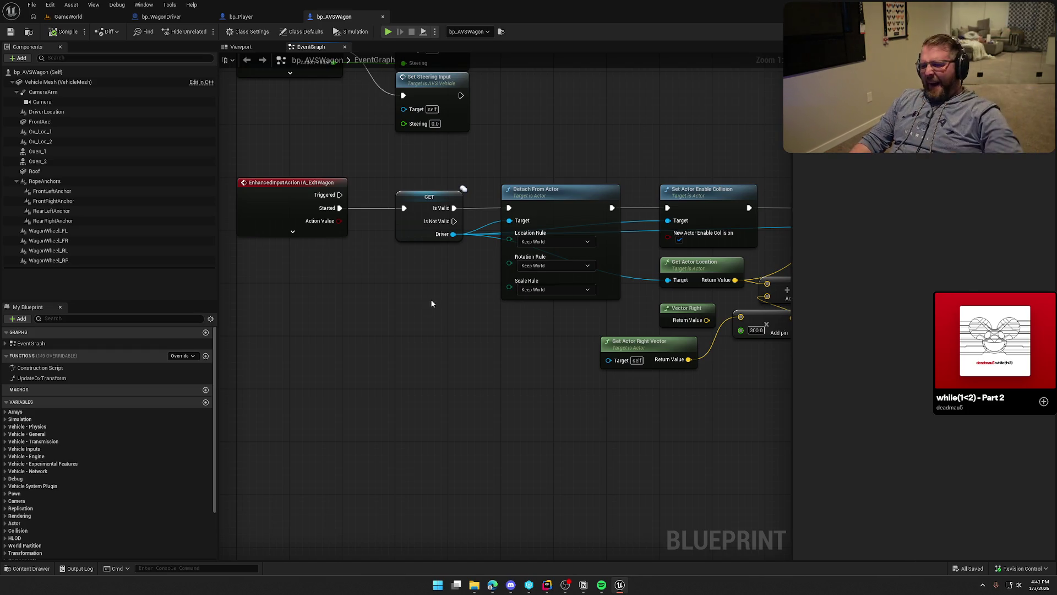
click(161, 16)
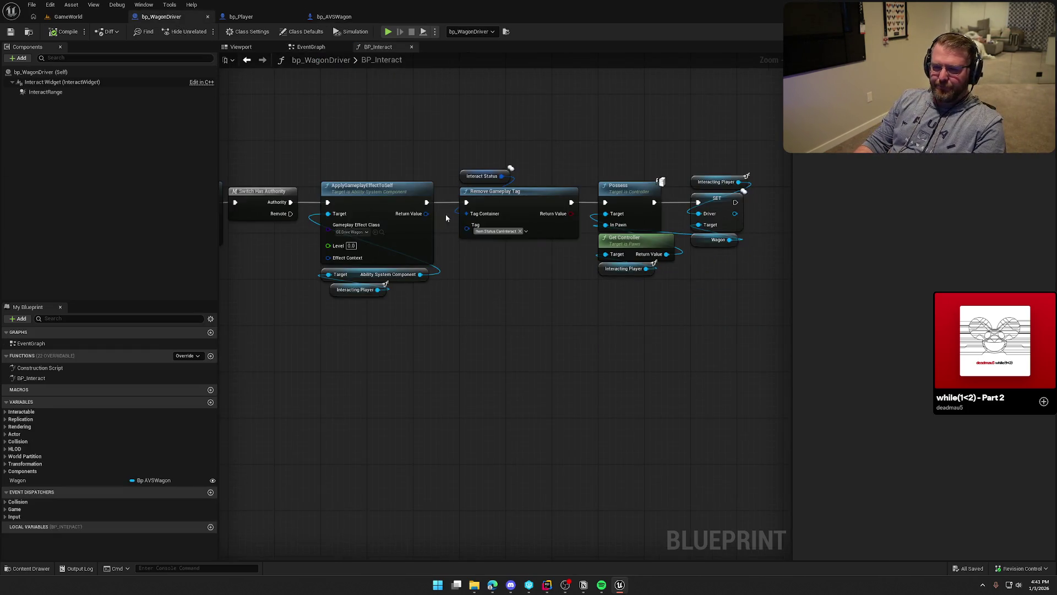
mouse_move(367, 317)
mouse_down()
mouse_move(769, 447)
mouse_move(530, 448)
mouse_move(577, 444)
mouse_move(448, 344)
mouse_move(493, 414)
mouse_up()
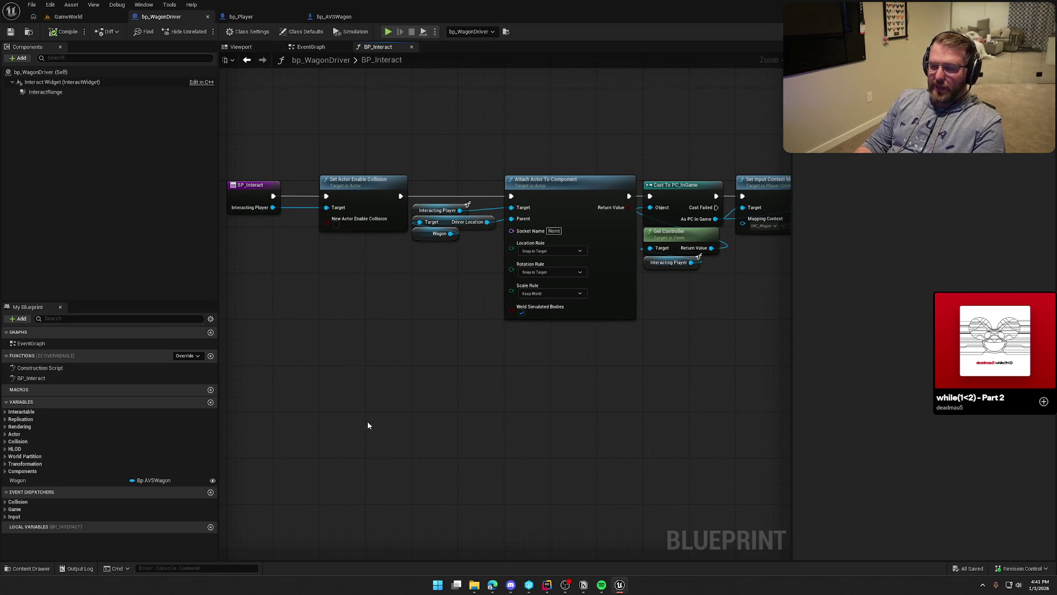
mouse_move(369, 408)
mouse_down()
mouse_move(352, 359)
mouse_move(445, 371)
mouse_move(449, 388)
mouse_up()
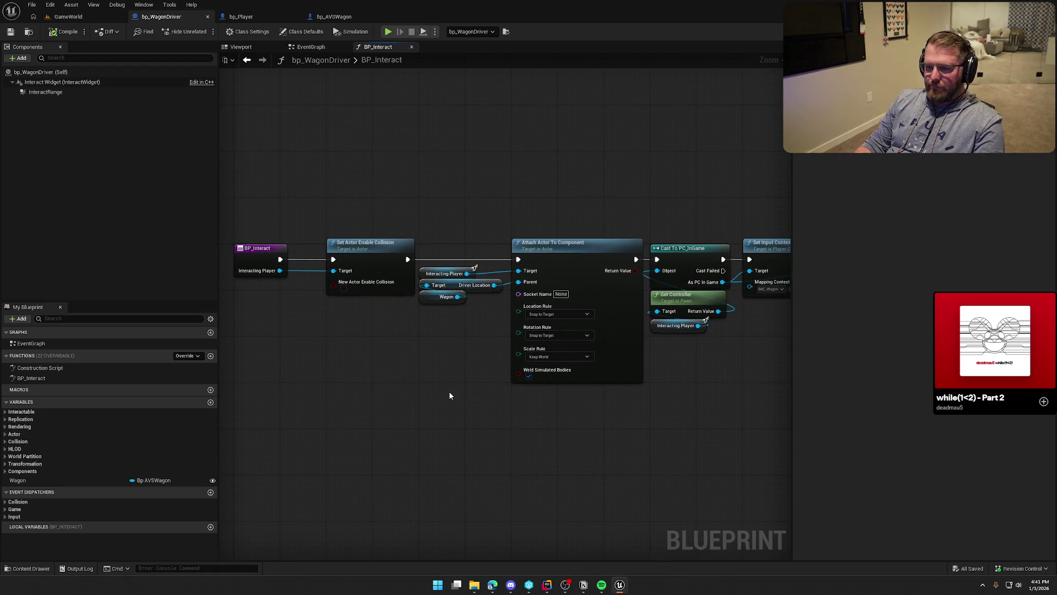
click(241, 16)
drag(371, 98, 424, 131)
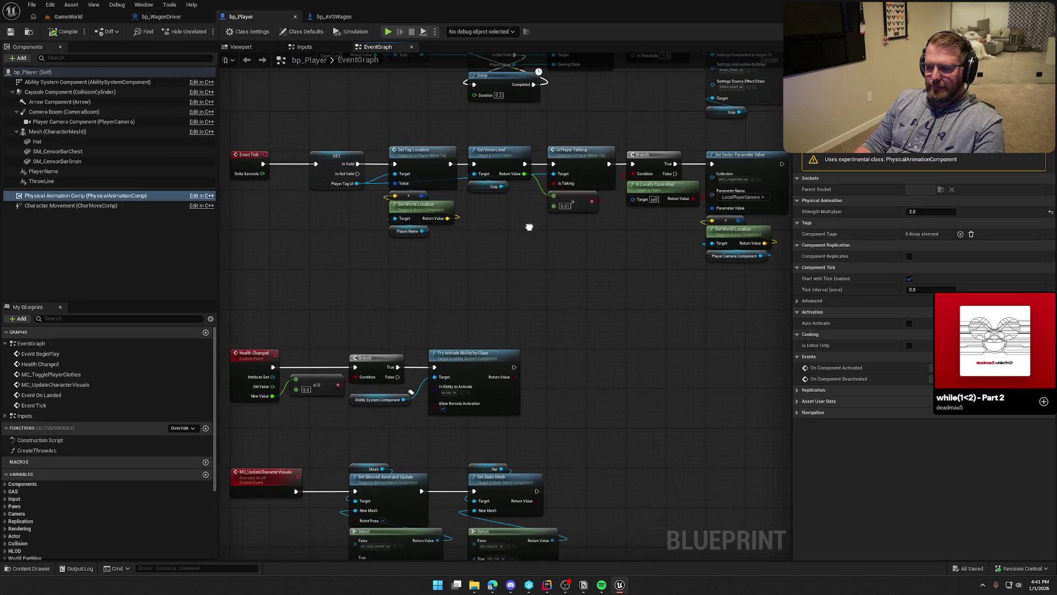
drag(385, 103, 406, 204)
click(333, 16)
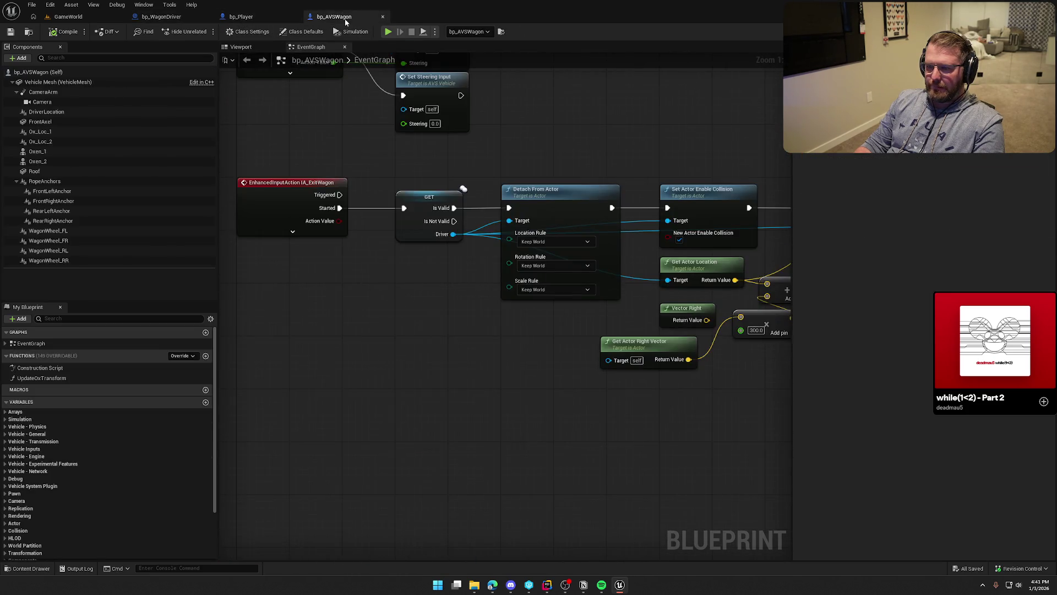
scroll(508, 460, down, 3)
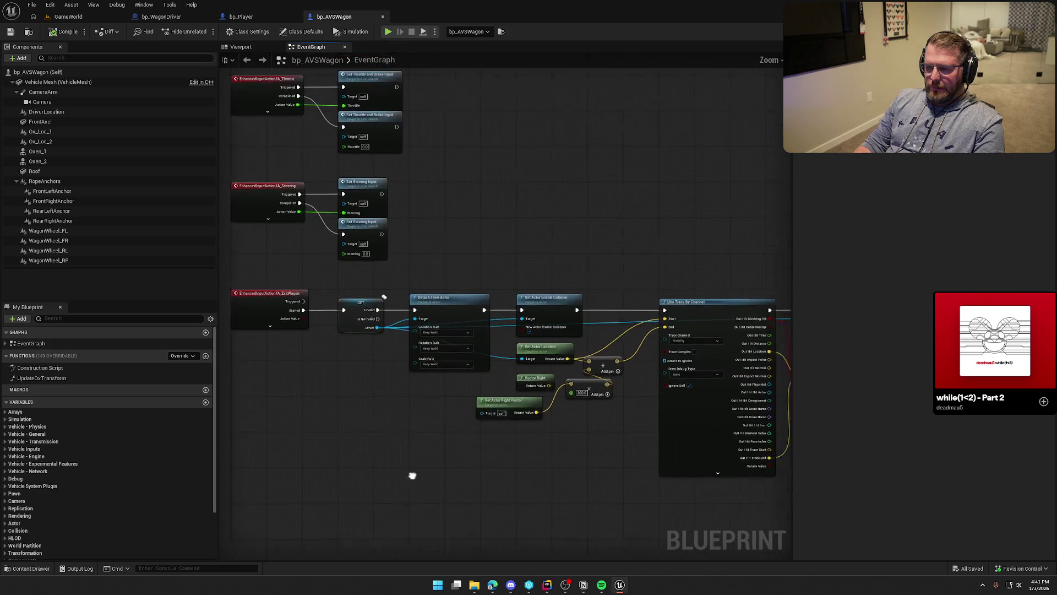
click(162, 17)
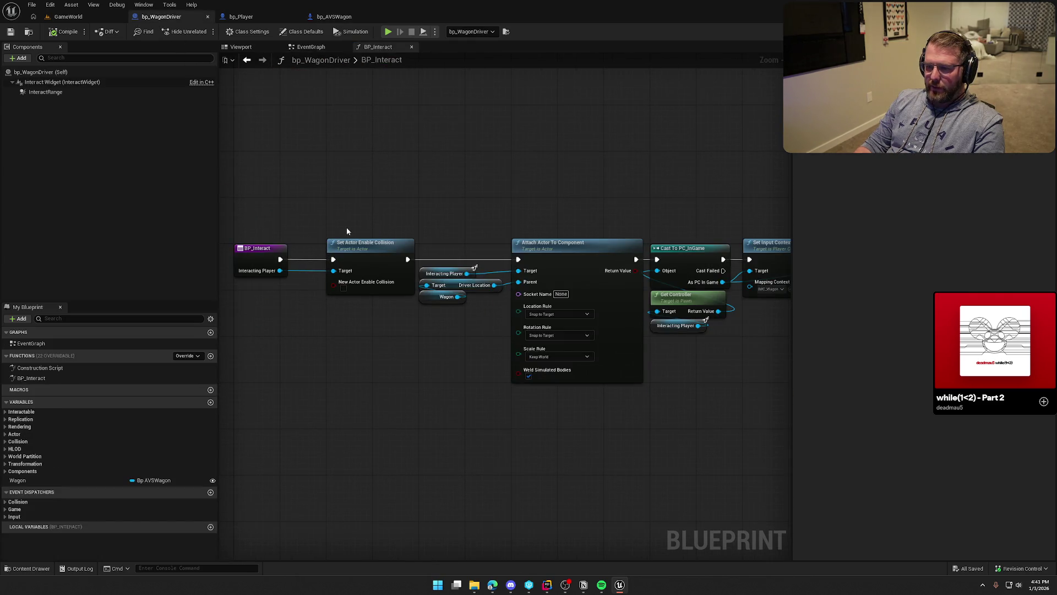
drag(256, 200, 303, 351)
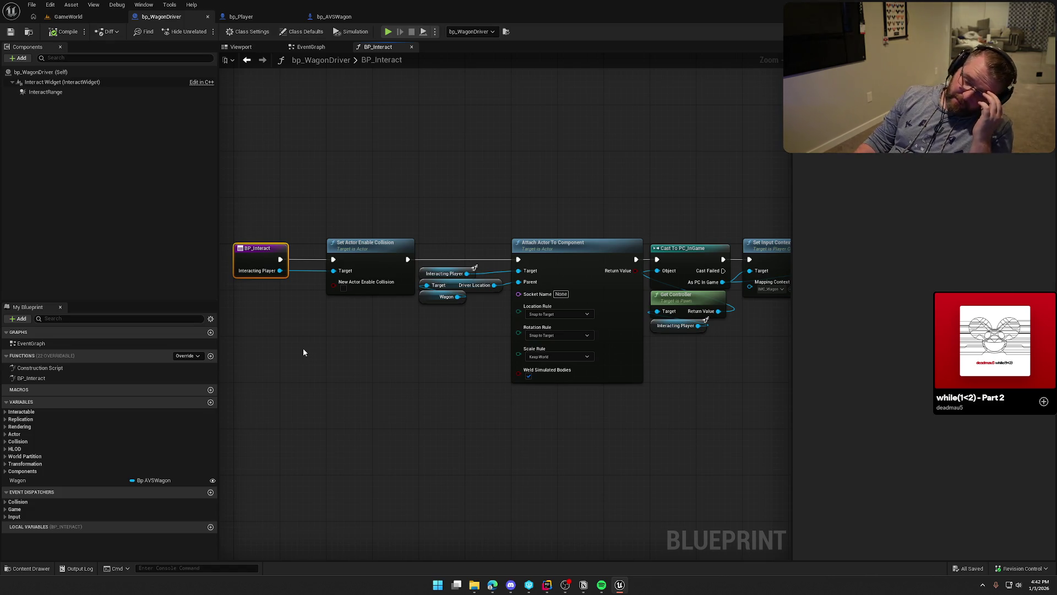
drag(312, 363, 367, 372)
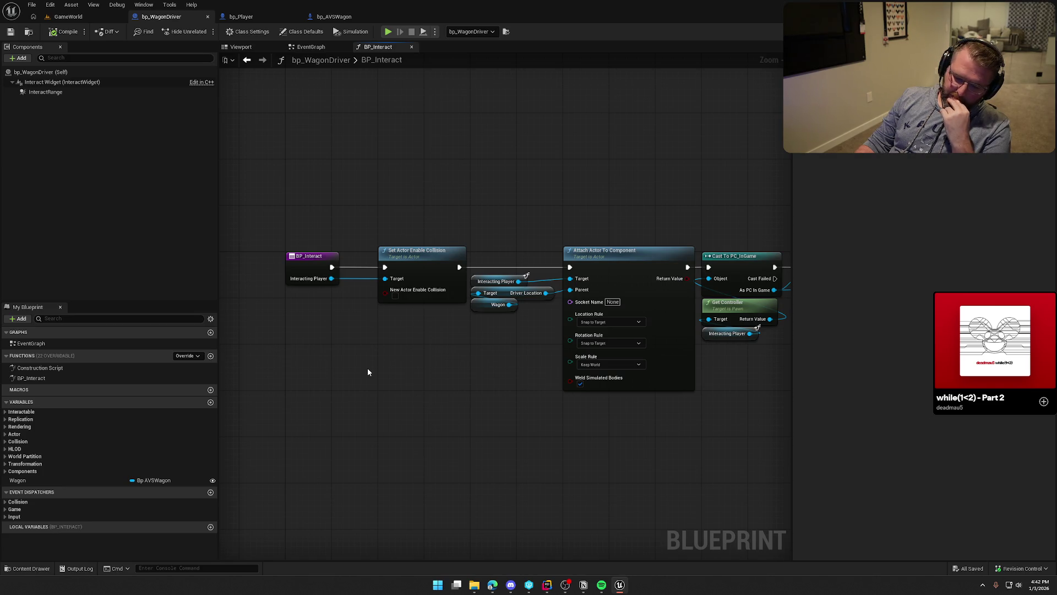
key(alt+p)
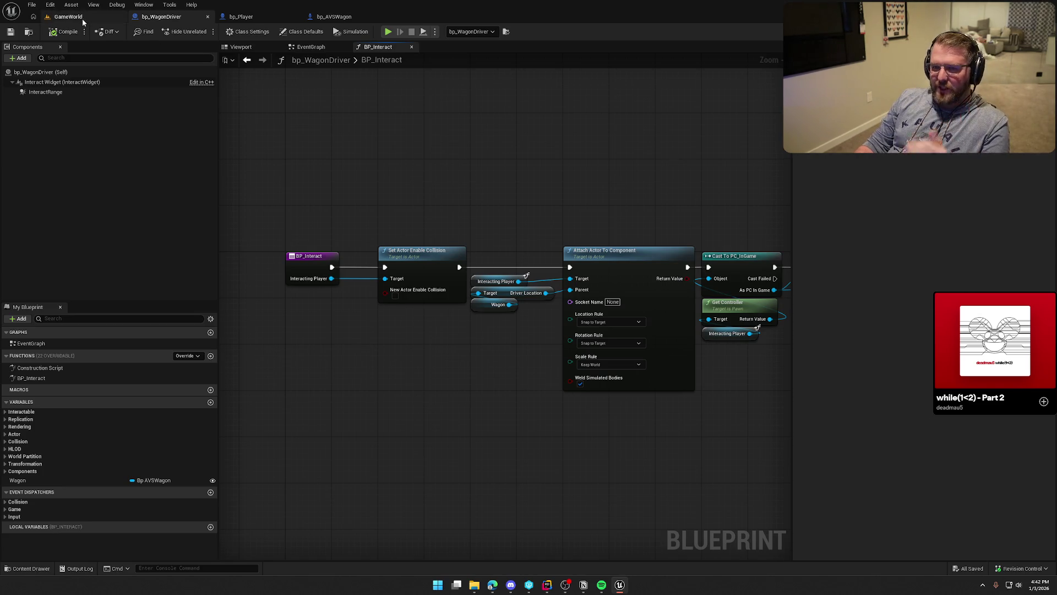
Step: Move the character in the play test, stop the session, and open Interactable.h in Rider
key(shift+w)
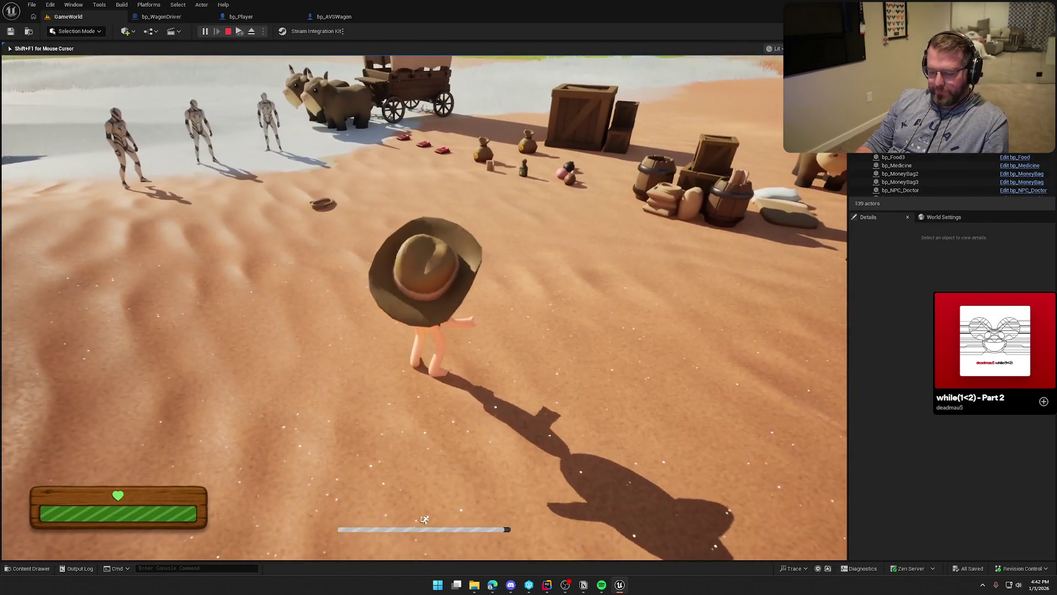
key(super)
key(super)
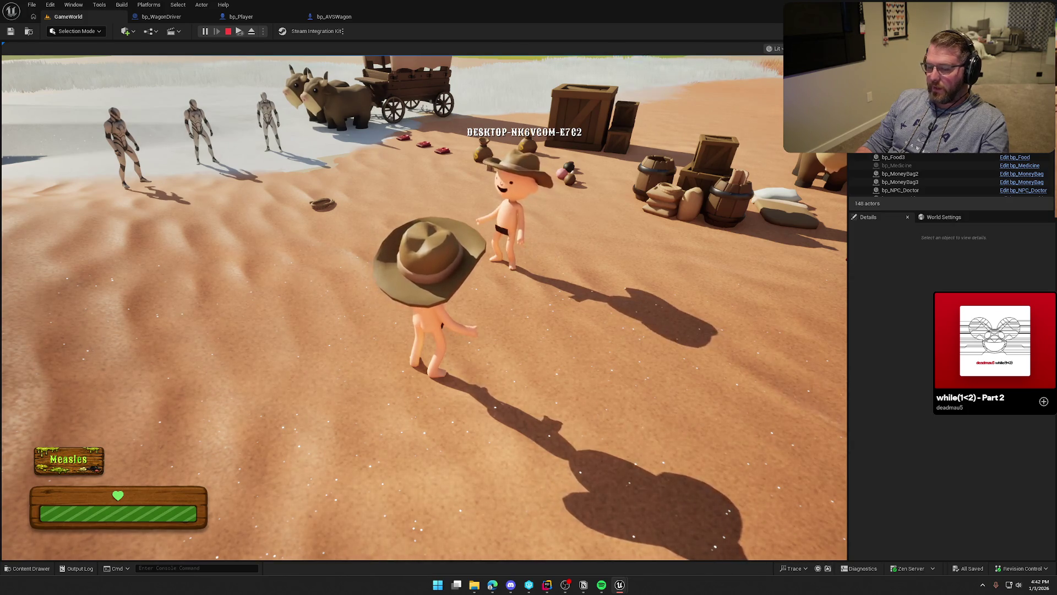
key(Escape)
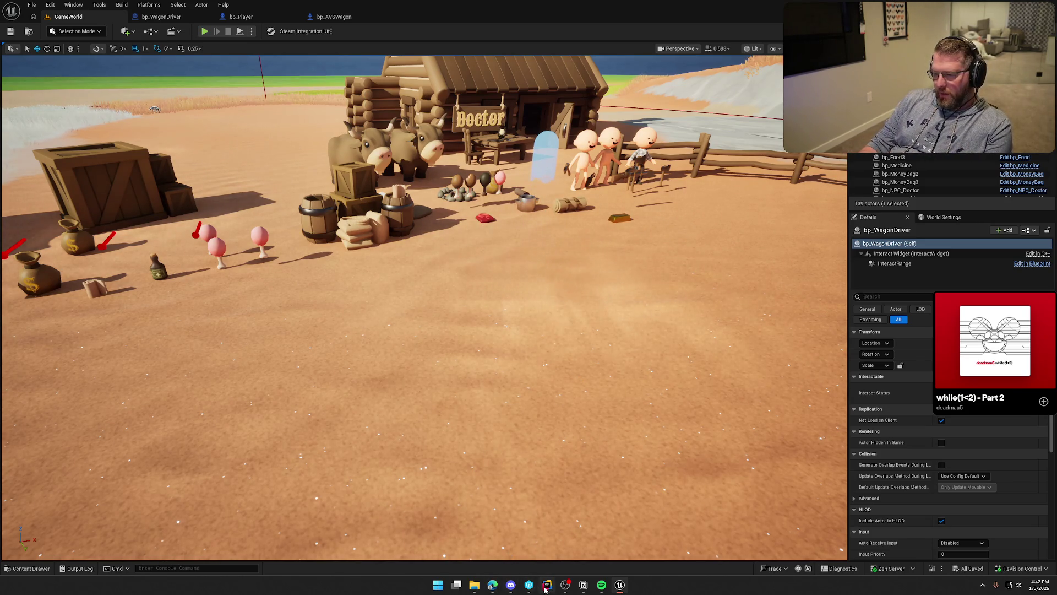
key(alt+Tab)
click(252, 26)
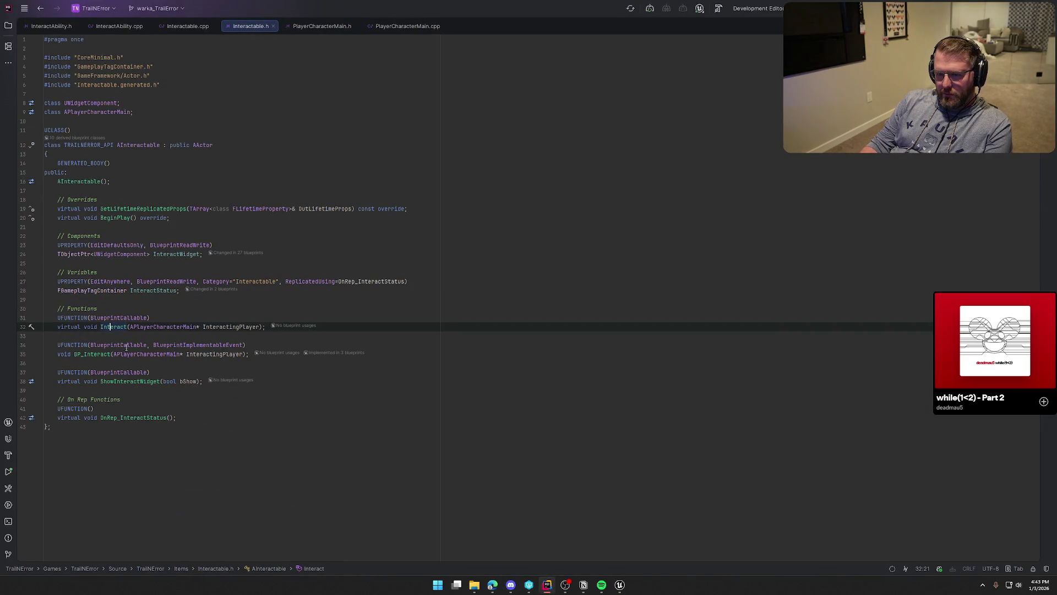
Step: Try adding NetMulticast to BP_Interact's UFUNCTION specifiers, remove it again, and return to Unreal
click(244, 344)
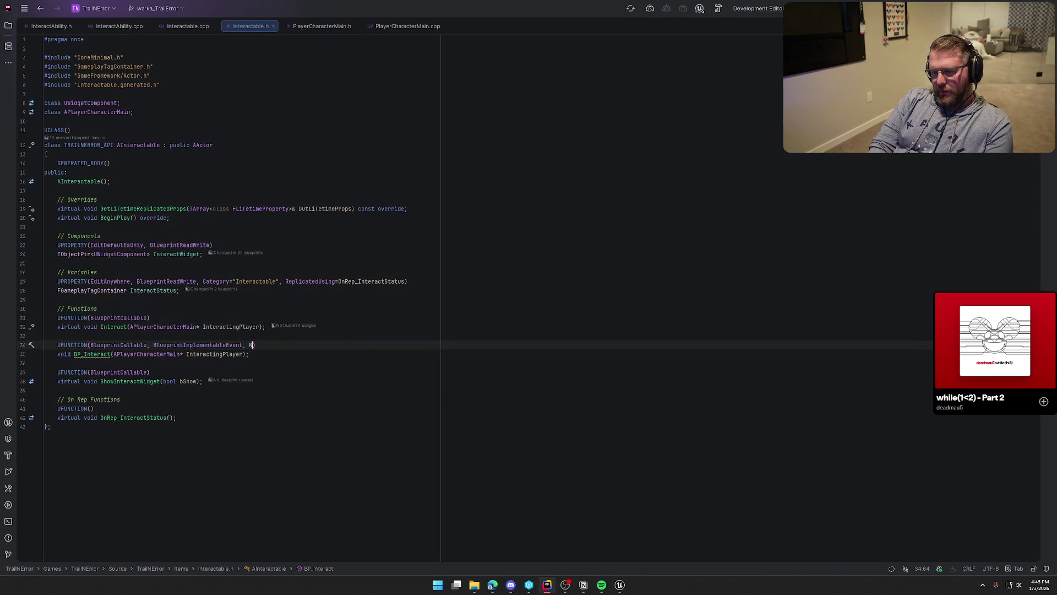
text(, NetMulticast)
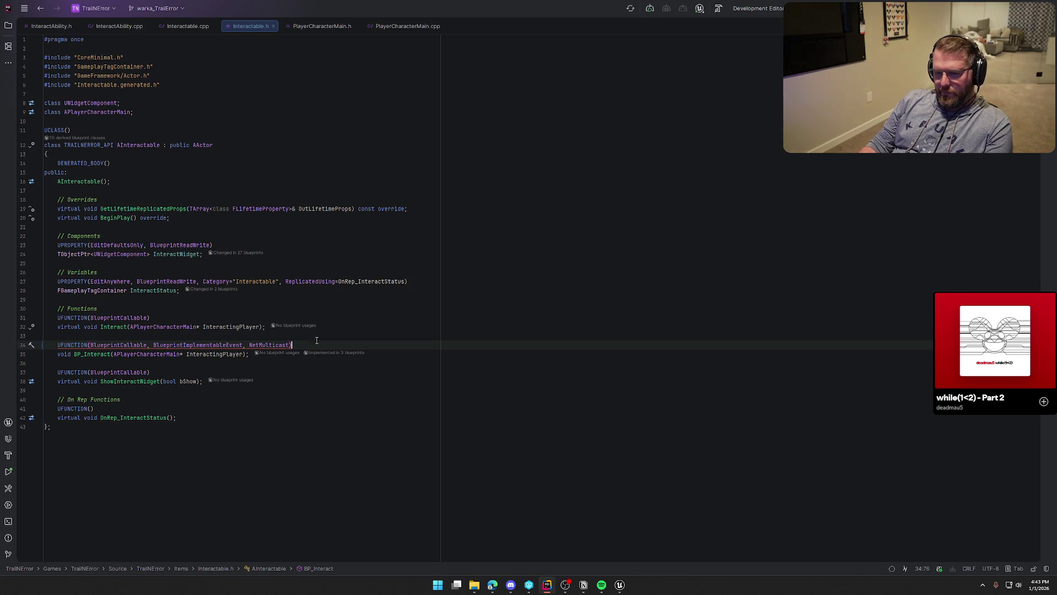
mouse_move(225, 345)
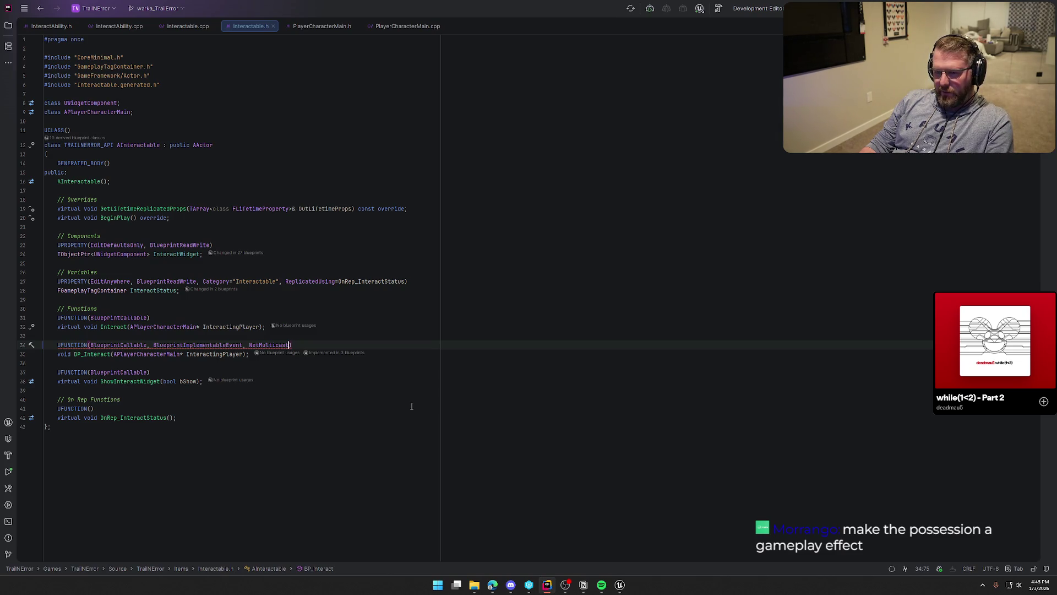
key(BackSpace)
key(BackSpace)
key(BackSpace)
click(348, 390)
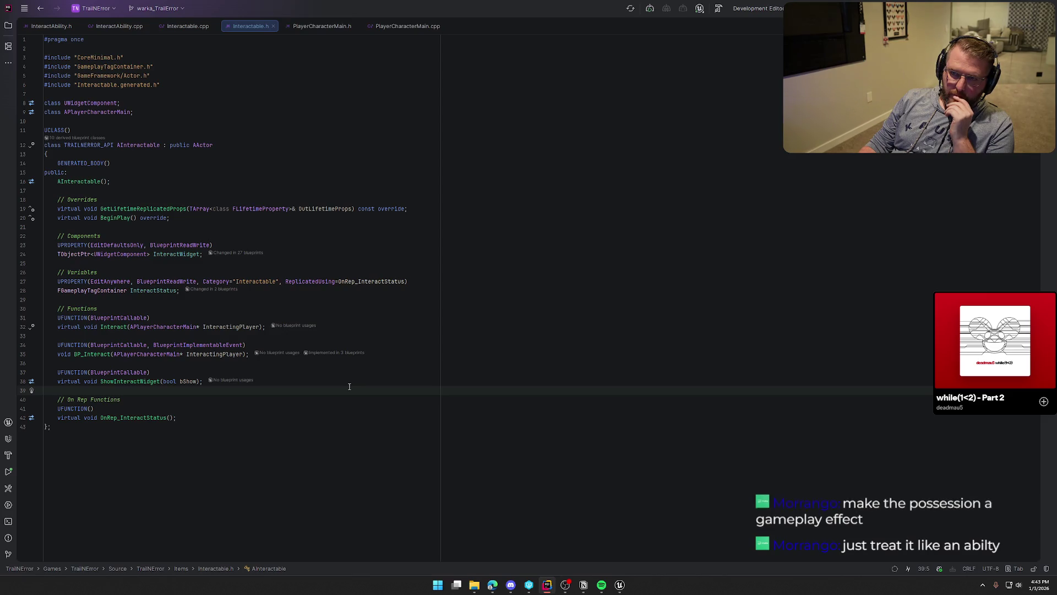
click(619, 585)
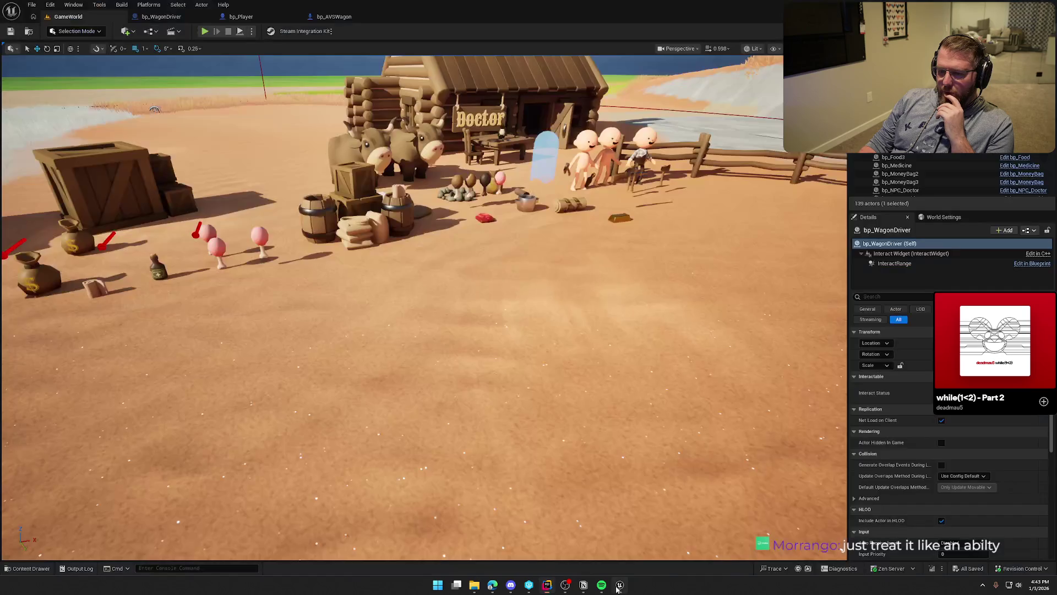
click(161, 17)
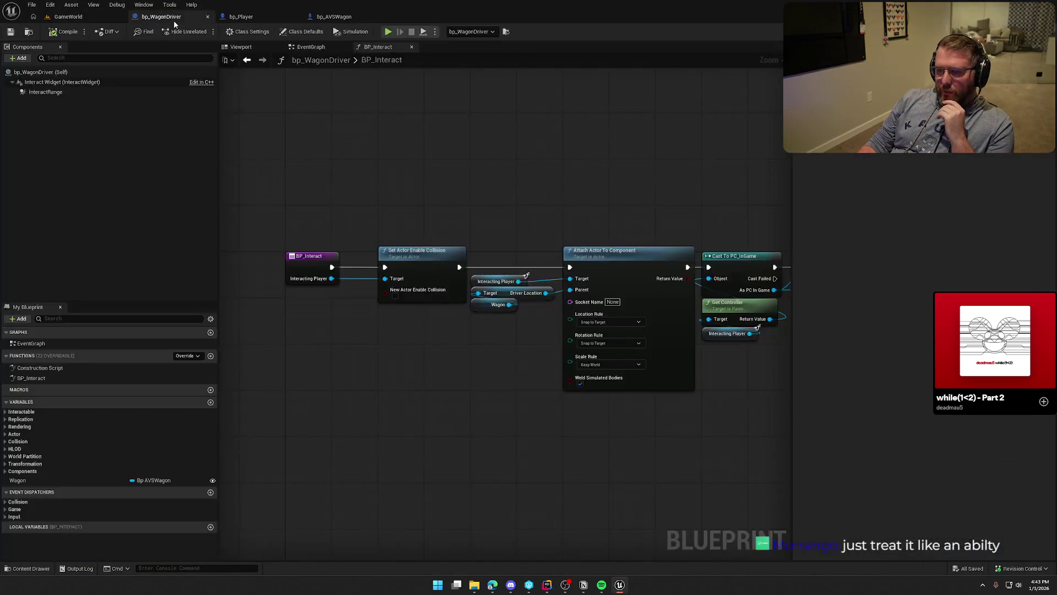
scroll(453, 218, down, 1)
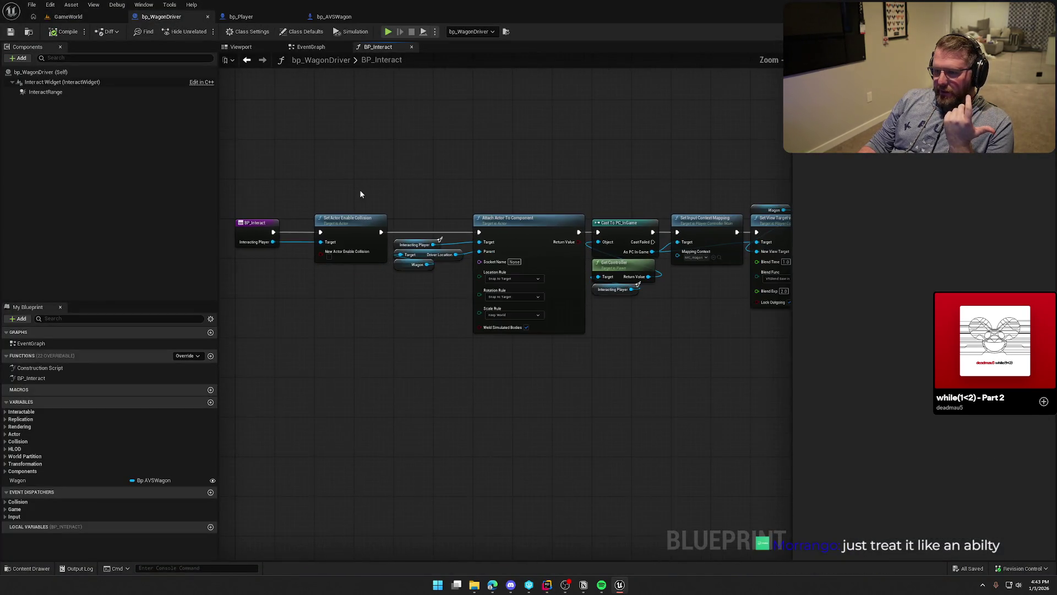
mouse_move(250, 185)
mouse_down()
mouse_move(748, 359)
mouse_move(670, 376)
mouse_up()
click(474, 416)
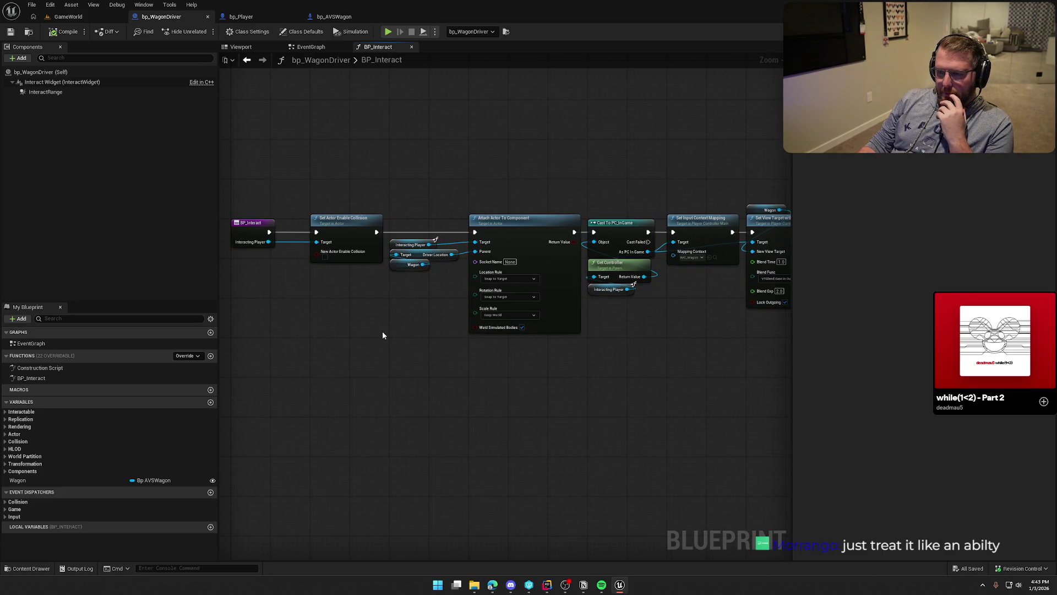
mouse_move(256, 195)
mouse_down()
mouse_move(302, 322)
mouse_move(410, 355)
mouse_up()
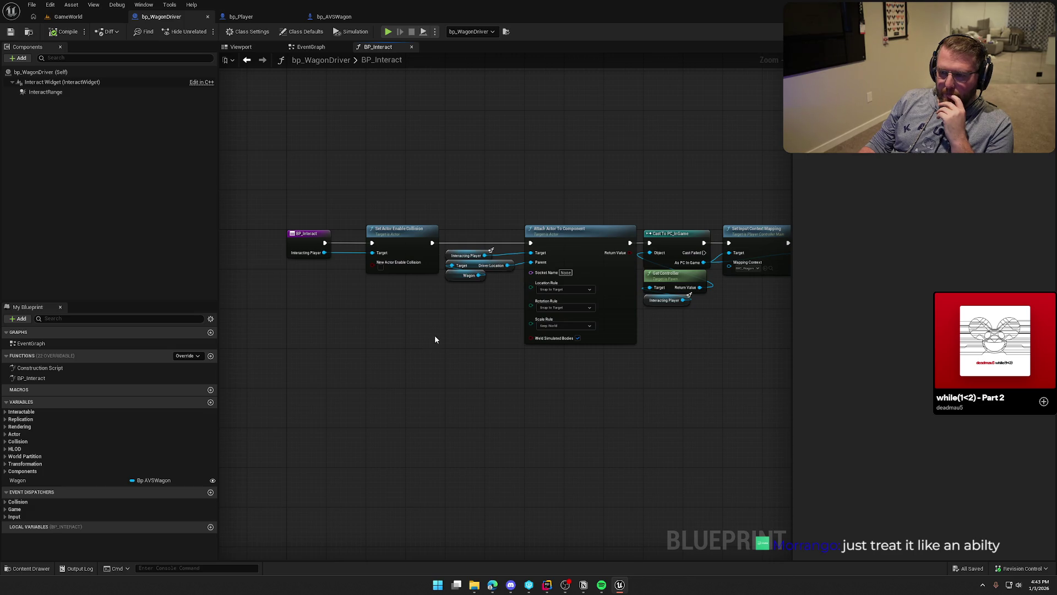
mouse_move(456, 334)
mouse_down()
mouse_move(411, 346)
mouse_move(314, 327)
mouse_up()
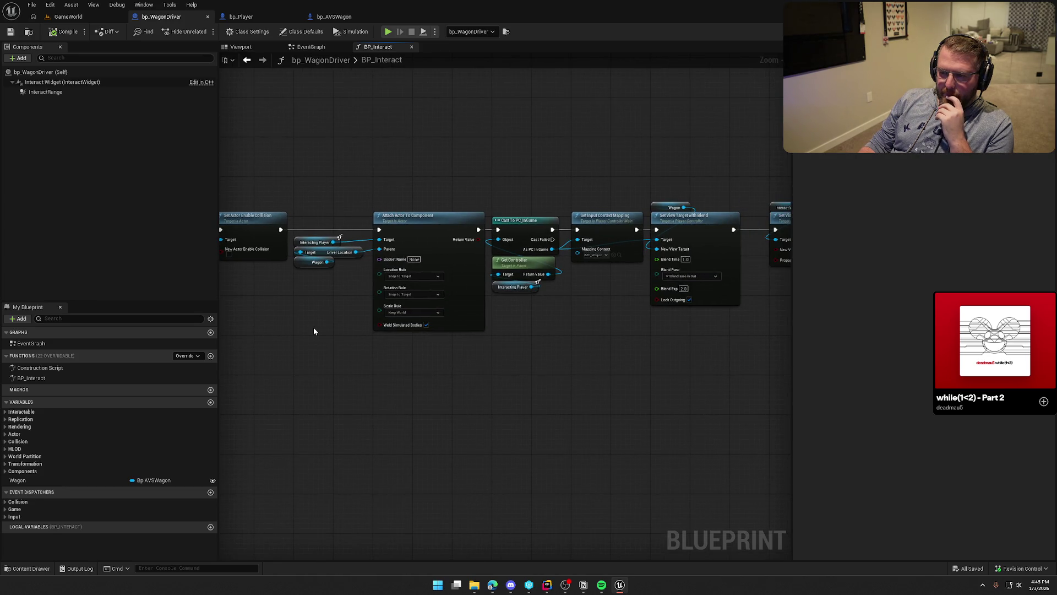
scroll(314, 331, down, 3)
mouse_move(269, 197)
mouse_down()
mouse_move(712, 327)
mouse_move(636, 338)
mouse_move(878, 345)
mouse_move(681, 336)
mouse_move(755, 361)
mouse_up()
key(Home)
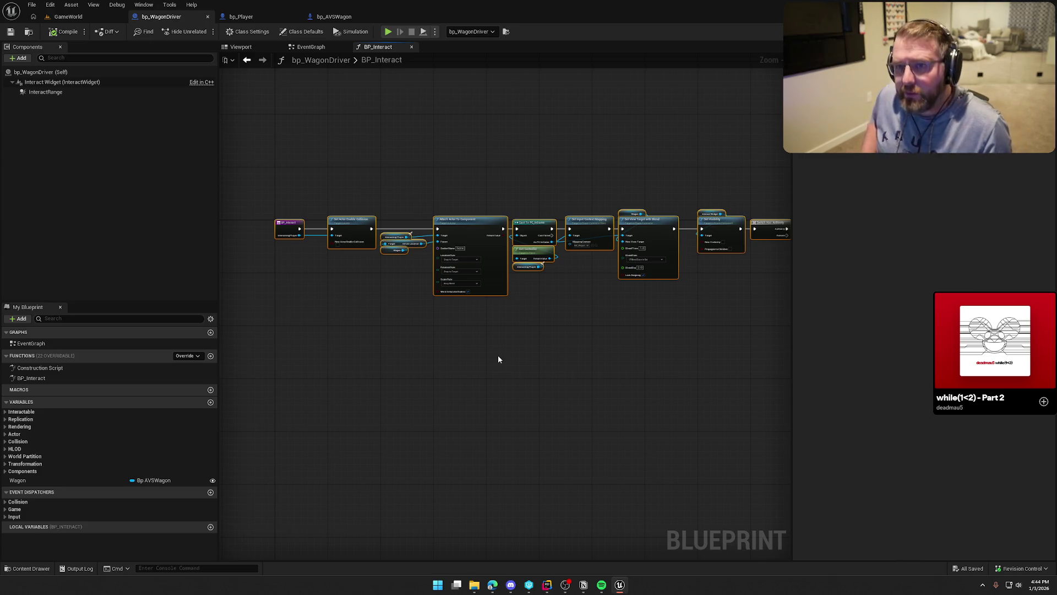
click(607, 378)
drag(606, 377, 513, 340)
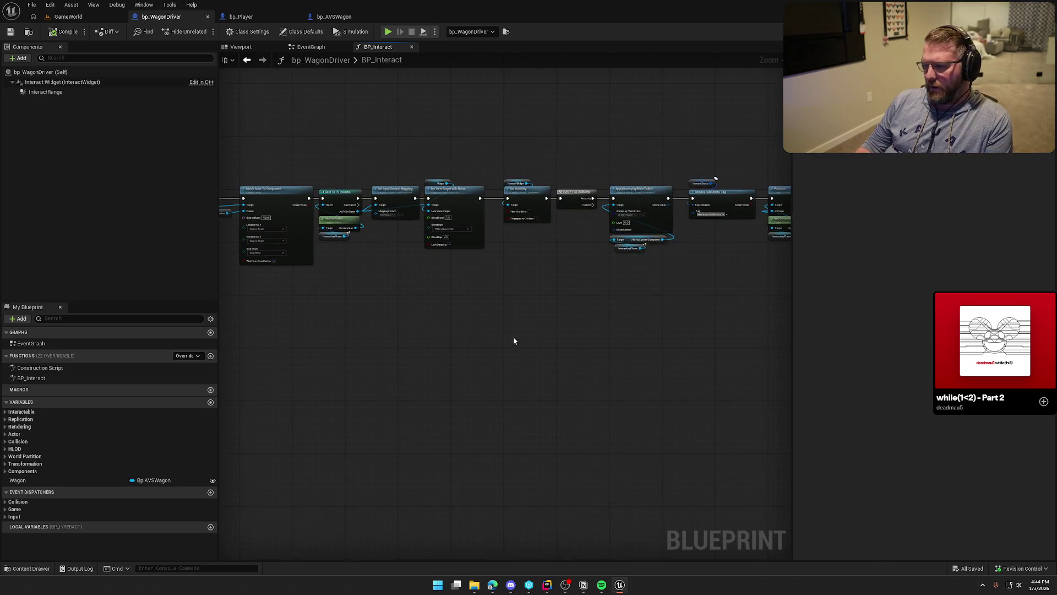
scroll(377, 342, up, 3)
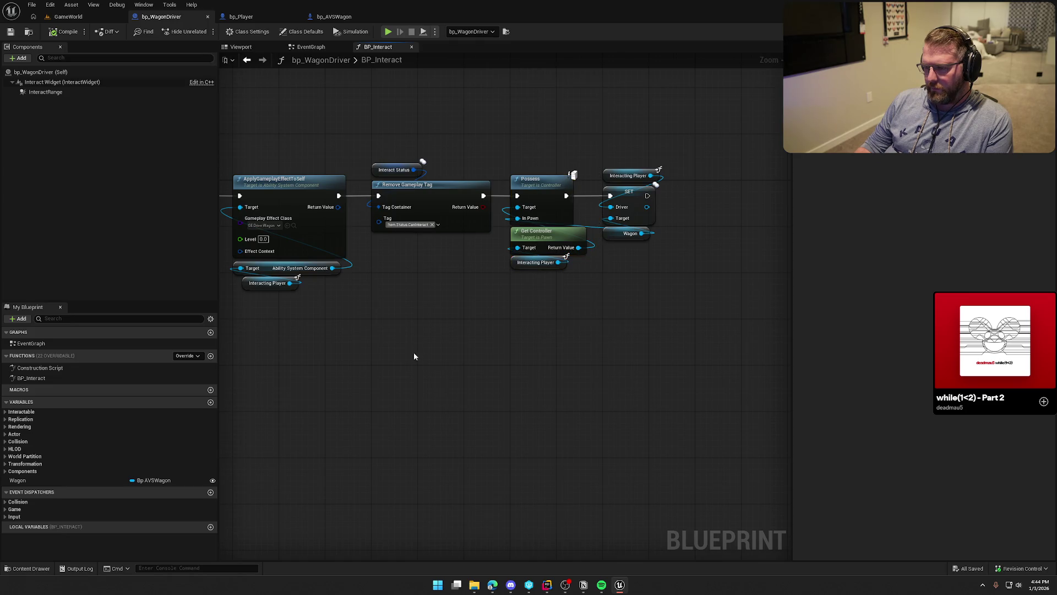
mouse_move(406, 370)
mouse_down()
mouse_move(484, 382)
mouse_move(588, 358)
mouse_move(574, 377)
mouse_move(425, 388)
mouse_up()
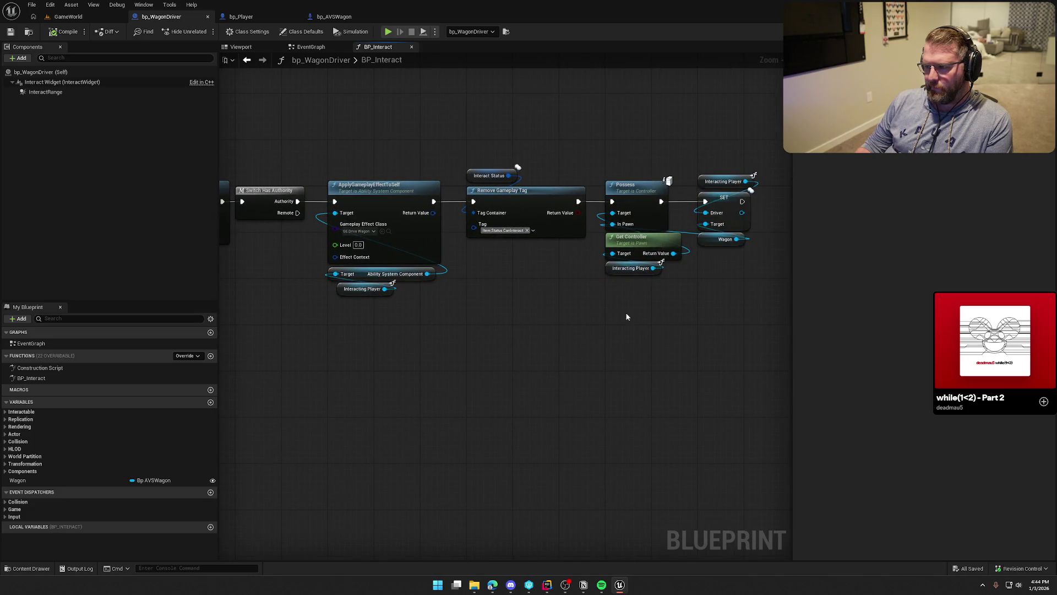
mouse_move(636, 187)
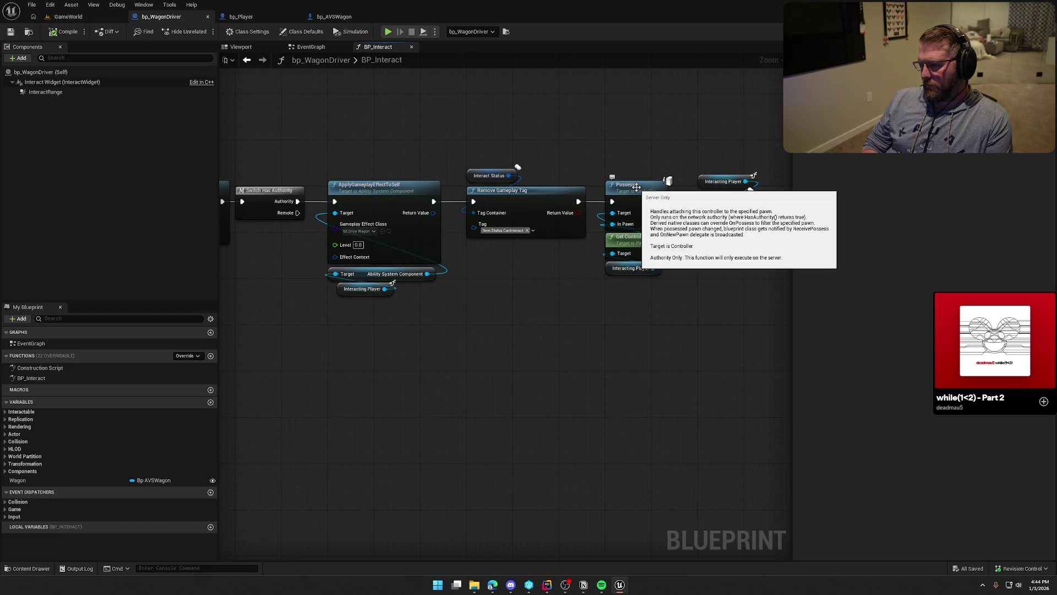
drag(389, 367, 675, 360)
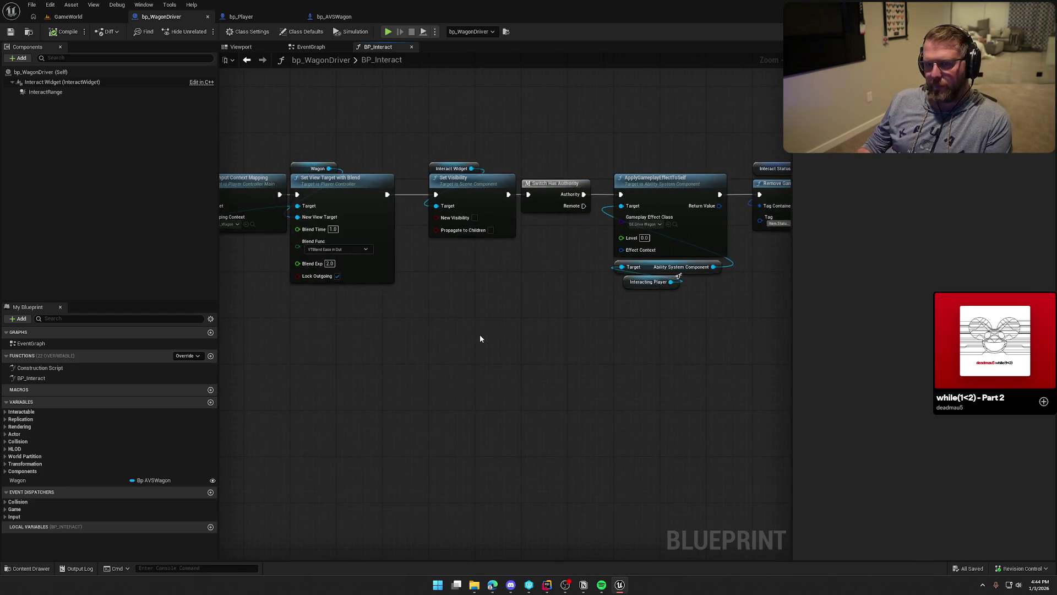
mouse_move(480, 337)
mouse_down()
mouse_move(606, 368)
mouse_move(807, 358)
mouse_up()
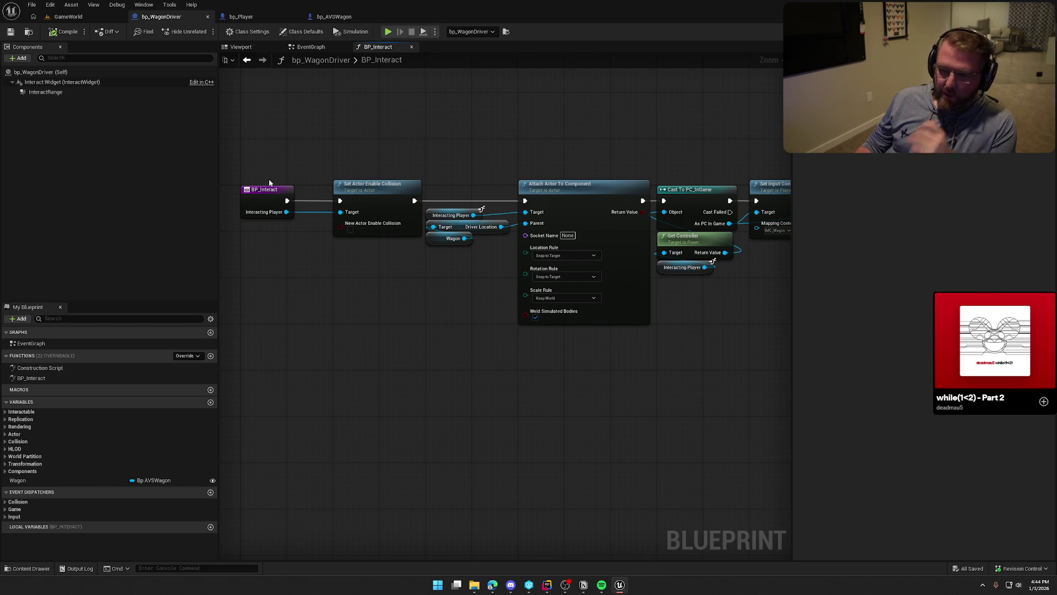
click(75, 20)
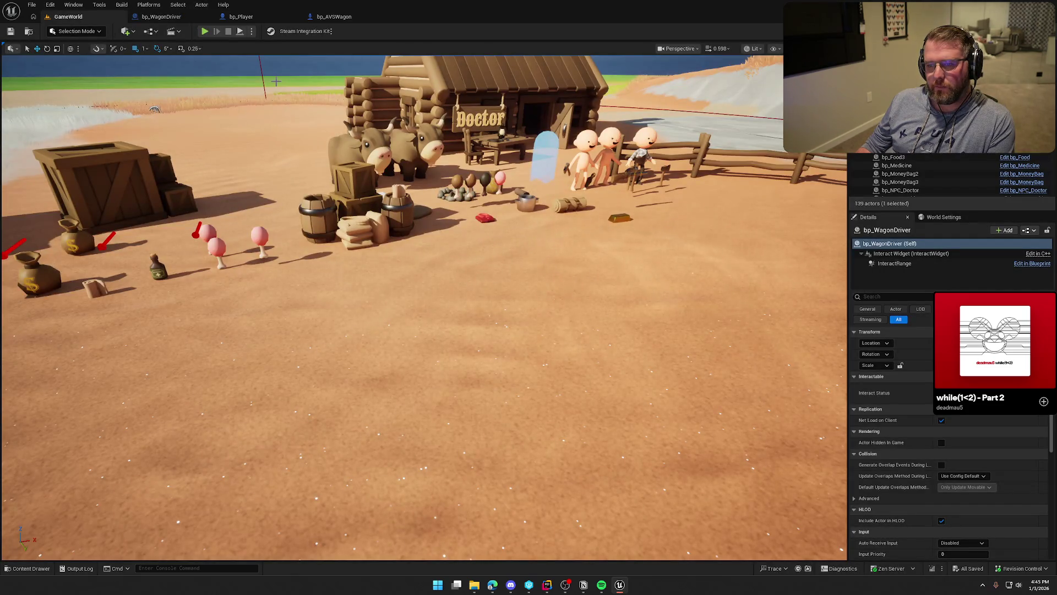
Step: Start the play test and press E at the wagon to take the driver's seat
click(205, 32)
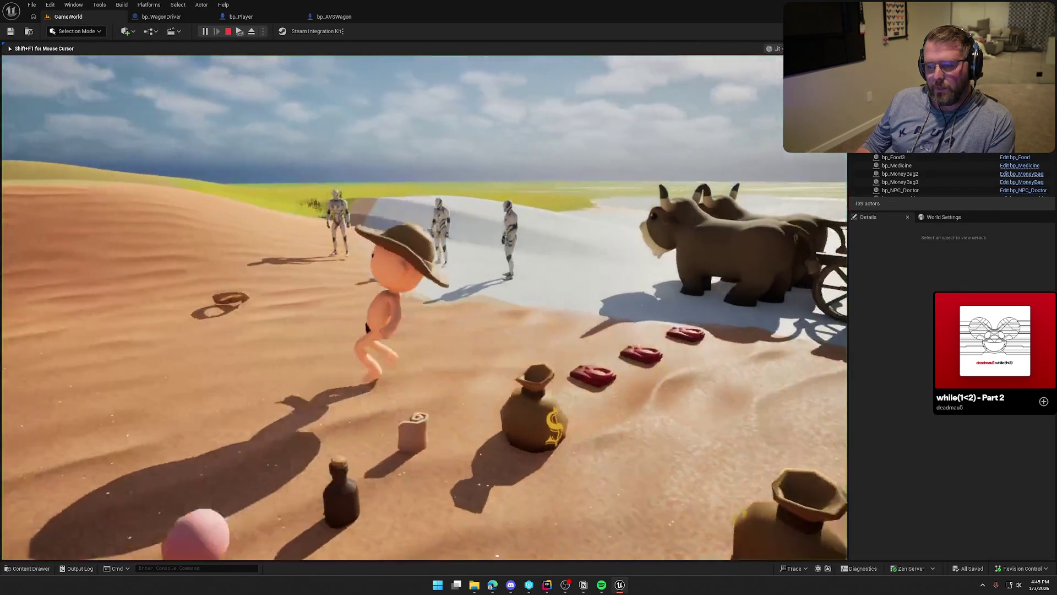
key(super)
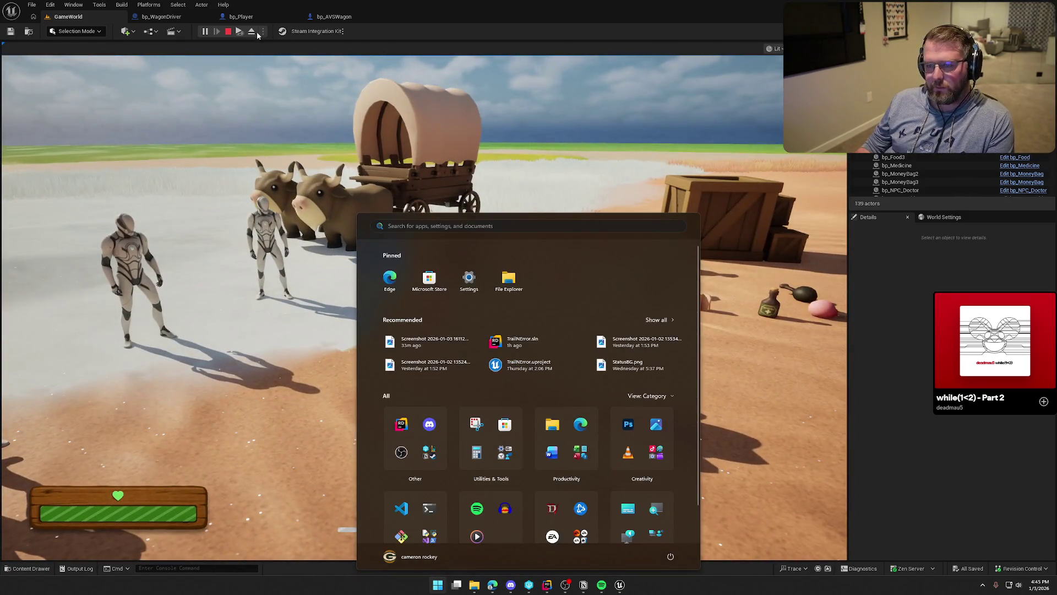
key(super)
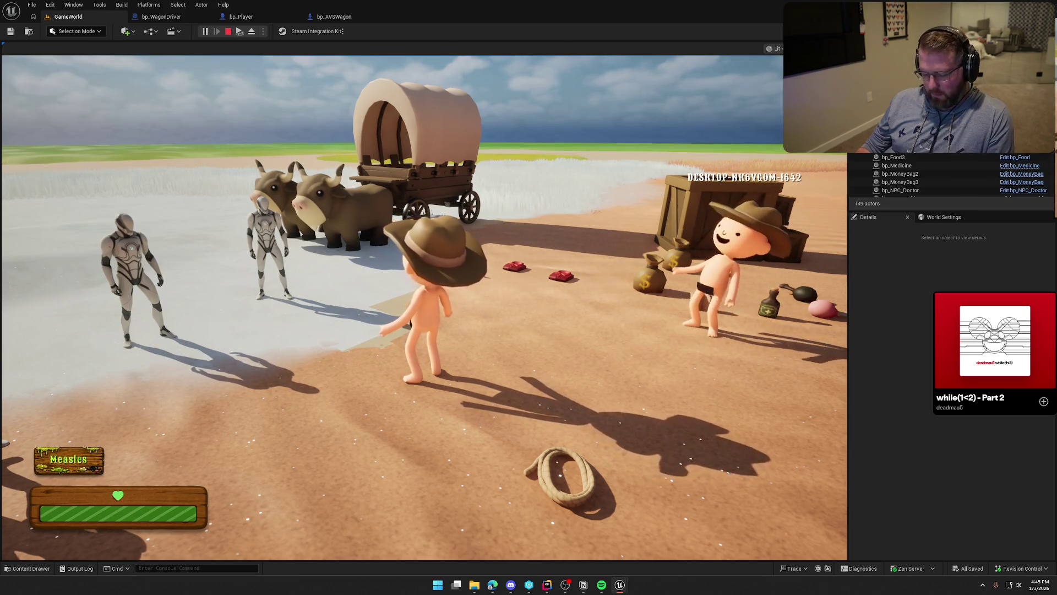
key(super)
click(548, 184)
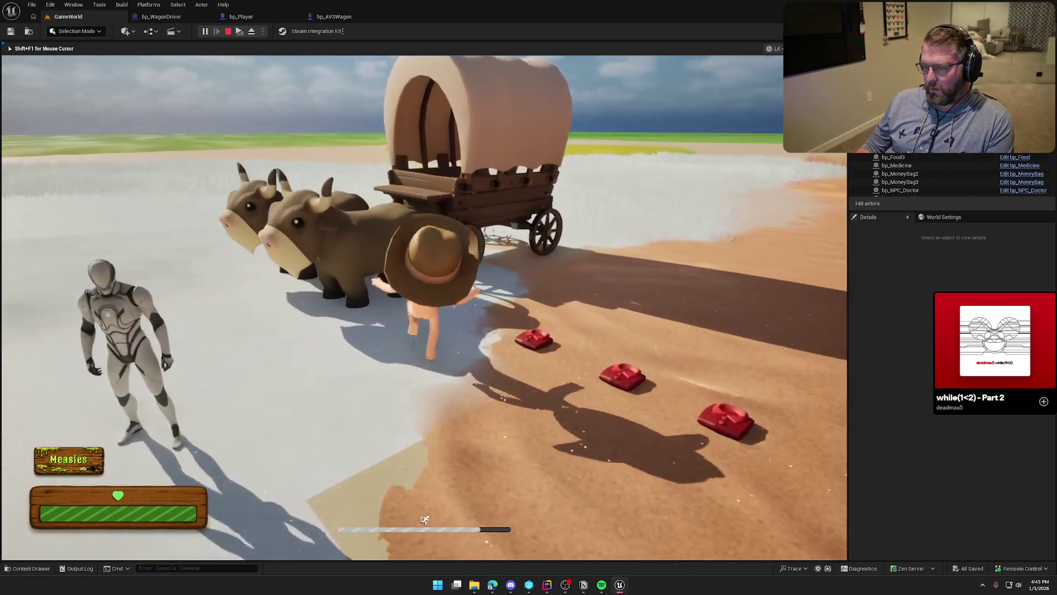
key(e)
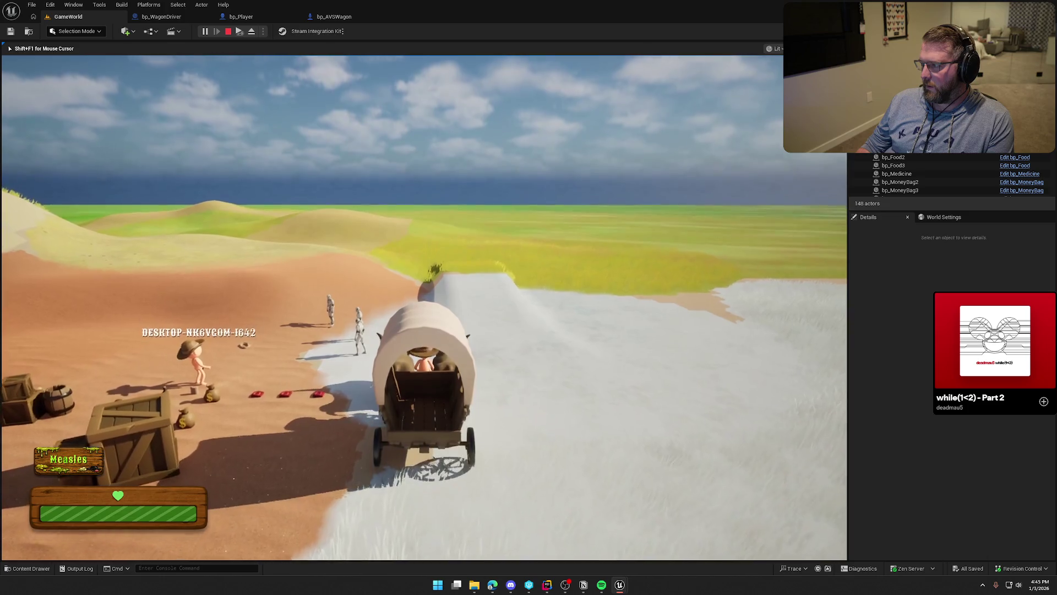
Step: Walk the character back toward town, stop the session, and bring the network compendium forward
key(super)
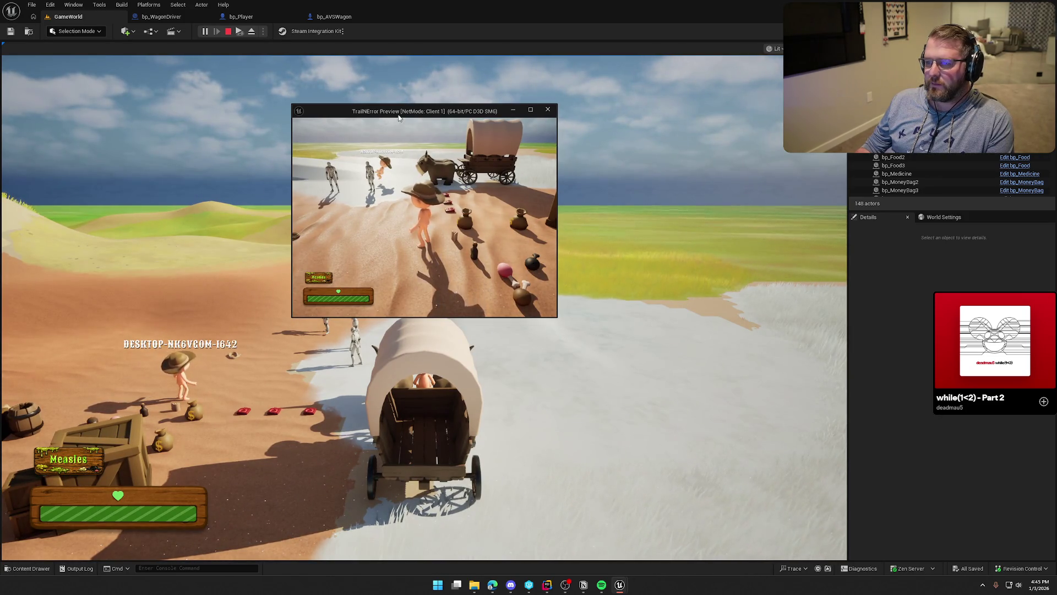
click(402, 94)
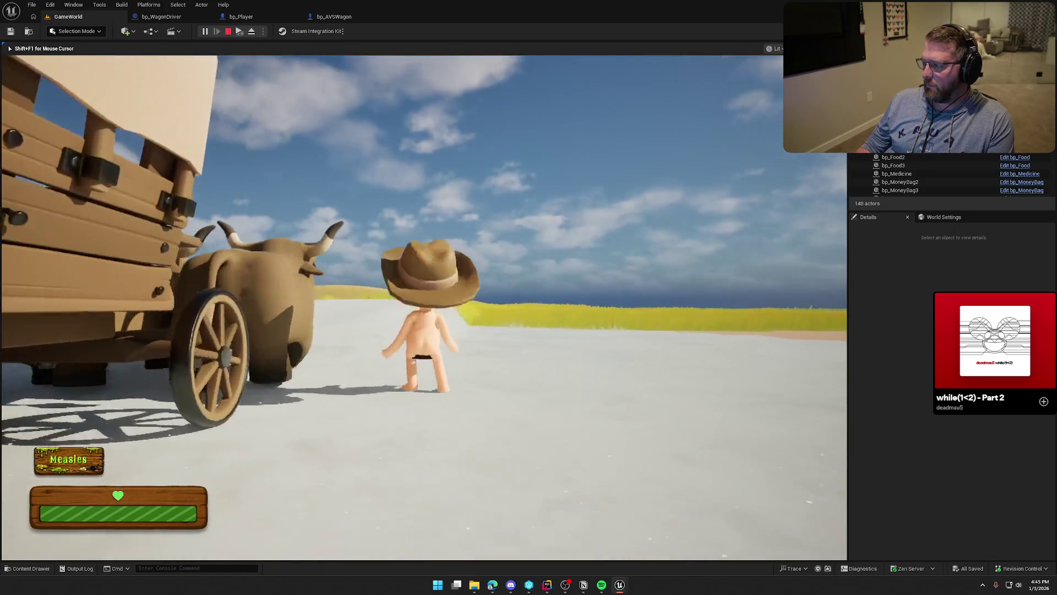
key(w)
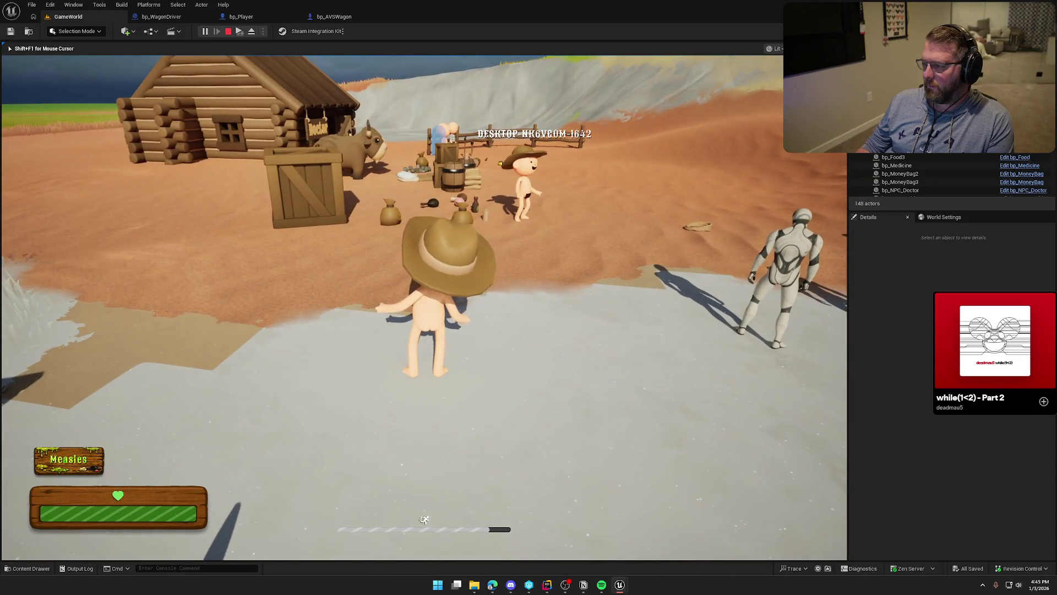
key(Escape)
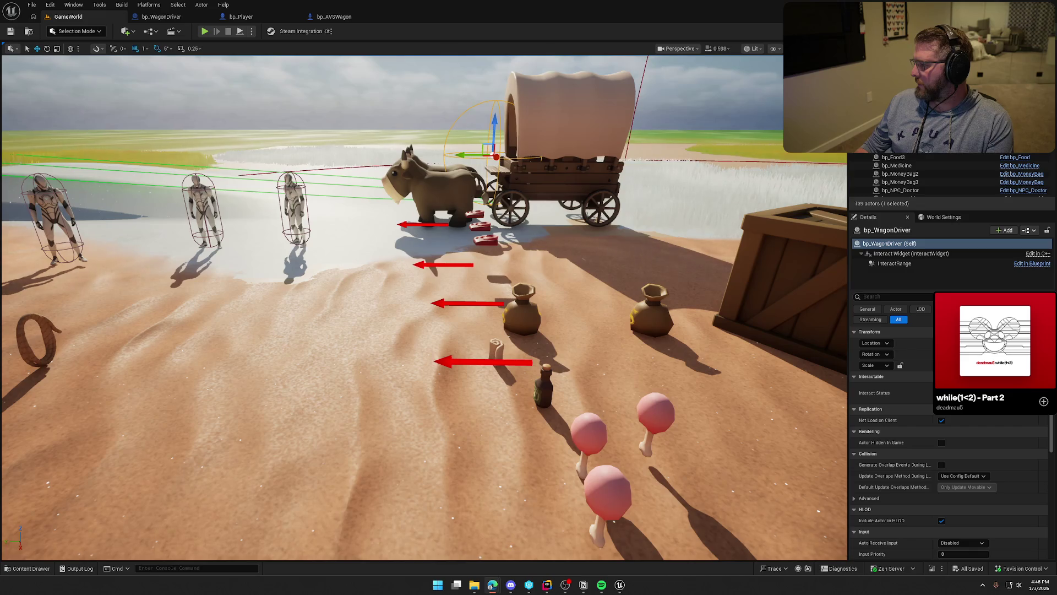
key(alt+Tab)
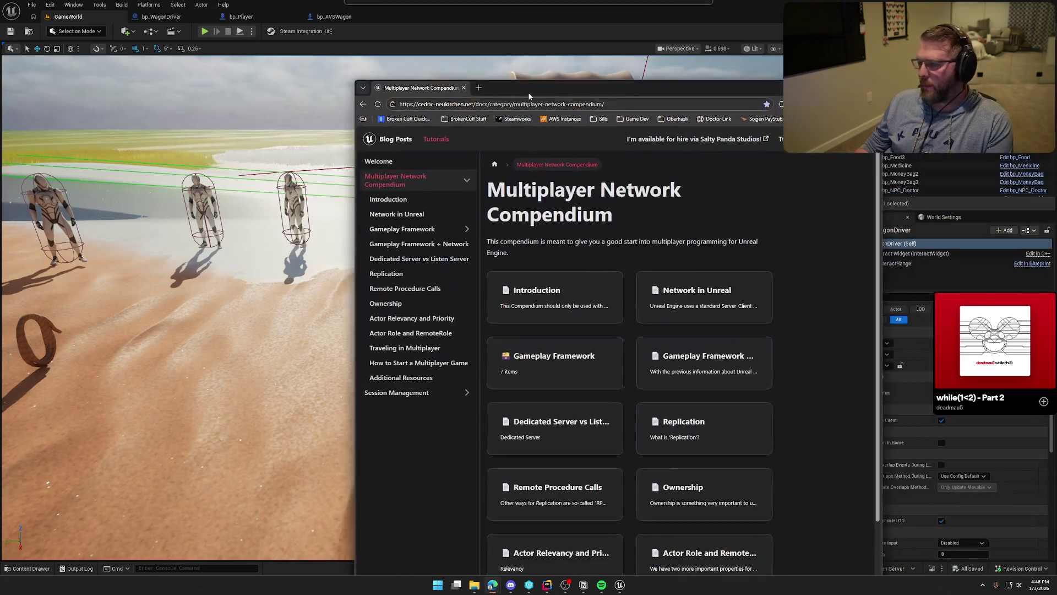
Step: Maximize the docs and step from Introduction through Gameplay Framework to the APawn and ACharacter article
key(super+Up)
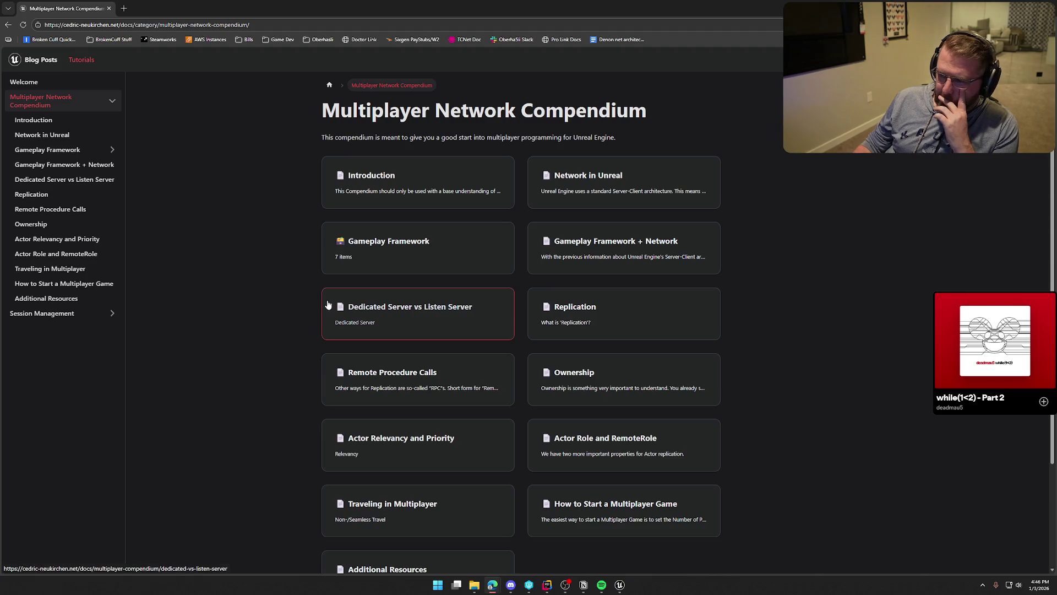
click(52, 125)
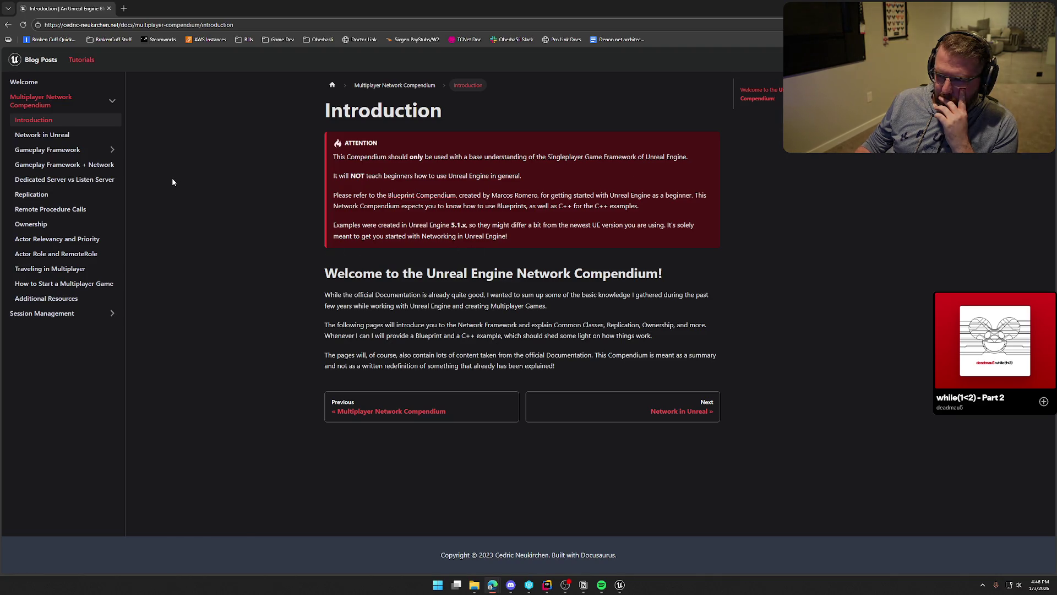
click(41, 135)
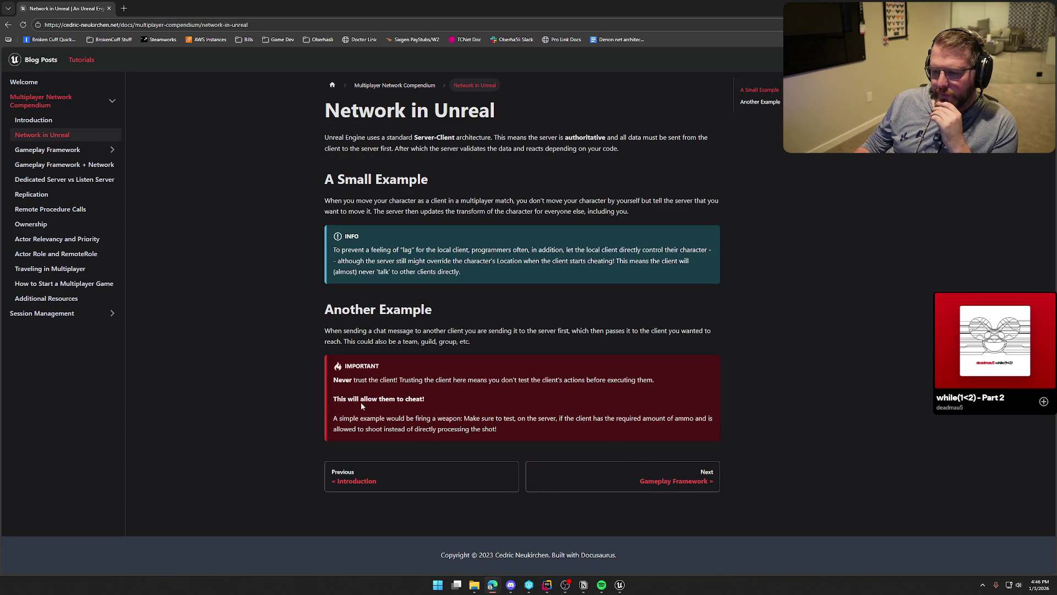
click(681, 472)
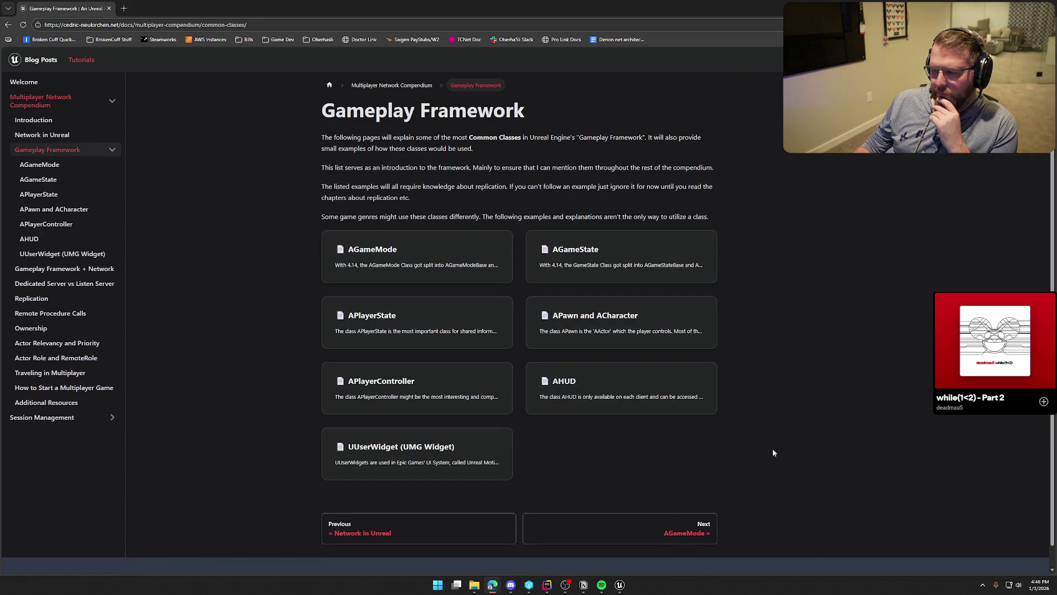
click(672, 532)
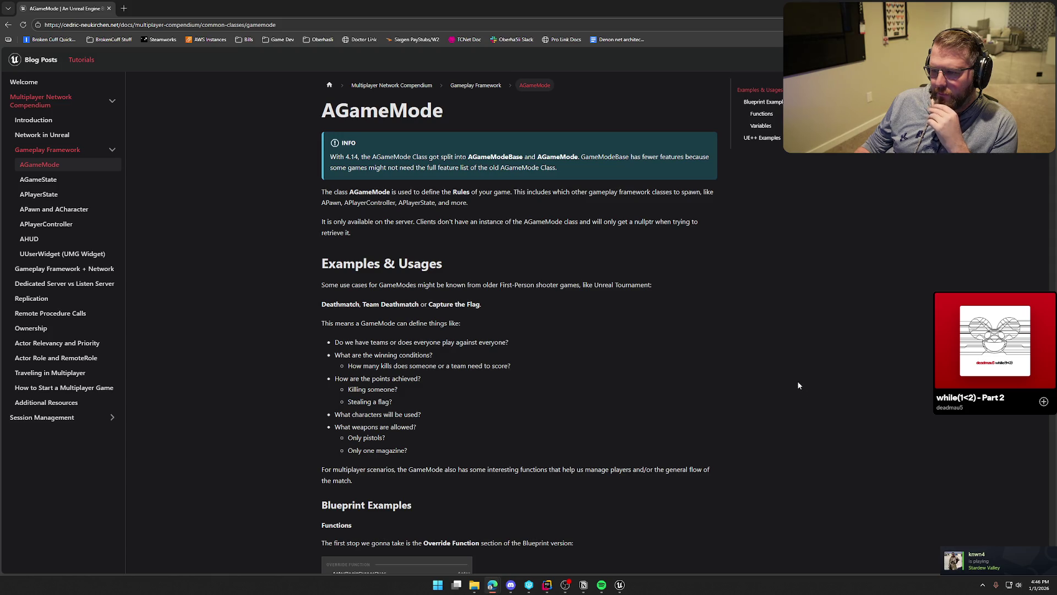
click(76, 215)
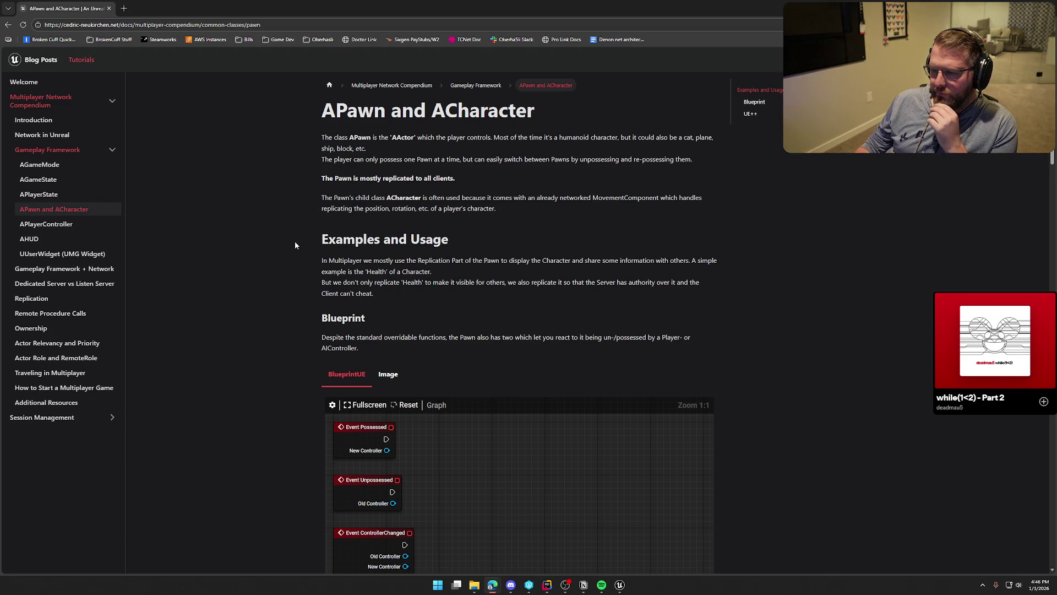
scroll(295, 242, down, 2)
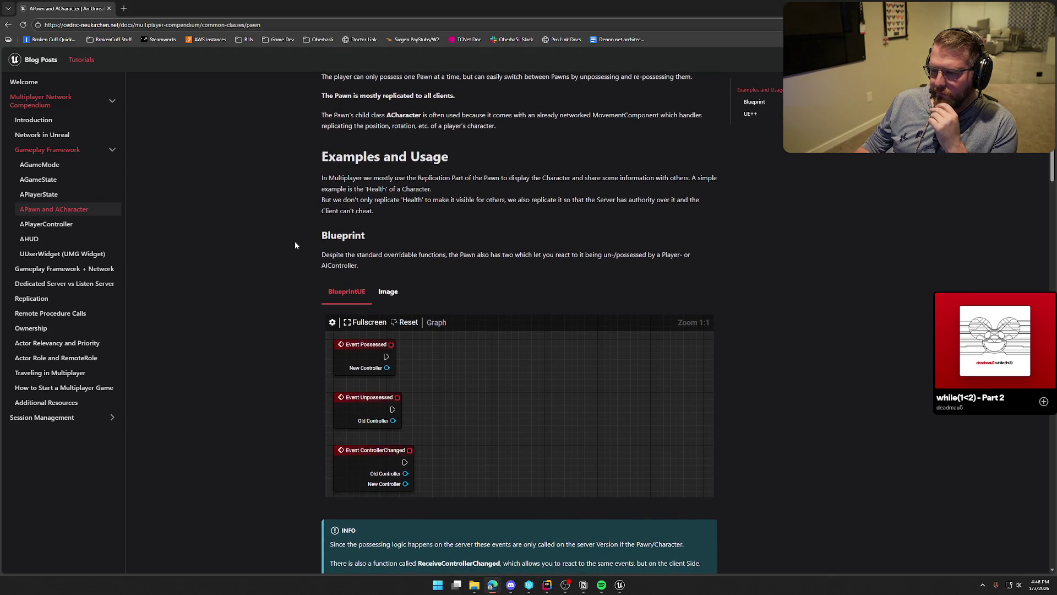